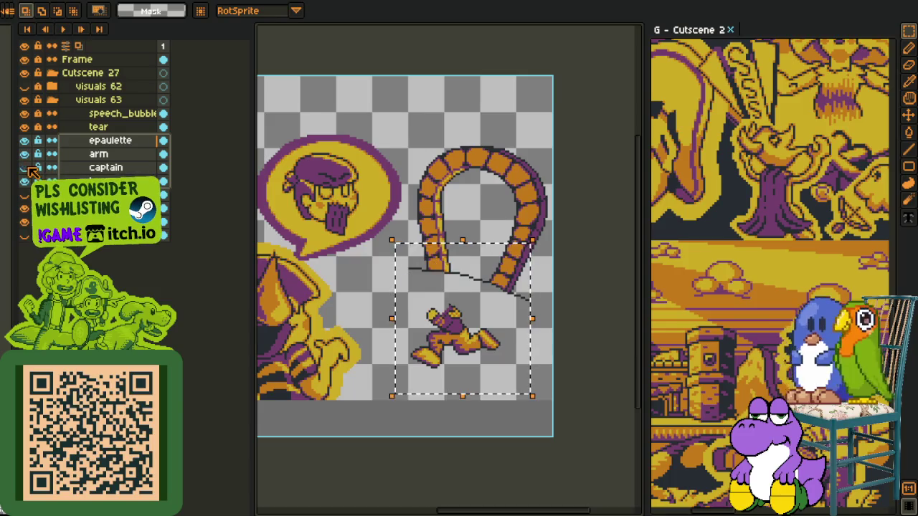
Step: Commit the captain's upright rotation and select the epaulette, arm and captain layers together
{"action": "left_click", "coordinate": [441, 308]}
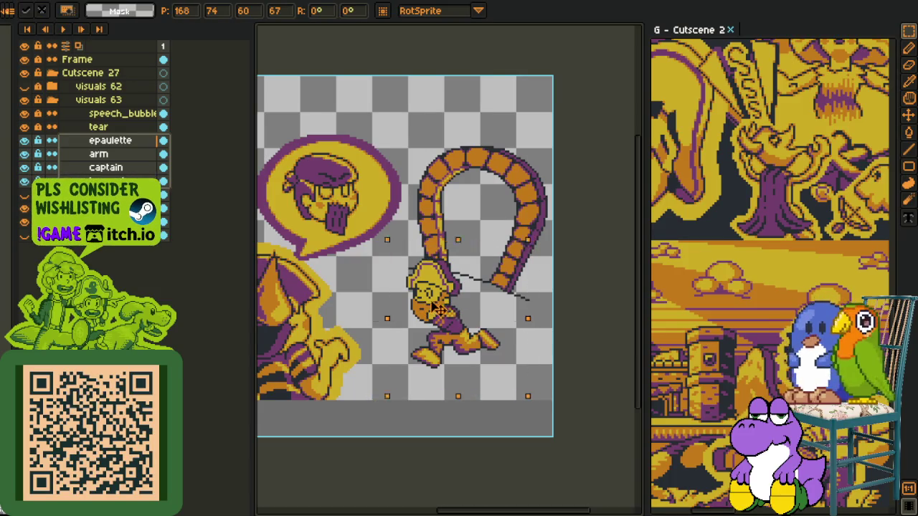
{"action": "left_click", "coordinate": [74, 142]}
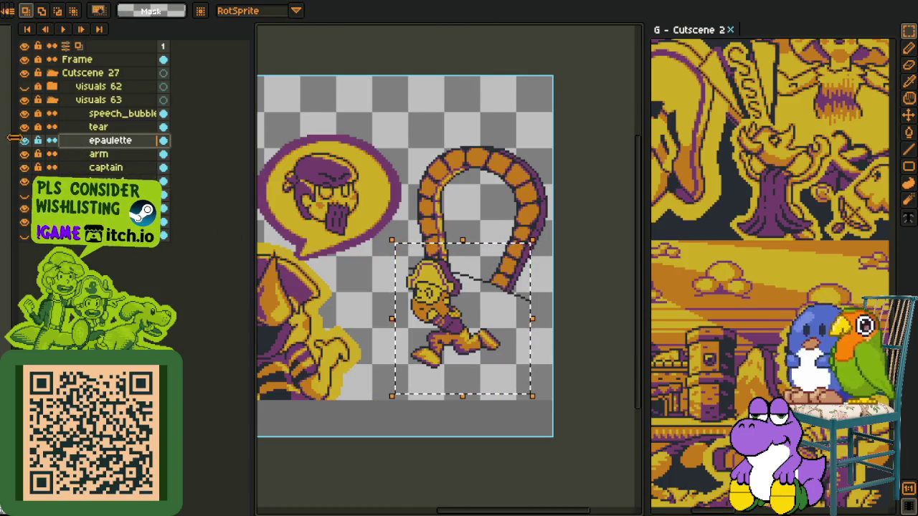
{"action": "left_click", "coordinate": [428, 188]}
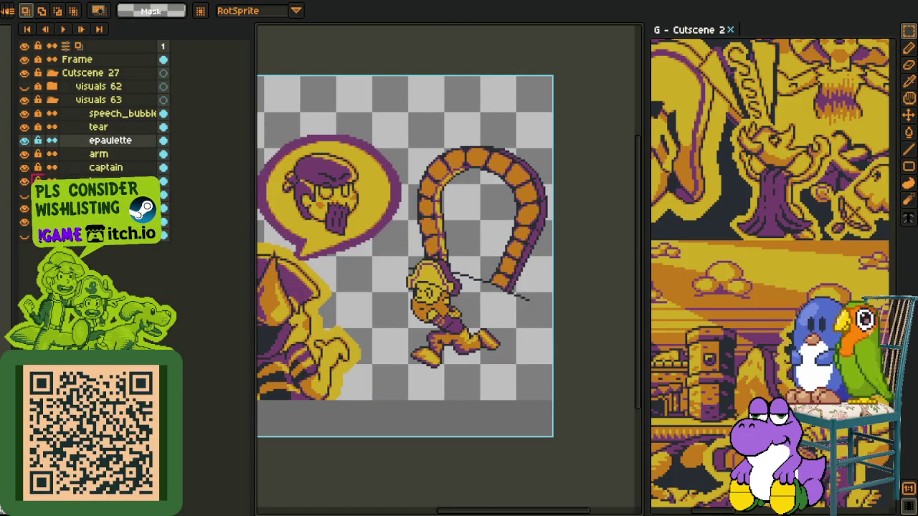
{"action": "left_click", "coordinate": [105, 167], "text": "shift"}
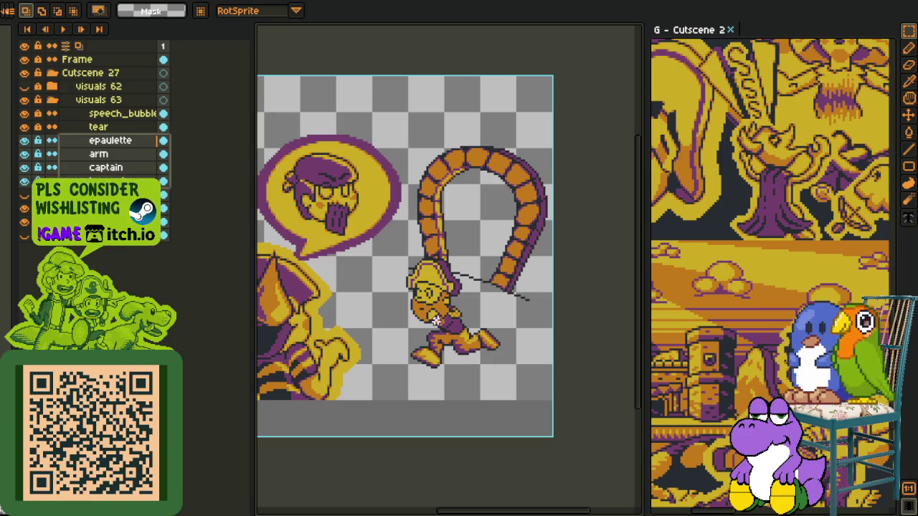
{"action": "left_click", "coordinate": [425, 320]}
{"action": "left_click", "coordinate": [106, 167], "text": "shift"}
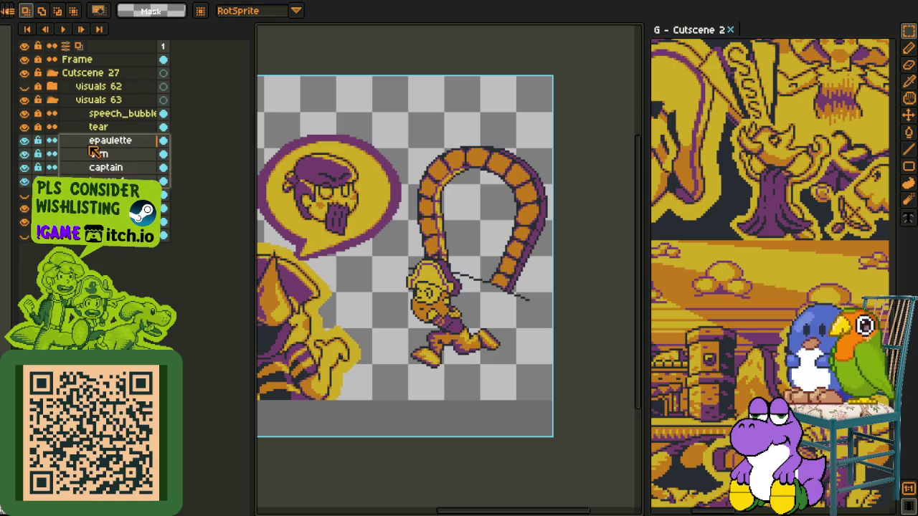
Step: Move the captain figure left so he sits under the arch
{"action": "key", "text": "v"}
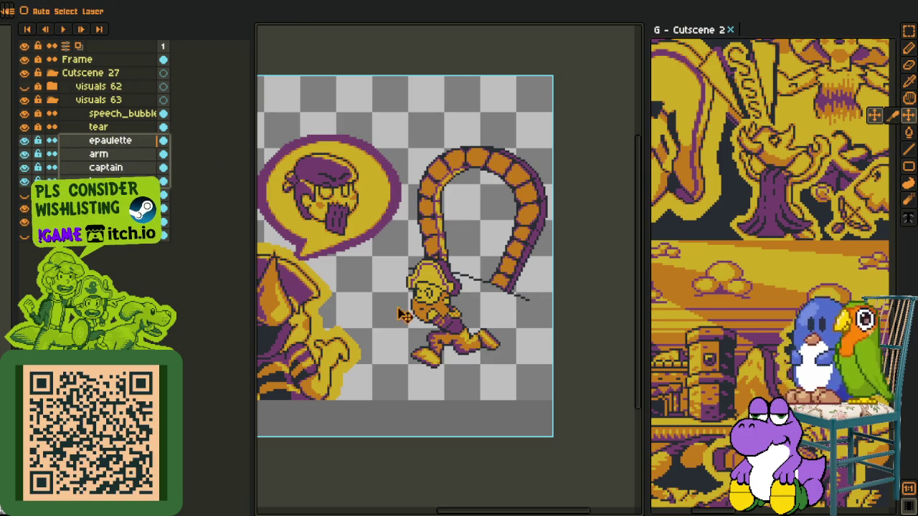
{"action": "mouse_move", "coordinate": [423, 299]}
{"action": "left_mouse_down"}
{"action": "mouse_move", "coordinate": [414, 271]}
{"action": "mouse_move", "coordinate": [393, 262]}
{"action": "mouse_move", "coordinate": [431, 240]}
{"action": "mouse_move", "coordinate": [412, 236]}
{"action": "mouse_move", "coordinate": [424, 252]}
{"action": "mouse_move", "coordinate": [380, 344]}
{"action": "mouse_move", "coordinate": [405, 294]}
{"action": "mouse_move", "coordinate": [416, 237]}
{"action": "mouse_move", "coordinate": [420, 276]}
{"action": "left_mouse_up"}
{"action": "mouse_move", "coordinate": [429, 203]}
{"action": "left_mouse_down"}
{"action": "mouse_move", "coordinate": [426, 185]}
{"action": "mouse_move", "coordinate": [402, 232]}
{"action": "left_mouse_up"}
Step: Hide the orange arch layer
{"action": "scroll", "coordinate": [462, 287], "scroll_direction": "up", "scroll_amount": 1}
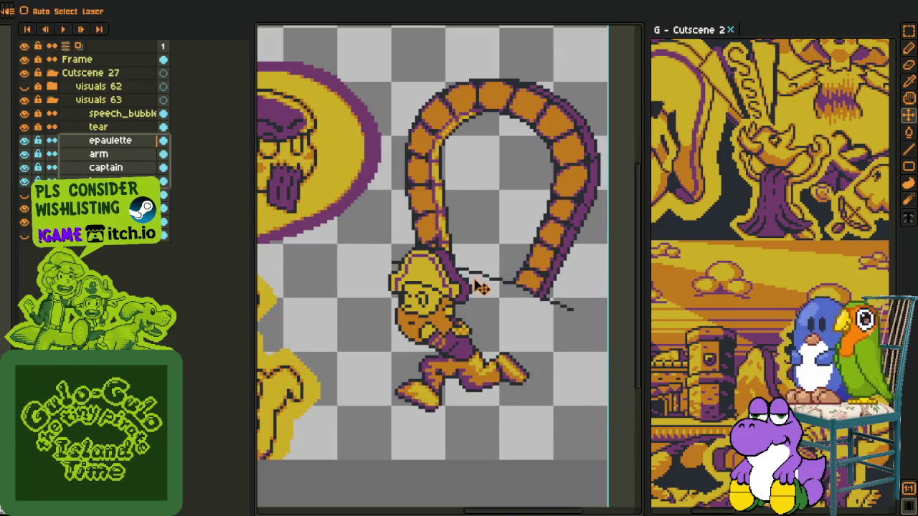
{"action": "left_click", "coordinate": [20, 221]}
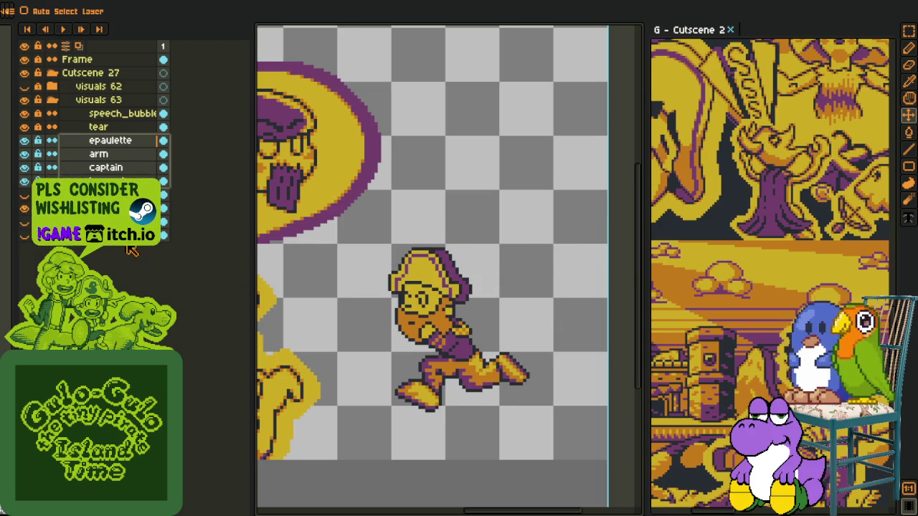
{"action": "scroll", "coordinate": [296, 257], "scroll_direction": "down", "scroll_amount": 1}
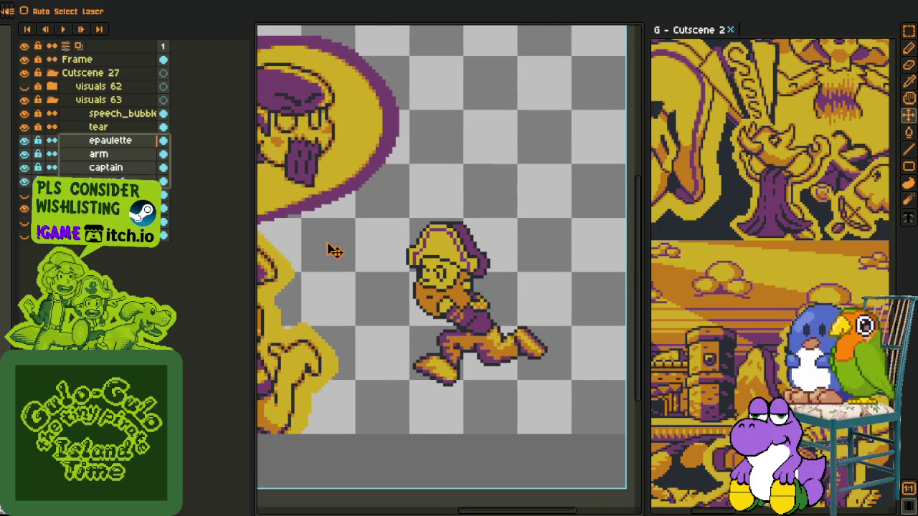
{"action": "scroll", "coordinate": [335, 251], "scroll_direction": "down", "scroll_amount": 1}
{"action": "scroll", "coordinate": [335, 280], "scroll_direction": "up", "scroll_amount": 1}
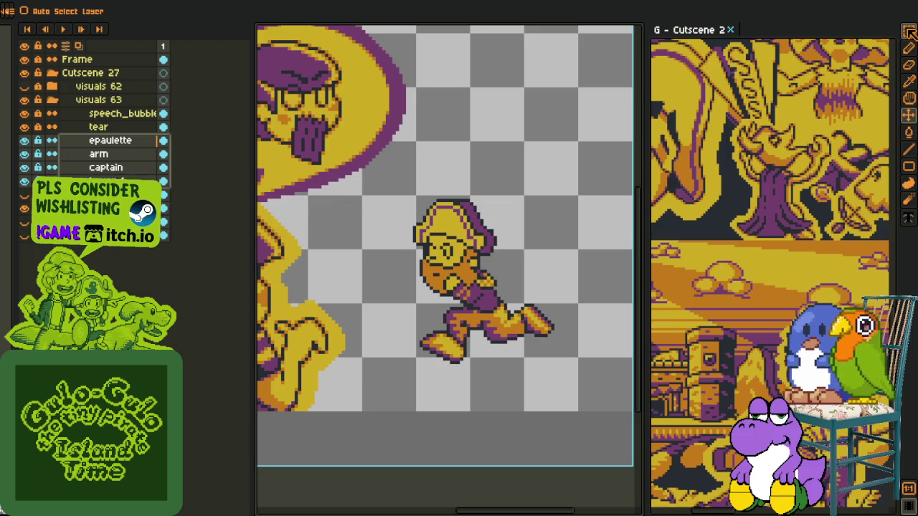
{"action": "left_click", "coordinate": [910, 31]}
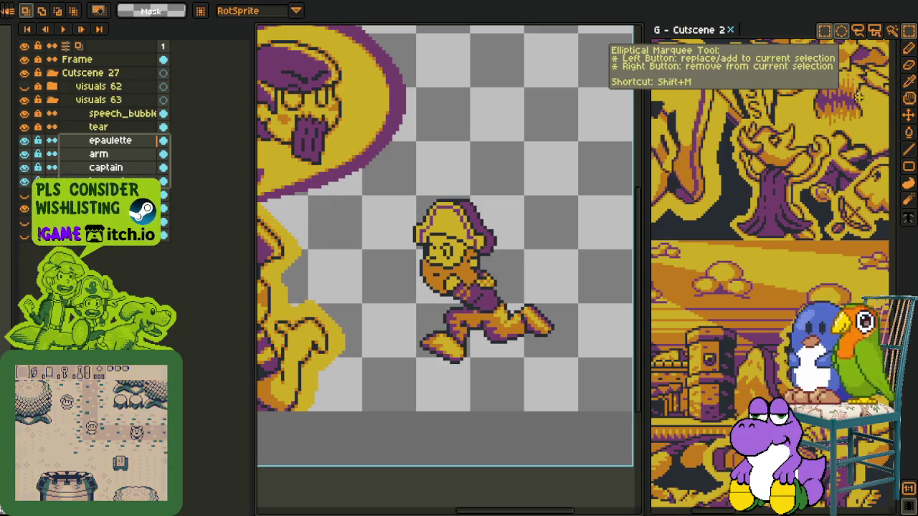
Step: Marquee the captain and shift his epaulette, arm and captain layers slightly down and right
{"action": "left_click_drag", "start_coordinate": [360, 173], "coordinate": [567, 414]}
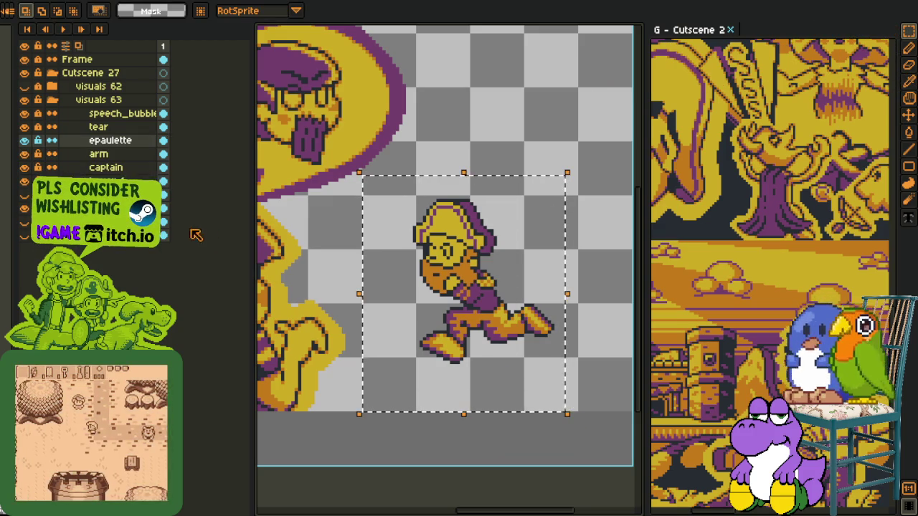
{"action": "left_click", "coordinate": [122, 141]}
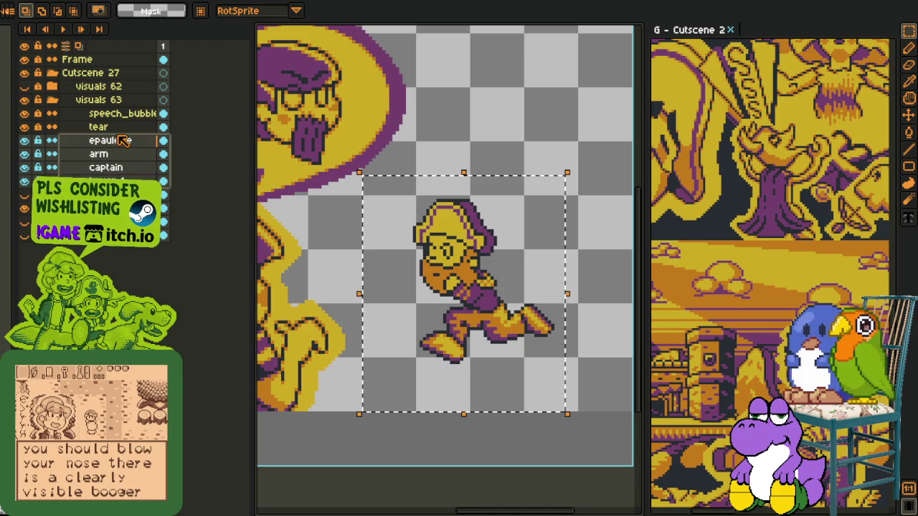
{"action": "left_click", "coordinate": [473, 276]}
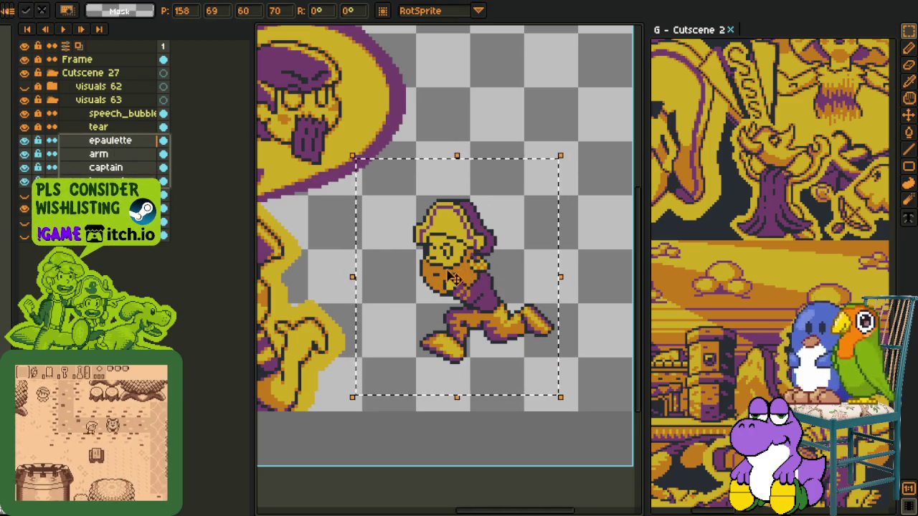
{"action": "left_click", "coordinate": [485, 119]}
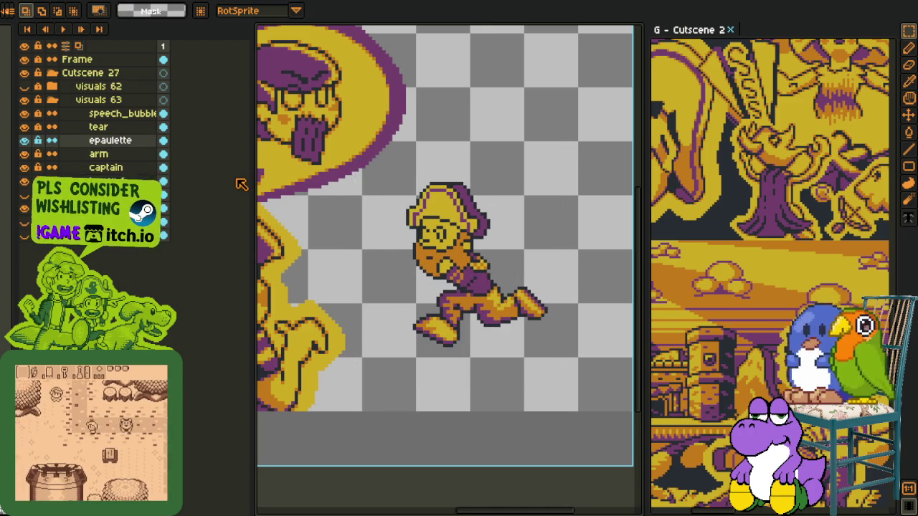
{"action": "left_click", "coordinate": [105, 167], "text": "shift"}
{"action": "left_click_drag", "start_coordinate": [467, 112], "coordinate": [473, 129]}
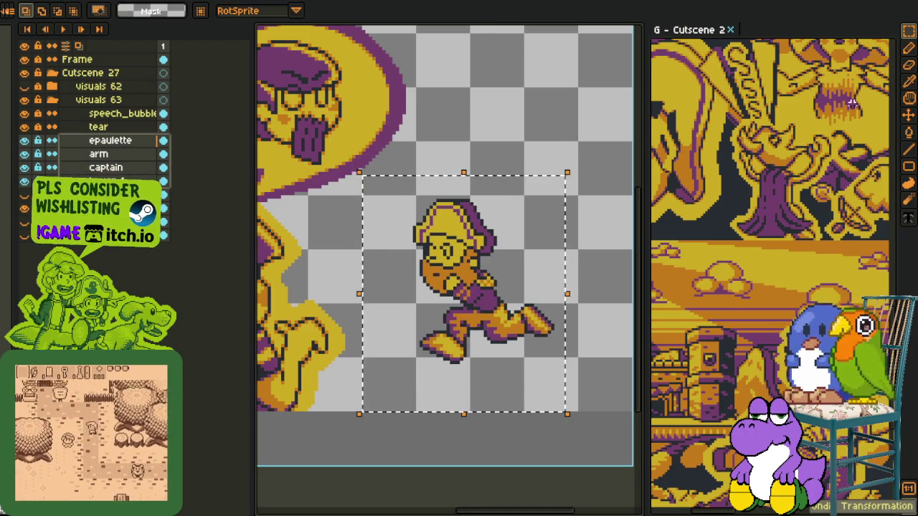
Step: Move the three captain layers beside the large yellow figure beneath the speech bubble
{"action": "left_click", "coordinate": [106, 167]}
{"action": "left_click", "coordinate": [119, 141], "text": "shift"}
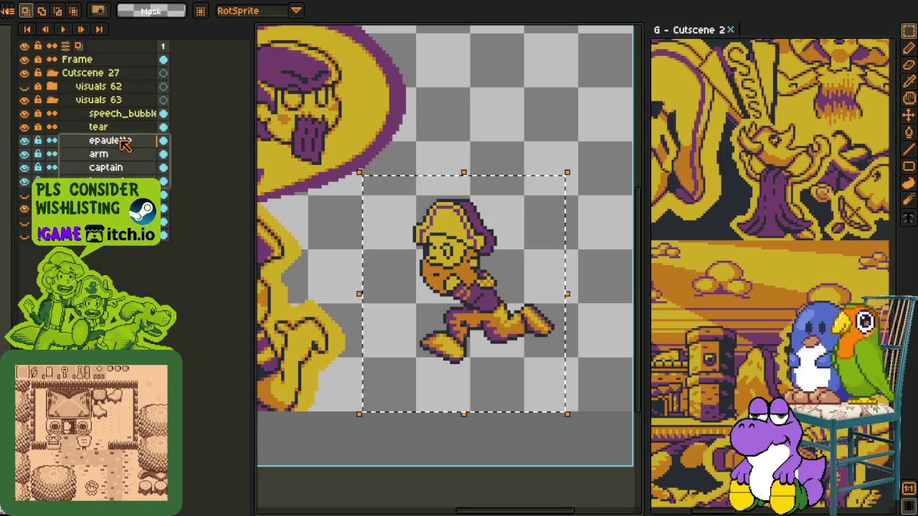
{"action": "left_click", "coordinate": [908, 115]}
{"action": "left_click_drag", "start_coordinate": [483, 287], "coordinate": [544, 240]}
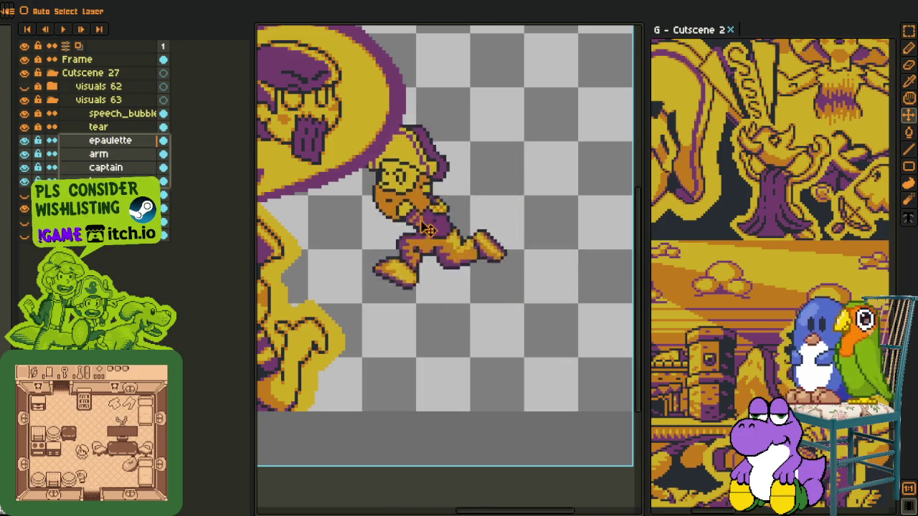
{"action": "scroll", "coordinate": [528, 129], "scroll_direction": "down", "scroll_amount": 1}
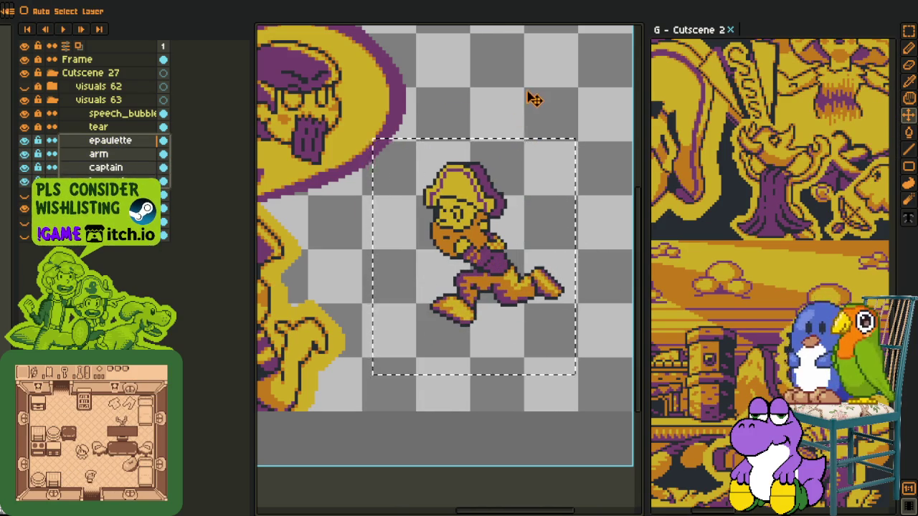
{"action": "scroll", "coordinate": [533, 96], "scroll_direction": "down", "scroll_amount": 2}
{"action": "scroll", "coordinate": [303, 181], "scroll_direction": "up", "scroll_amount": 2}
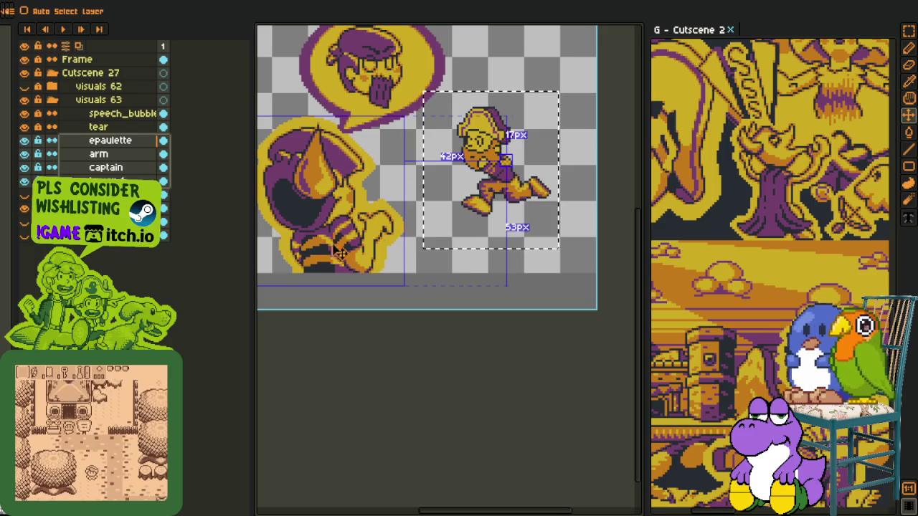
{"action": "left_click_drag", "start_coordinate": [460, 146], "coordinate": [451, 169]}
{"action": "scroll", "coordinate": [473, 89], "scroll_direction": "up", "scroll_amount": 1}
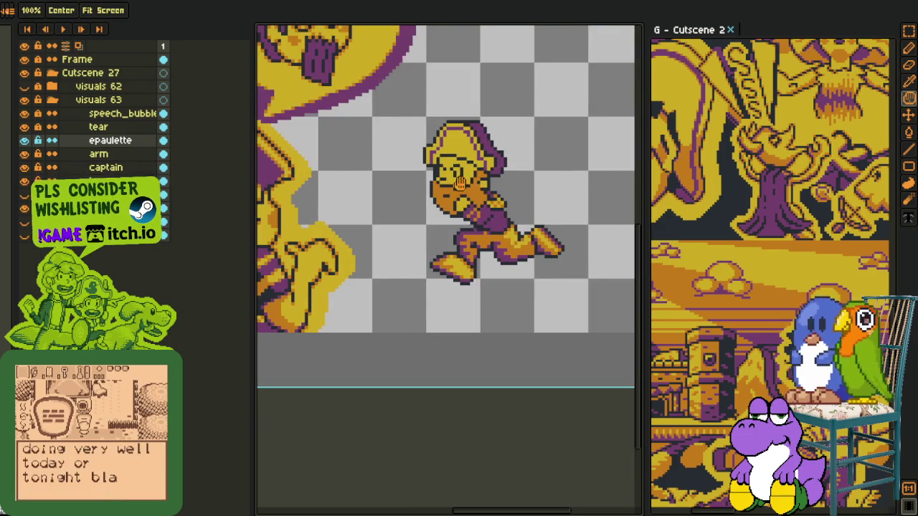
{"action": "scroll", "coordinate": [424, 236], "scroll_direction": "up", "scroll_amount": 1}
{"action": "left_click_drag", "start_coordinate": [423, 235], "coordinate": [411, 253]}
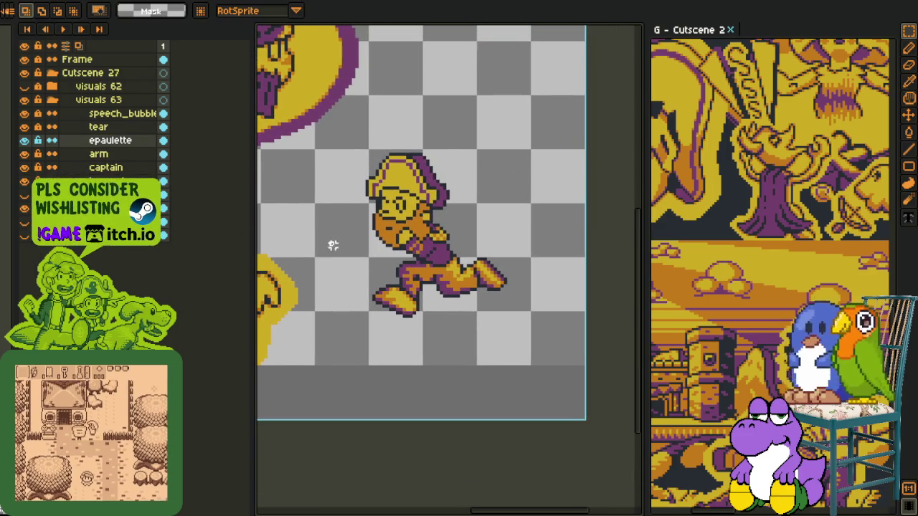
{"action": "scroll", "coordinate": [430, 269], "scroll_direction": "down", "scroll_amount": 3}
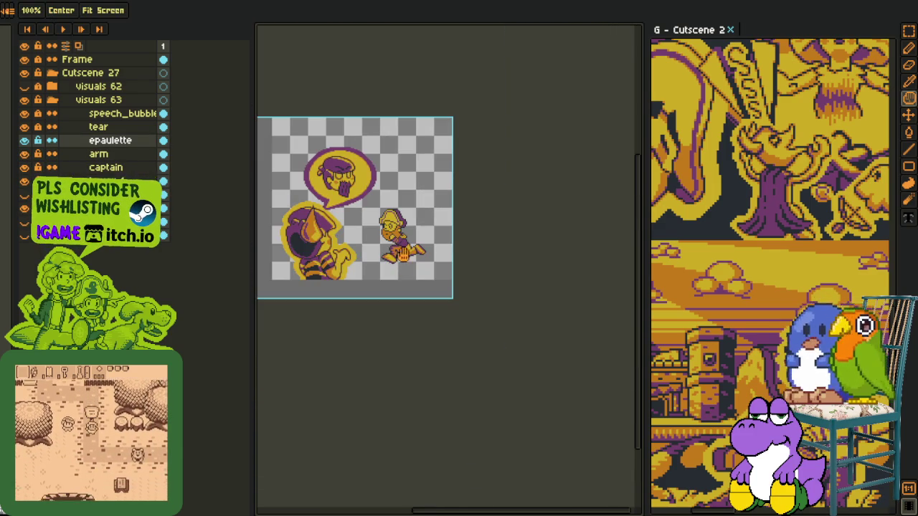
Step: Flip the canvas horizontally, then zoom and pan onto the running captain
{"action": "left_click", "coordinate": [50, 0]}
{"action": "mouse_move", "coordinate": [72, 75]}
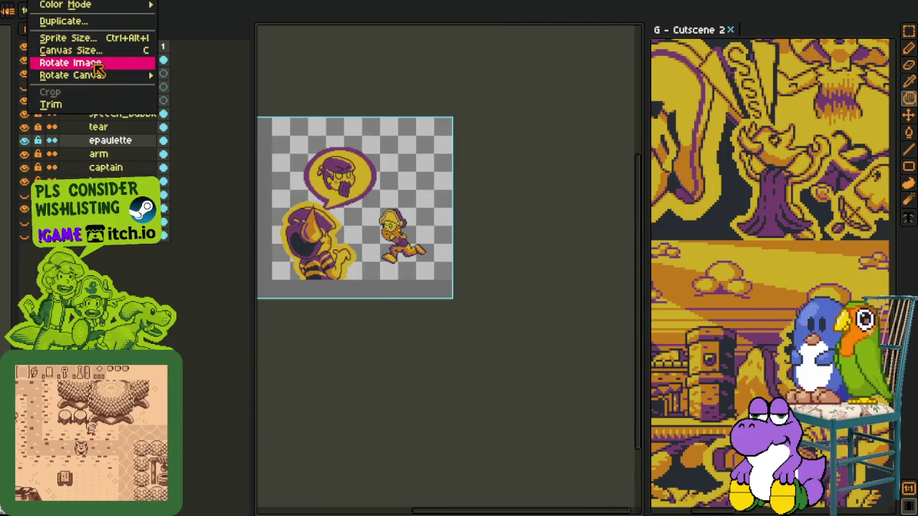
{"action": "left_click", "coordinate": [208, 116]}
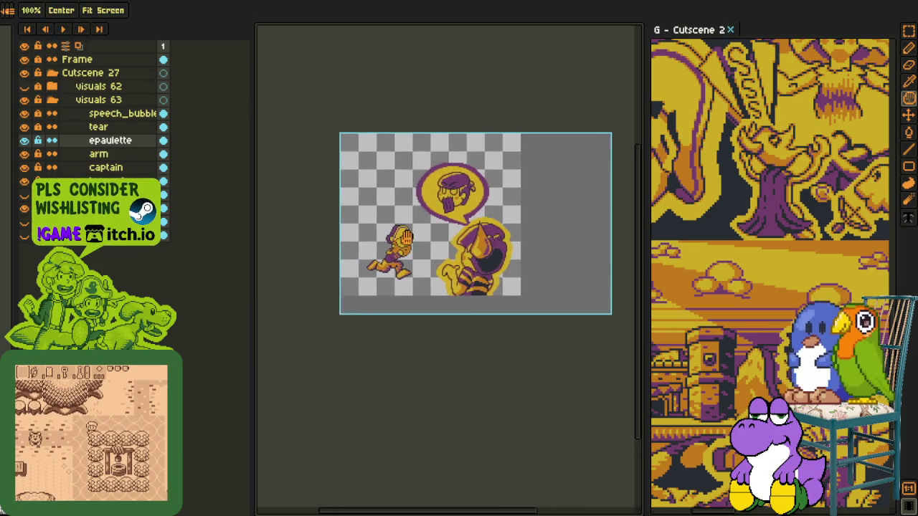
{"action": "scroll", "coordinate": [474, 269], "scroll_direction": "up", "scroll_amount": 2}
{"action": "scroll", "coordinate": [473, 268], "scroll_direction": "up", "scroll_amount": 1}
{"action": "key", "text": "space"}
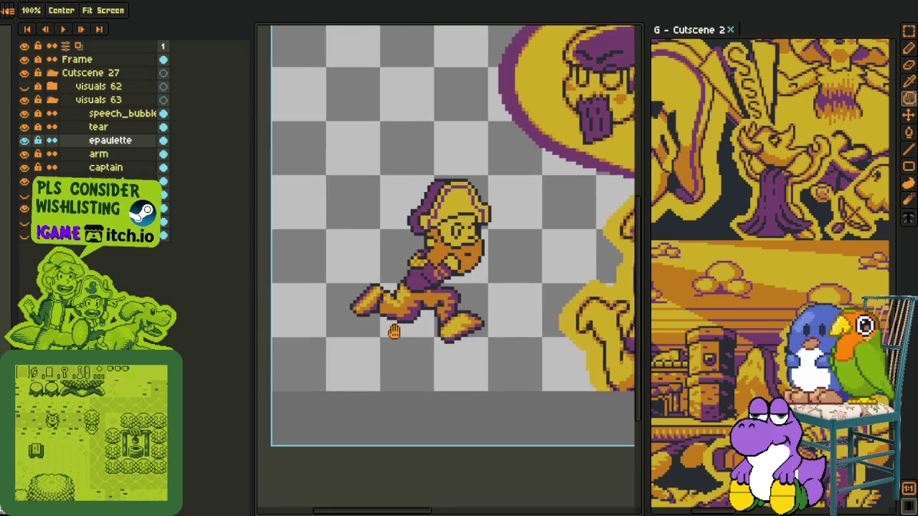
{"action": "left_click_drag", "start_coordinate": [396, 334], "coordinate": [406, 335]}
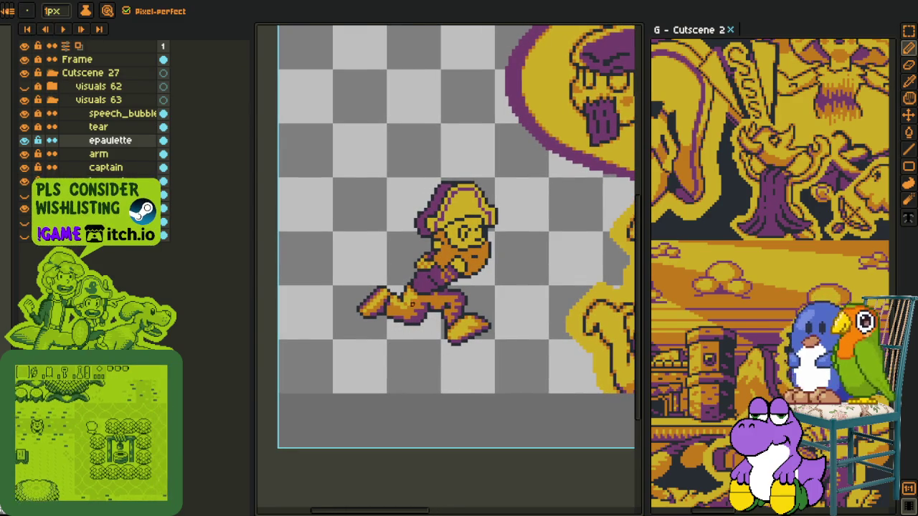
{"action": "key", "text": "space"}
{"action": "left_click_drag", "start_coordinate": [374, 321], "coordinate": [411, 347]}
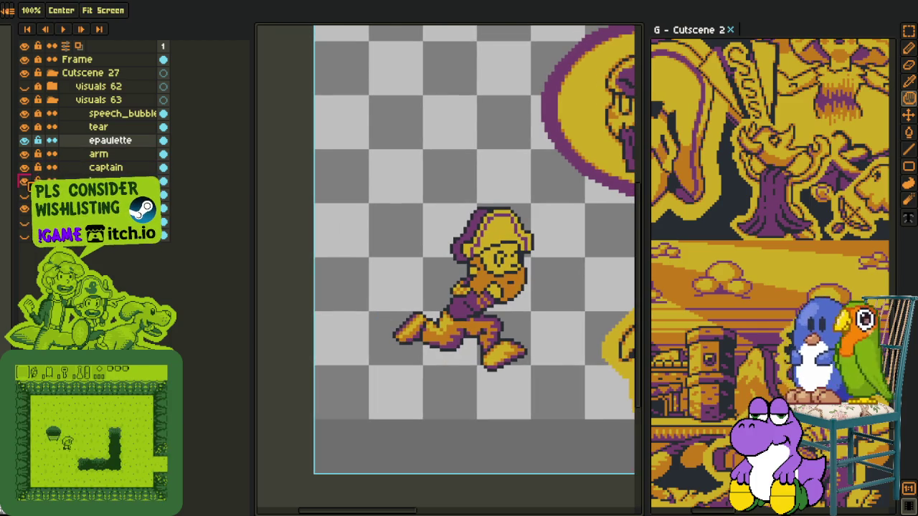
{"action": "left_click", "coordinate": [57, 180]}
{"action": "scroll", "coordinate": [423, 343], "scroll_direction": "up", "scroll_amount": 1}
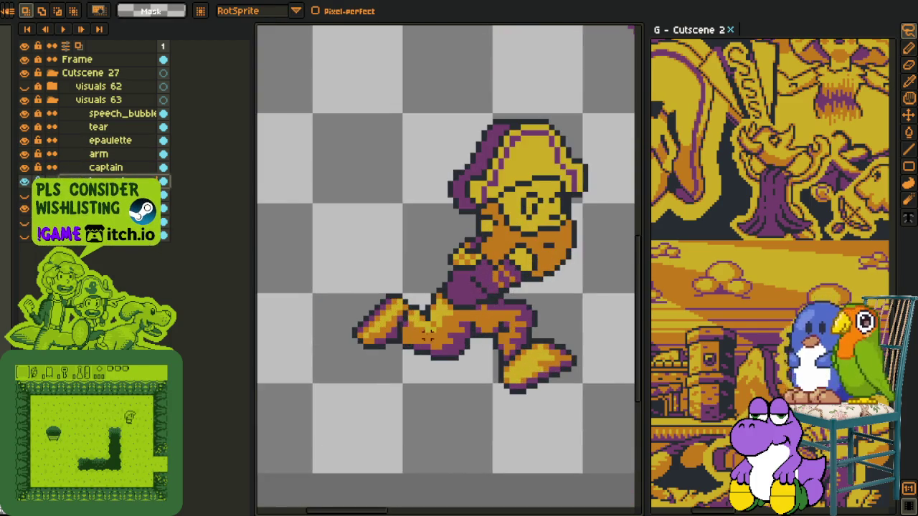
{"action": "scroll", "coordinate": [423, 343], "scroll_direction": "up", "scroll_amount": 1}
{"action": "left_click_drag", "start_coordinate": [424, 343], "coordinate": [415, 375]}
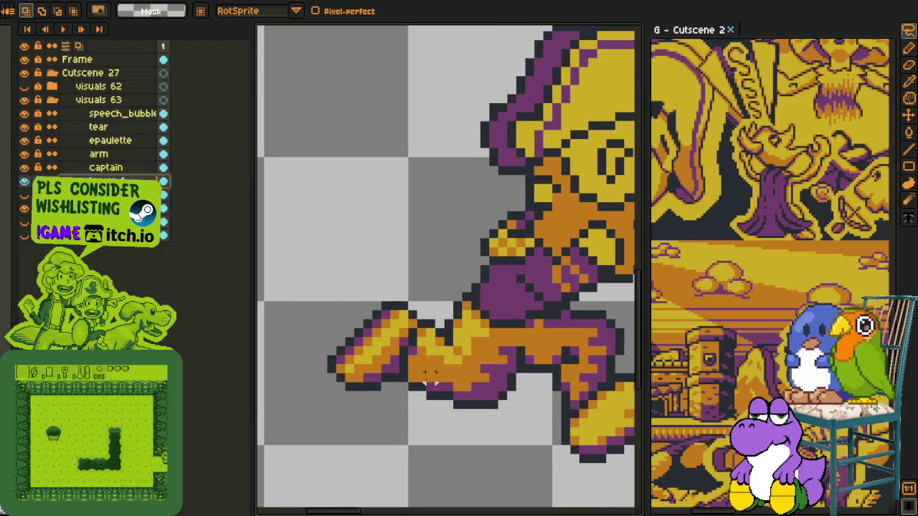
{"action": "key", "text": "b"}
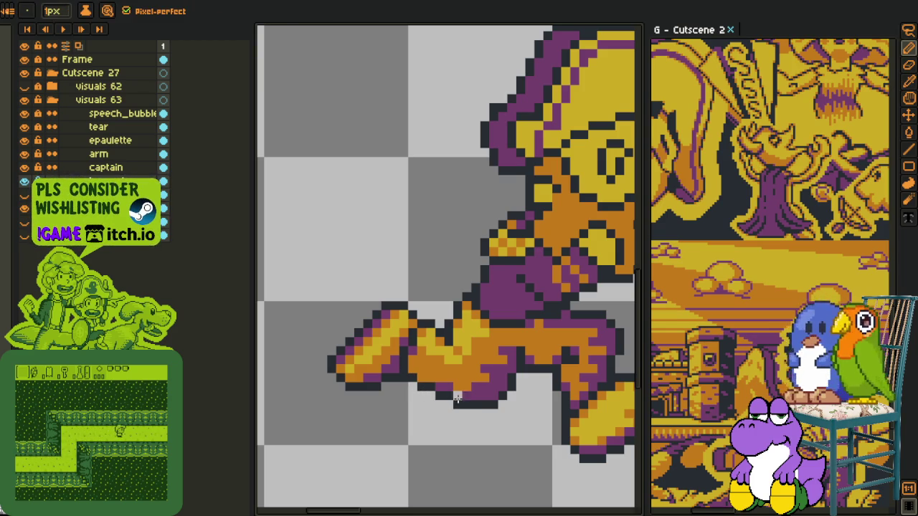
{"action": "scroll", "coordinate": [457, 399], "scroll_direction": "down", "scroll_amount": 3}
{"action": "scroll", "coordinate": [457, 399], "scroll_direction": "down", "scroll_amount": 2}
{"action": "key", "text": "o"}
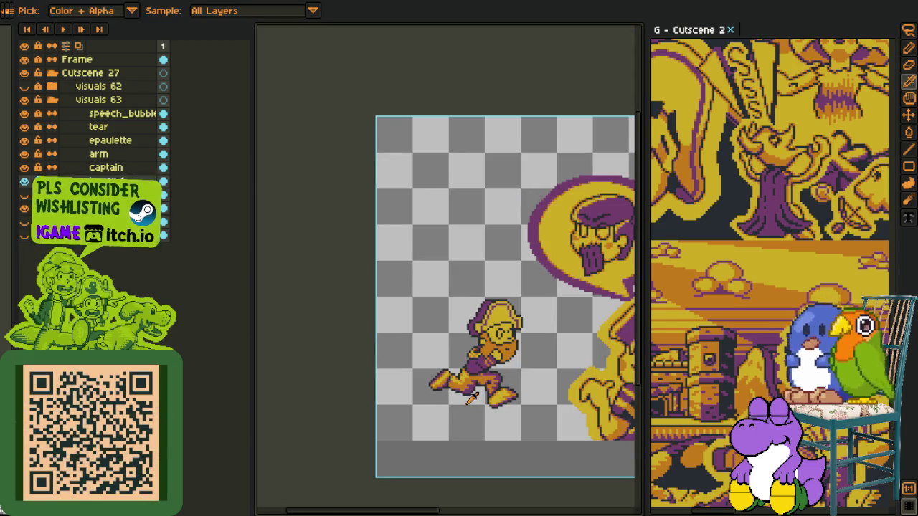
{"action": "scroll", "coordinate": [473, 401], "scroll_direction": "down", "scroll_amount": 2}
{"action": "scroll", "coordinate": [479, 407], "scroll_direction": "up", "scroll_amount": 3}
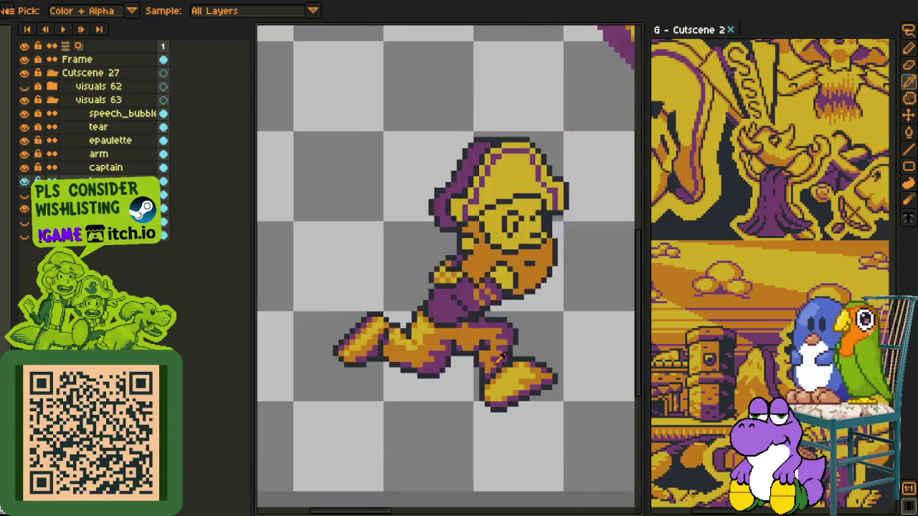
{"action": "scroll", "coordinate": [475, 373], "scroll_direction": "up", "scroll_amount": 2}
{"action": "key", "text": "b"}
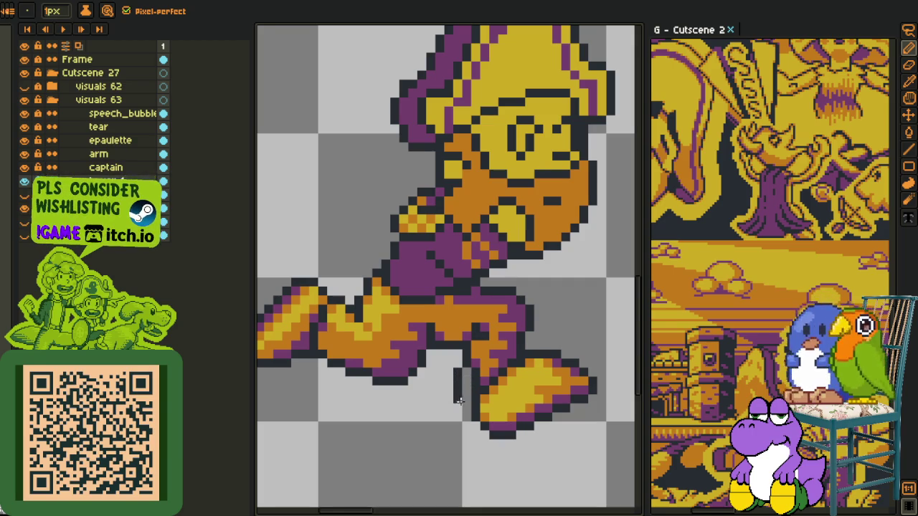
{"action": "left_click", "coordinate": [466, 390], "text": "alt"}
{"action": "left_click", "coordinate": [474, 370], "text": "alt"}
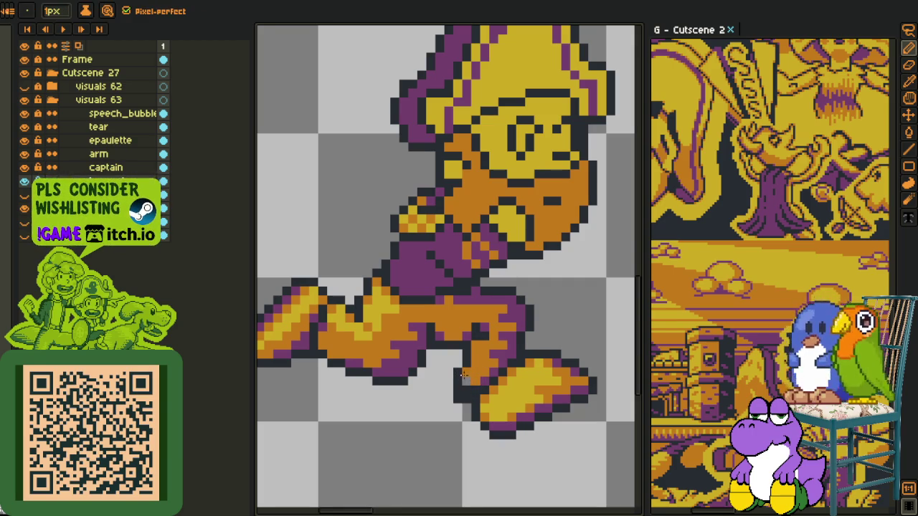
{"action": "key", "text": "alt"}
{"action": "left_click", "coordinate": [479, 373], "text": "alt"}
{"action": "key", "text": "alt"}
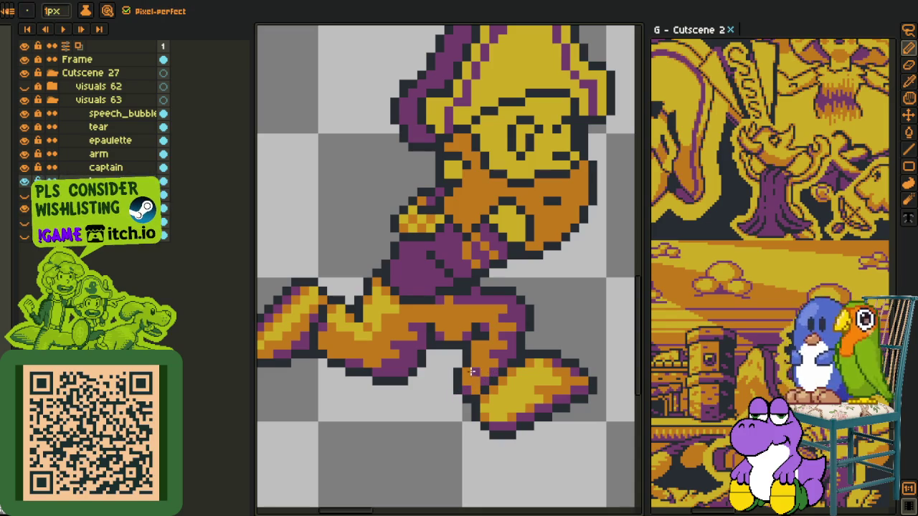
{"action": "scroll", "coordinate": [475, 347], "scroll_direction": "down", "scroll_amount": 5}
{"action": "scroll", "coordinate": [475, 347], "scroll_direction": "down", "scroll_amount": 1}
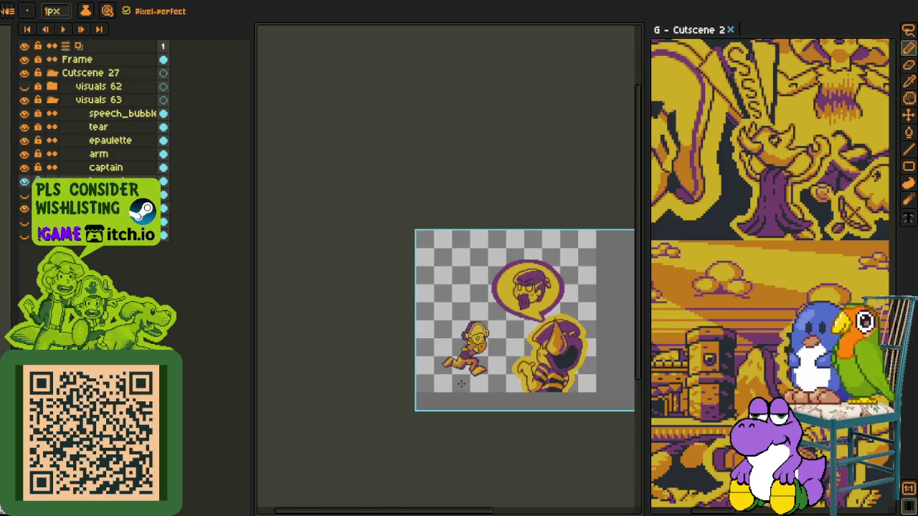
{"action": "scroll", "coordinate": [473, 370], "scroll_direction": "up", "scroll_amount": 1}
{"action": "key", "text": "alt"}
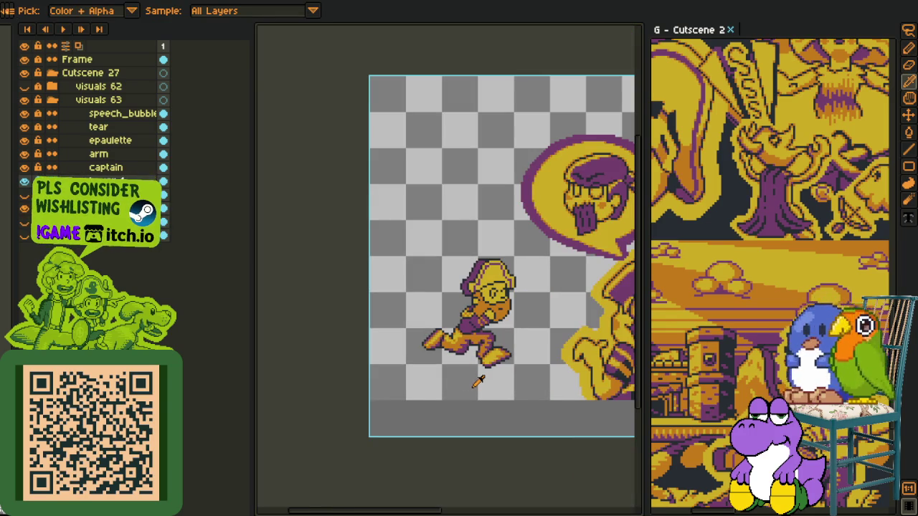
{"action": "scroll", "coordinate": [472, 384], "scroll_direction": "up", "scroll_amount": 2}
{"action": "scroll", "coordinate": [476, 371], "scroll_direction": "up", "scroll_amount": 2}
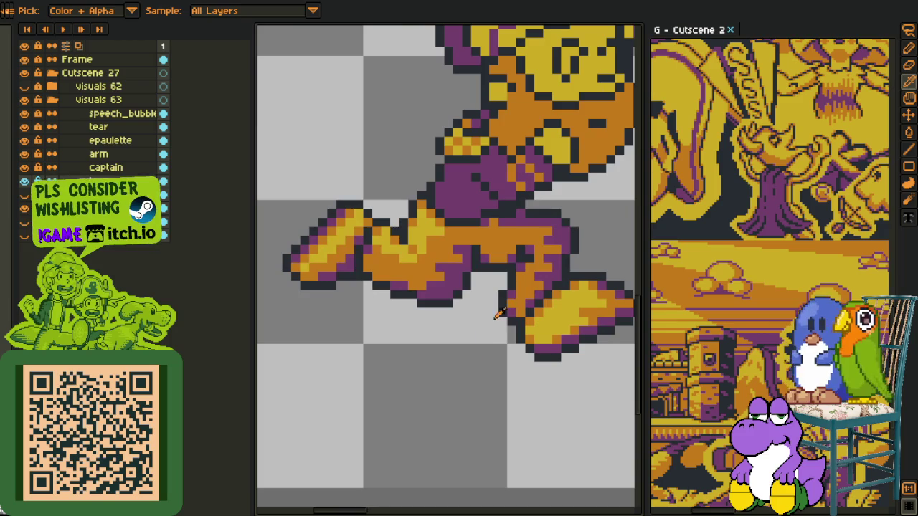
{"action": "key", "text": "alt"}
{"action": "key", "text": "alt"}
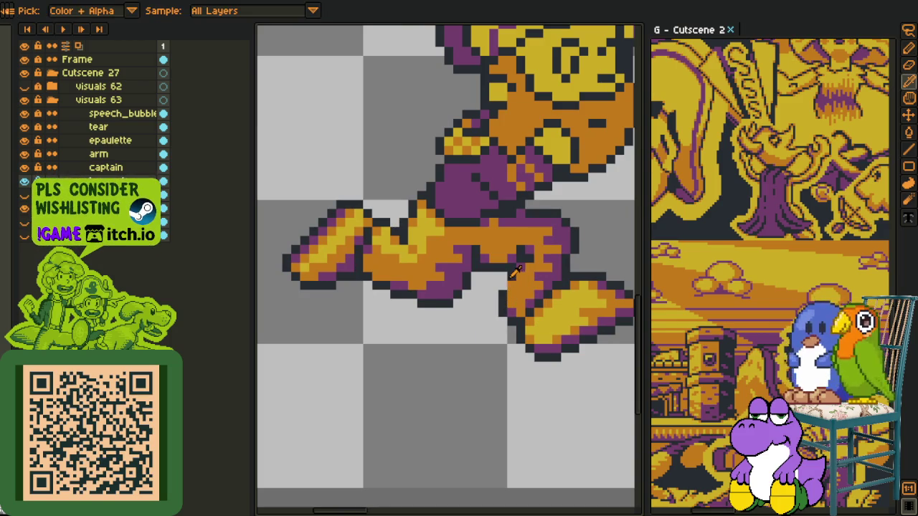
{"action": "key", "text": "alt"}
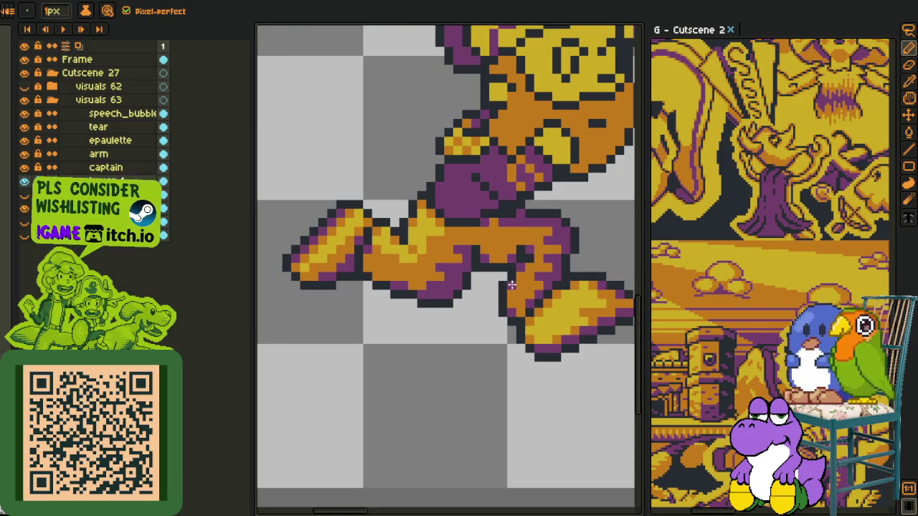
{"action": "scroll", "coordinate": [511, 284], "scroll_direction": "down", "scroll_amount": 2}
{"action": "scroll", "coordinate": [495, 342], "scroll_direction": "down", "scroll_amount": 2}
{"action": "key", "text": "alt"}
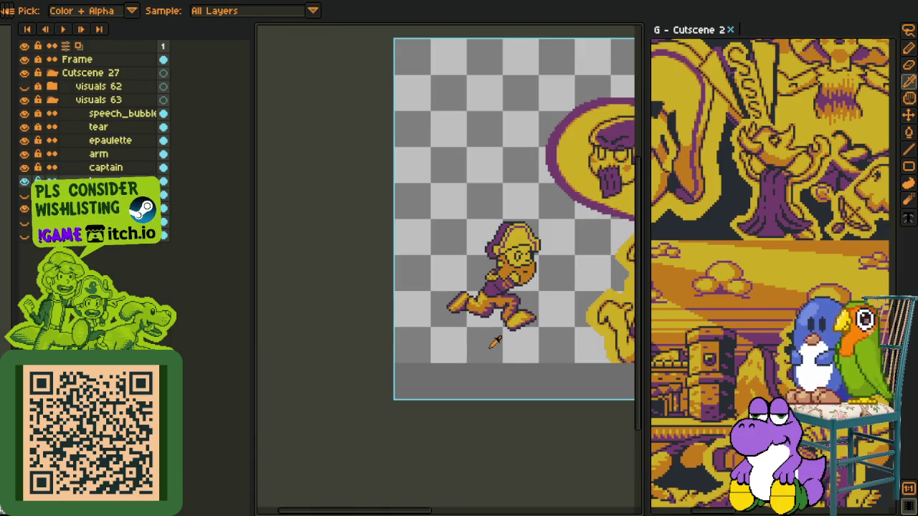
{"action": "scroll", "coordinate": [495, 342], "scroll_direction": "down", "scroll_amount": 2}
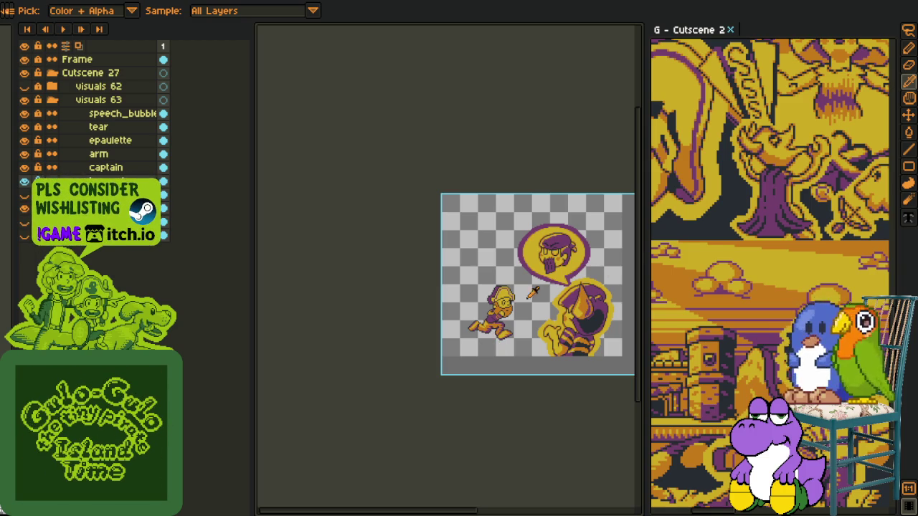
{"action": "scroll", "coordinate": [703, 268], "scroll_direction": "down", "scroll_amount": 3}
{"action": "scroll", "coordinate": [714, 246], "scroll_direction": "up", "scroll_amount": 3}
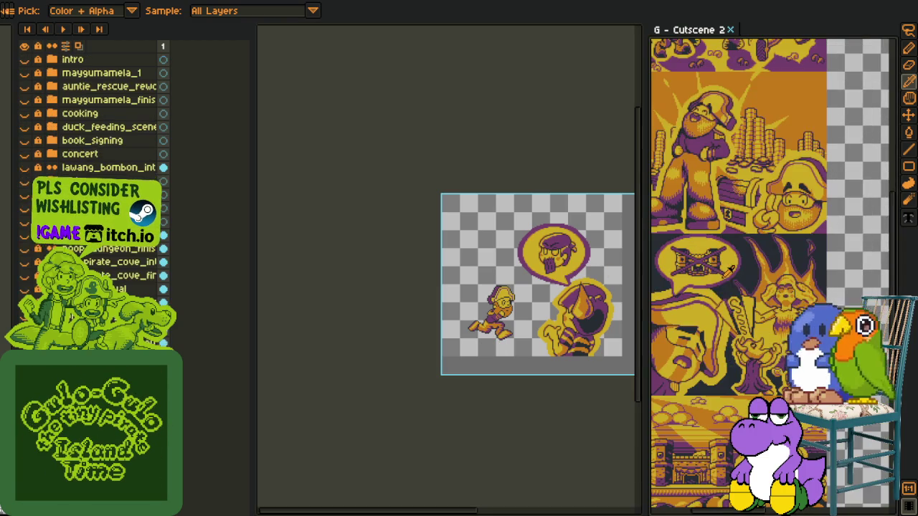
{"action": "mouse_move", "coordinate": [732, 300]}
{"action": "left_mouse_down"}
{"action": "mouse_move", "coordinate": [747, 364]}
{"action": "mouse_move", "coordinate": [765, 251]}
{"action": "left_mouse_up"}
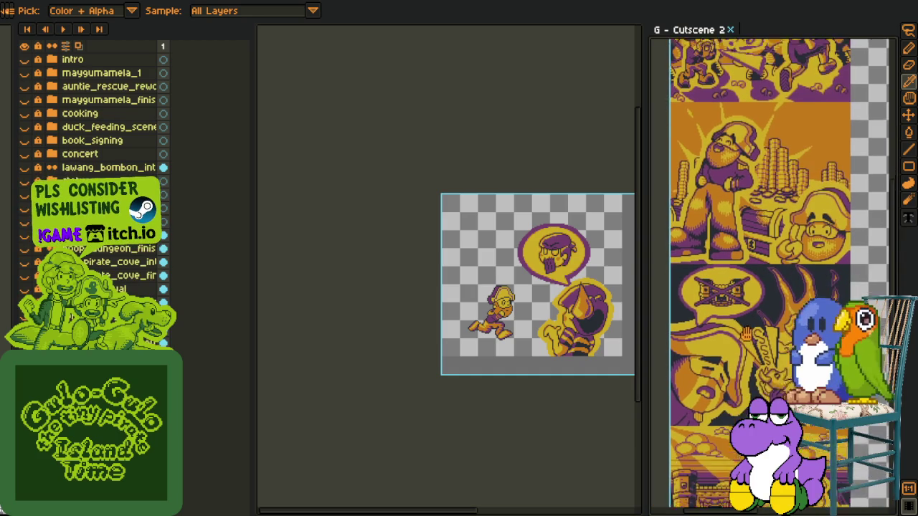
{"action": "left_click", "coordinate": [532, 321]}
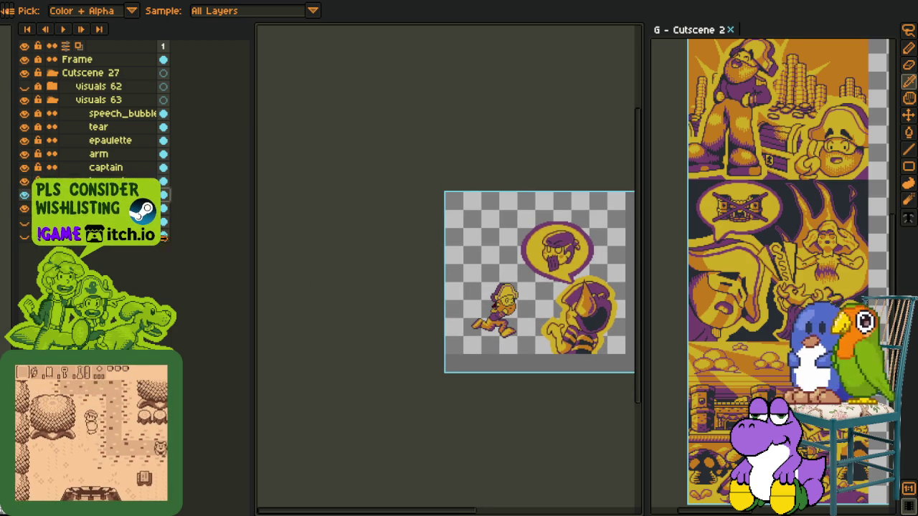
{"action": "scroll", "coordinate": [506, 371], "scroll_direction": "up", "scroll_amount": 1}
{"action": "scroll", "coordinate": [506, 297], "scroll_direction": "up", "scroll_amount": 1}
{"action": "scroll", "coordinate": [506, 298], "scroll_direction": "up", "scroll_amount": 1}
{"action": "key", "text": "m"}
Step: Select the area around the front boot and bring it into the zoomed view
{"action": "left_click_drag", "start_coordinate": [482, 251], "coordinate": [633, 361]}
{"action": "key", "text": "m"}
{"action": "left_click_drag", "start_coordinate": [583, 205], "coordinate": [493, 196]}
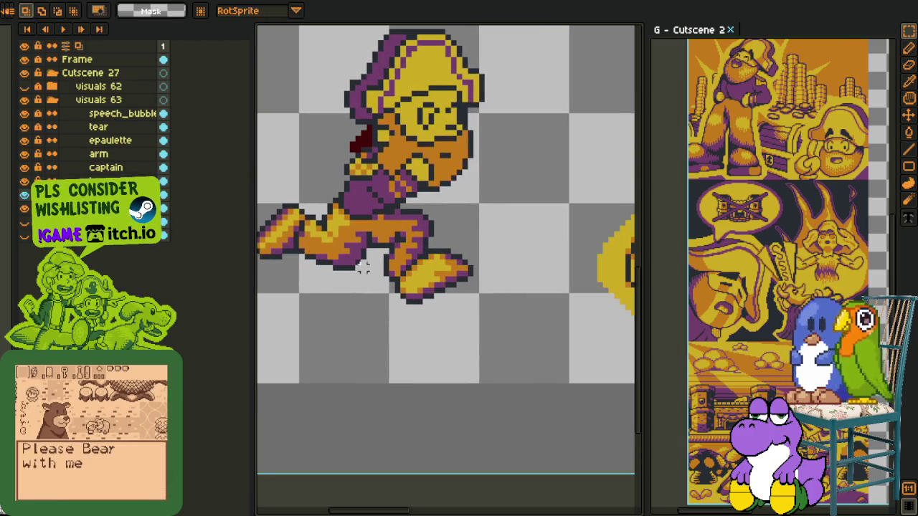
{"action": "key", "text": "i"}
{"action": "scroll", "coordinate": [445, 257], "scroll_direction": "up", "scroll_amount": 2}
{"action": "left_click_drag", "start_coordinate": [513, 289], "coordinate": [426, 264]}
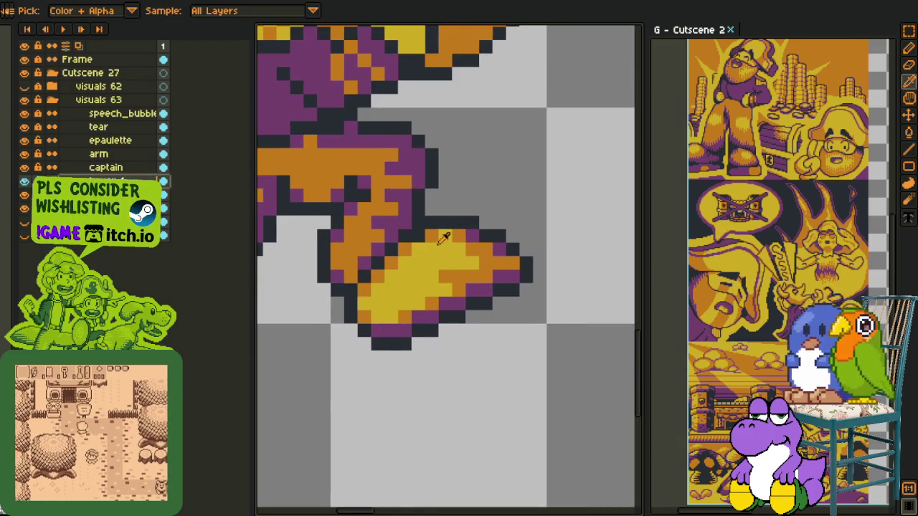
{"action": "key", "text": "m"}
Step: Erase the front boot and the leftover dark pixels beneath it
{"action": "key", "text": "e"}
{"action": "mouse_move", "coordinate": [502, 222]}
{"action": "left_mouse_down"}
{"action": "mouse_move", "coordinate": [404, 250]}
{"action": "mouse_move", "coordinate": [432, 277]}
{"action": "left_mouse_up"}
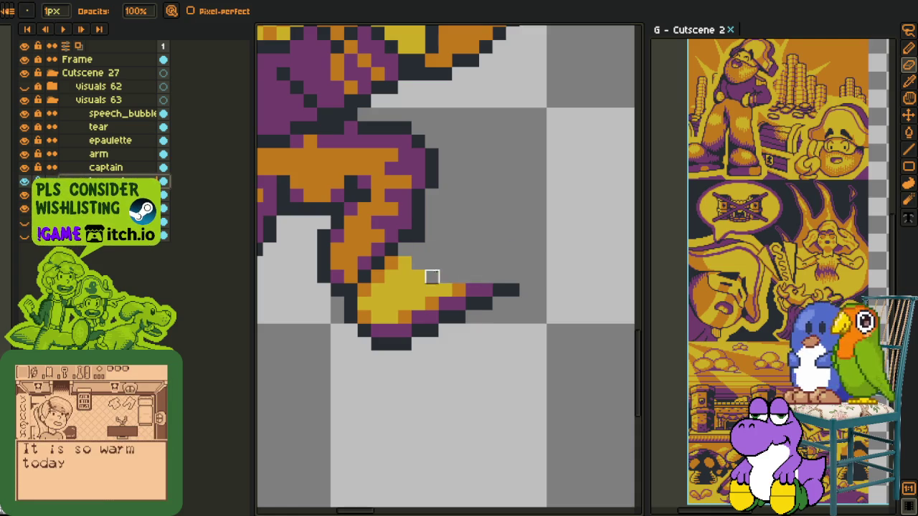
{"action": "mouse_move", "coordinate": [378, 264]}
{"action": "left_mouse_down"}
{"action": "mouse_move", "coordinate": [402, 316]}
{"action": "mouse_move", "coordinate": [419, 277]}
{"action": "mouse_move", "coordinate": [423, 330]}
{"action": "mouse_move", "coordinate": [351, 304]}
{"action": "mouse_move", "coordinate": [401, 345]}
{"action": "left_mouse_up"}
{"action": "left_click_drag", "start_coordinate": [401, 344], "coordinate": [473, 304]}
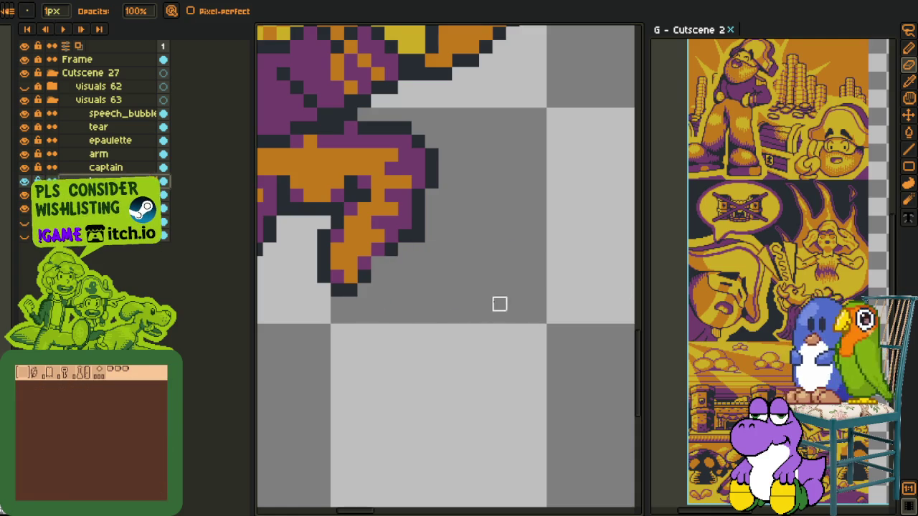
Step: Draw a dark stroke at the leg's end and fill the ankle purple
{"action": "key", "text": "b"}
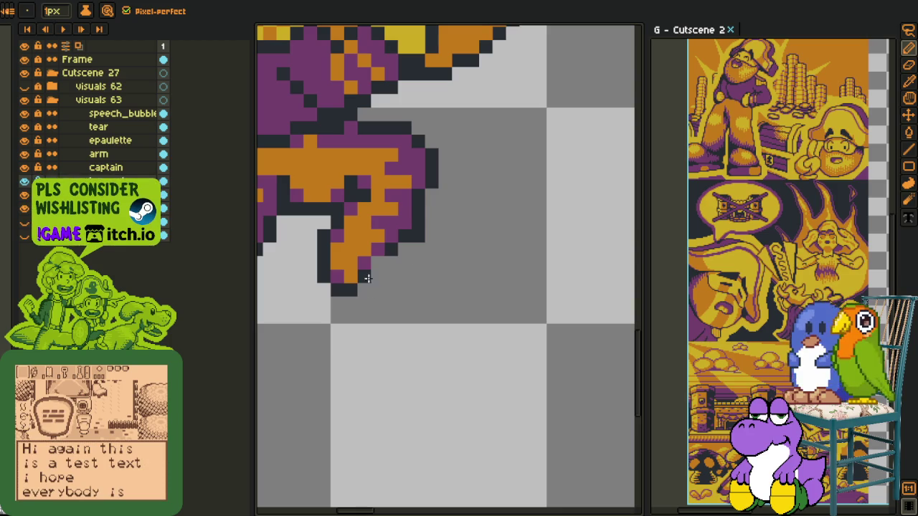
{"action": "left_click_drag", "start_coordinate": [359, 284], "coordinate": [443, 263]}
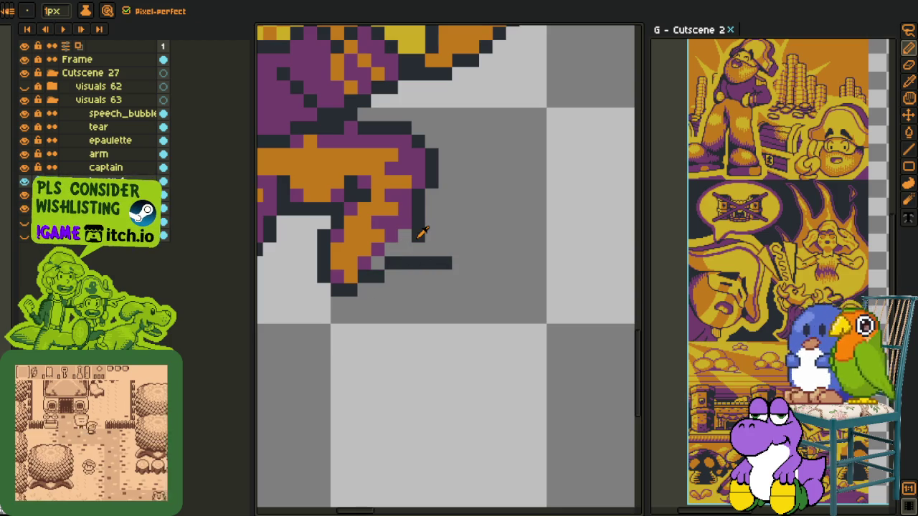
{"action": "left_click", "coordinate": [418, 238], "text": "alt"}
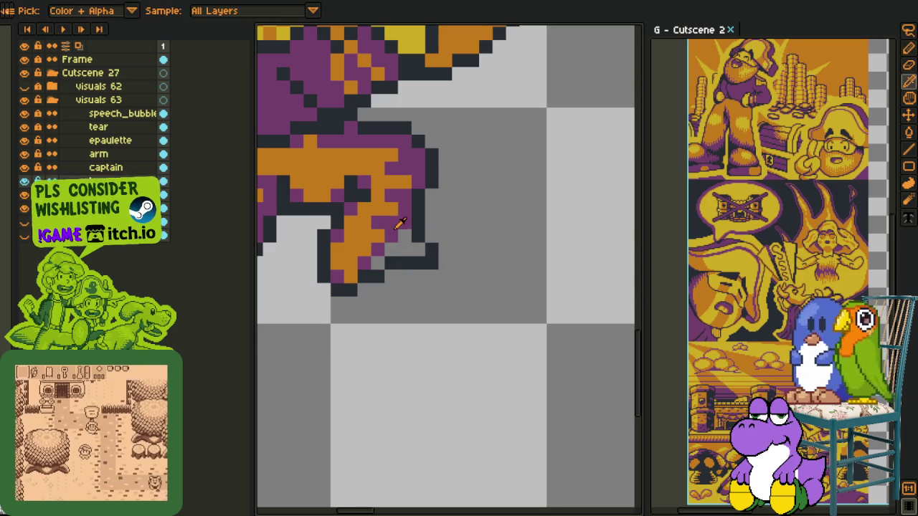
{"action": "key", "text": "g"}
{"action": "left_click", "coordinate": [381, 259]}
{"action": "scroll", "coordinate": [391, 256], "scroll_direction": "down", "scroll_amount": 3}
{"action": "scroll", "coordinate": [391, 256], "scroll_direction": "up", "scroll_amount": 3}
{"action": "key", "text": "b"}
{"action": "left_click", "coordinate": [460, 271]}
{"action": "key", "text": "ctrl+z"}
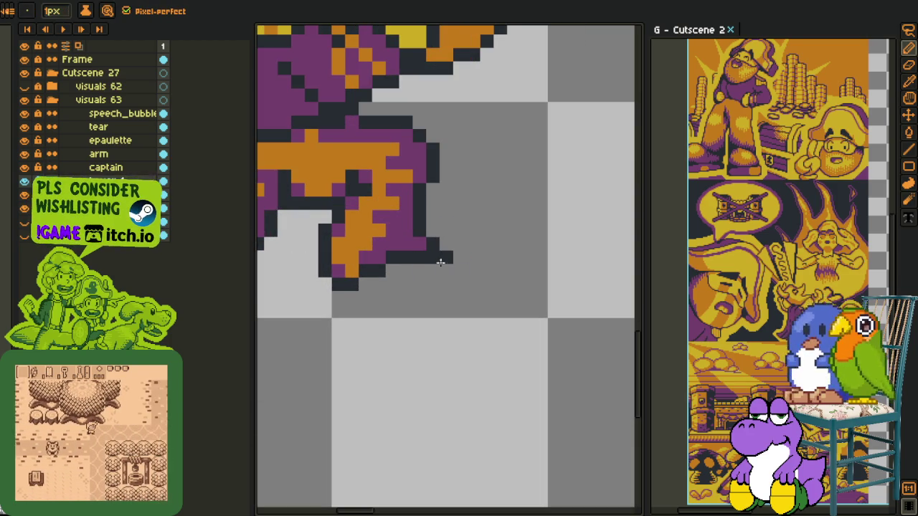
Step: Outline the new boot's heel, instep and sole, nudging the heel lines one pixel right
{"action": "left_click_drag", "start_coordinate": [324, 297], "coordinate": [314, 374]}
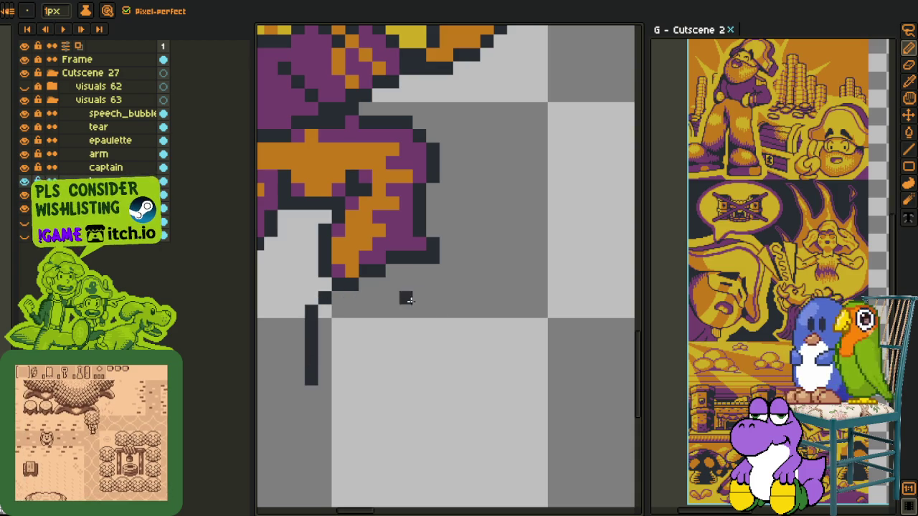
{"action": "mouse_move", "coordinate": [462, 285]}
{"action": "left_mouse_down"}
{"action": "mouse_move", "coordinate": [392, 356]}
{"action": "mouse_move", "coordinate": [406, 366]}
{"action": "left_mouse_up"}
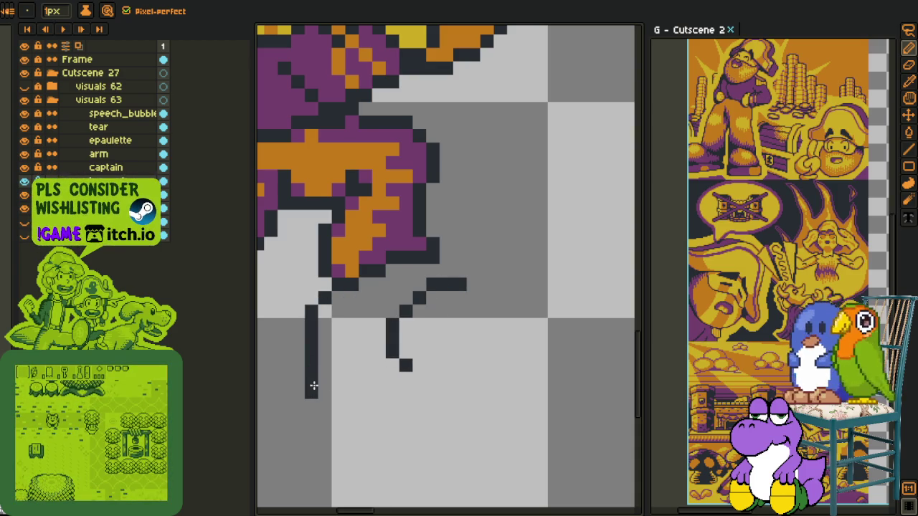
{"action": "left_click_drag", "start_coordinate": [310, 387], "coordinate": [359, 375]}
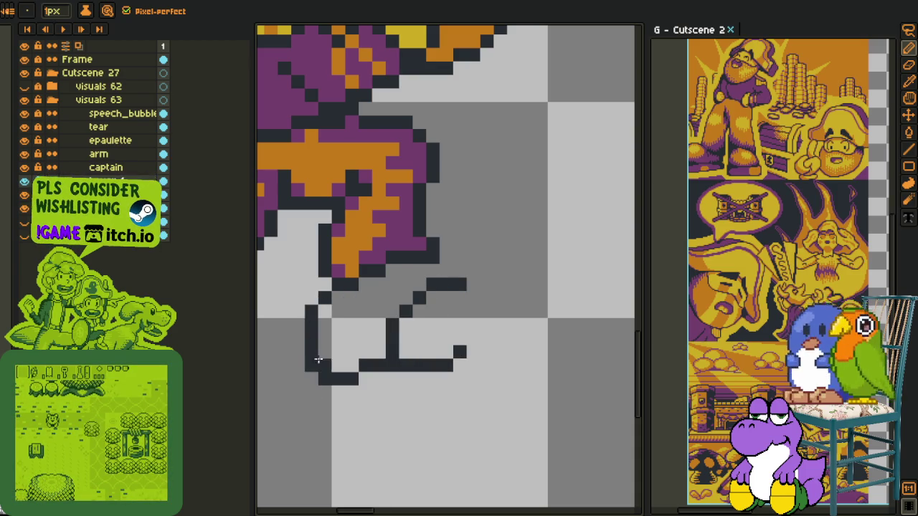
{"action": "key", "text": "m"}
{"action": "left_click_drag", "start_coordinate": [275, 288], "coordinate": [374, 415]}
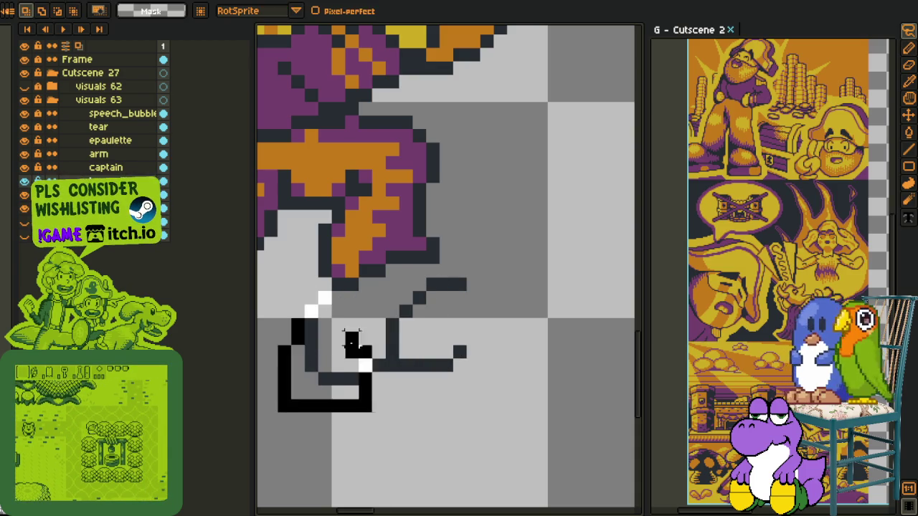
{"action": "left_click_drag", "start_coordinate": [338, 346], "coordinate": [351, 347]}
{"action": "key", "text": "ctrl+d"}
Step: Add dark pixels to lengthen the boot's toe line and close the outline
{"action": "key", "text": "i"}
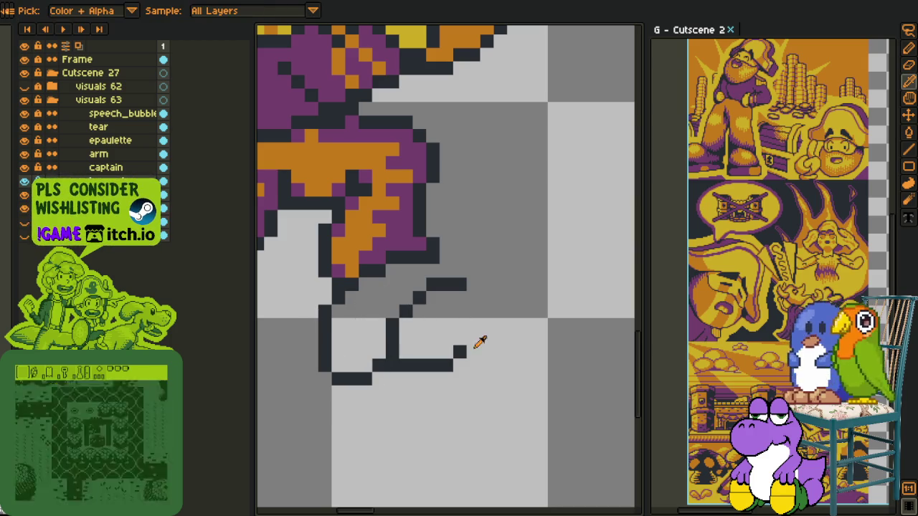
{"action": "key", "text": "b"}
{"action": "left_click", "coordinate": [457, 359]}
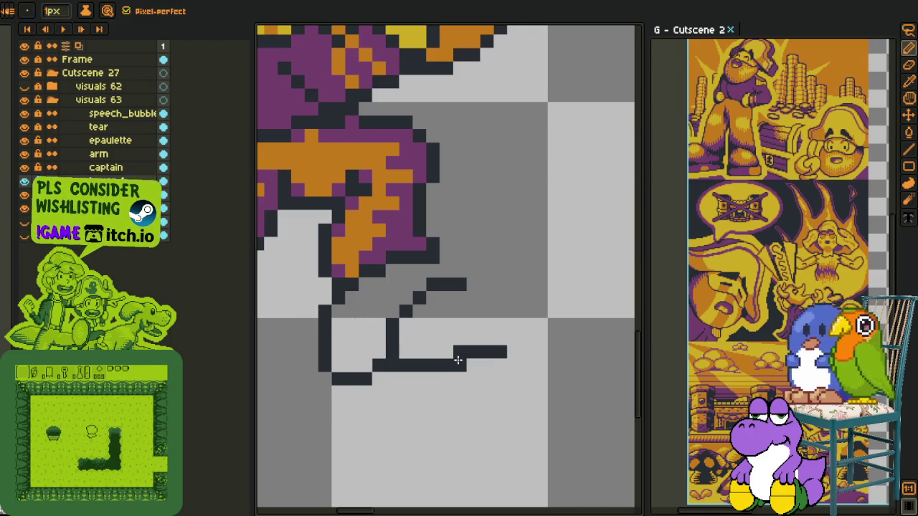
{"action": "left_click", "coordinate": [459, 351]}
{"action": "left_click", "coordinate": [514, 350]}
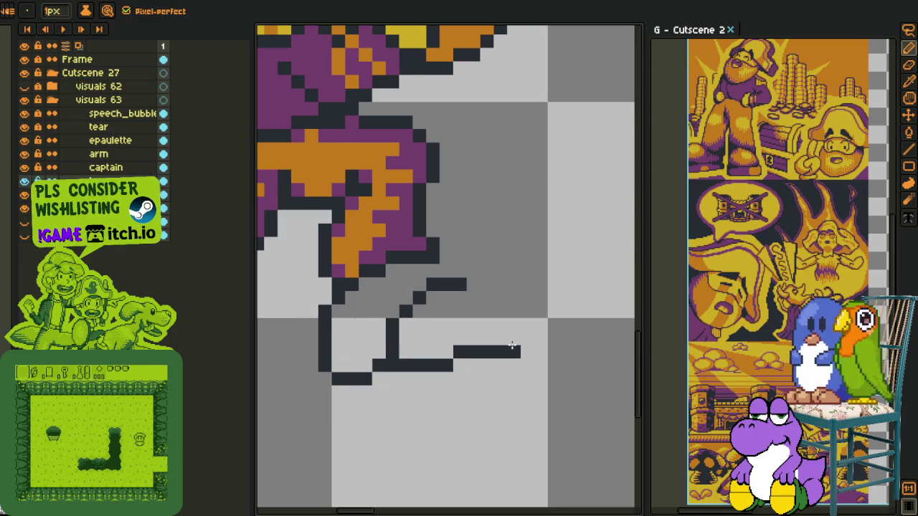
{"action": "left_click", "coordinate": [447, 271]}
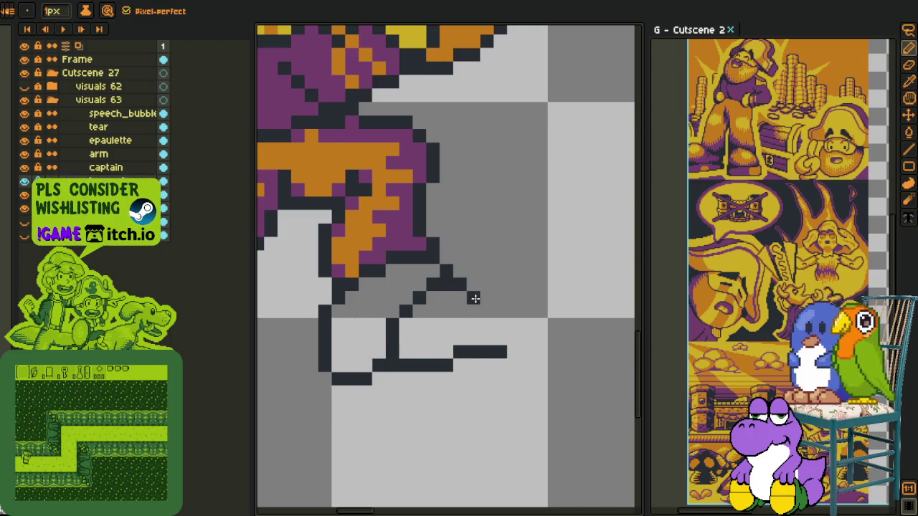
{"action": "scroll", "coordinate": [497, 359], "scroll_direction": "down", "scroll_amount": 3}
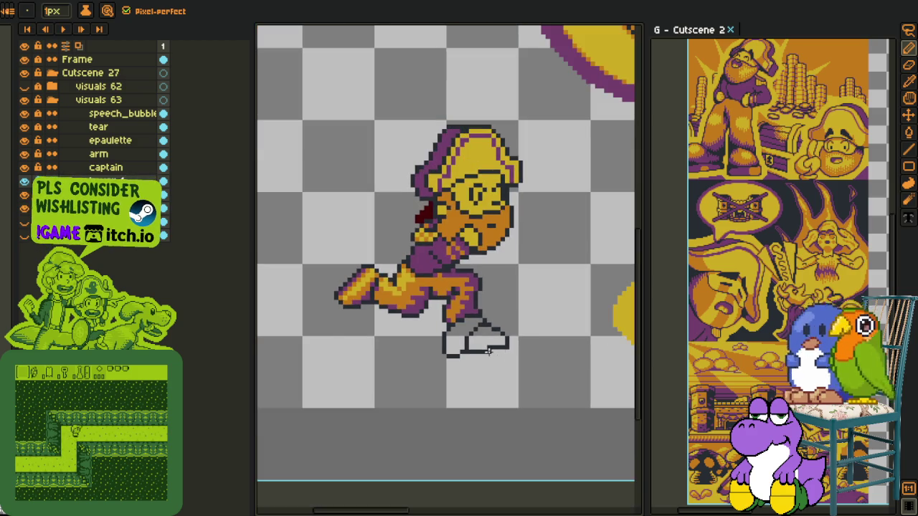
Step: Erase part of the foot's inner outline
{"action": "scroll", "coordinate": [477, 338], "scroll_direction": "up", "scroll_amount": 3}
{"action": "key", "text": "e"}
{"action": "left_click_drag", "start_coordinate": [437, 331], "coordinate": [423, 352]}
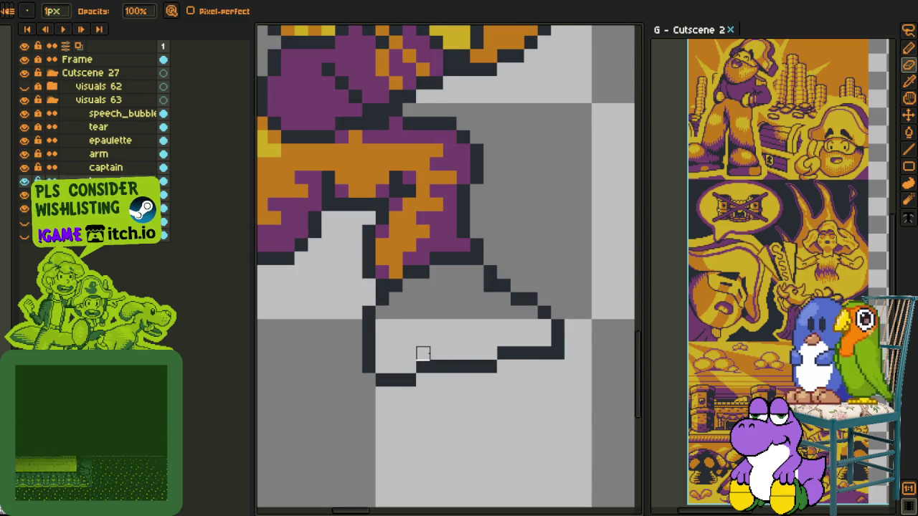
{"action": "scroll", "coordinate": [424, 359], "scroll_direction": "down", "scroll_amount": 3}
{"action": "scroll", "coordinate": [424, 372], "scroll_direction": "up", "scroll_amount": 3}
{"action": "scroll", "coordinate": [471, 345], "scroll_direction": "up", "scroll_amount": 2}
Step: Select the foot and nudge it into its new position
{"action": "key", "text": "m"}
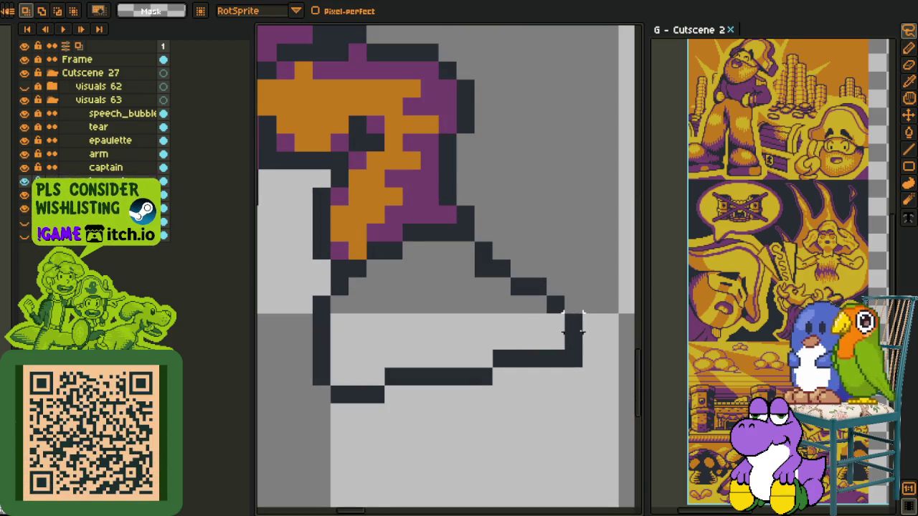
{"action": "mouse_move", "coordinate": [582, 352]}
{"action": "left_mouse_down"}
{"action": "mouse_move", "coordinate": [573, 307]}
{"action": "mouse_move", "coordinate": [502, 266]}
{"action": "mouse_move", "coordinate": [344, 285]}
{"action": "mouse_move", "coordinate": [503, 466]}
{"action": "left_mouse_up"}
{"action": "left_click_drag", "start_coordinate": [436, 332], "coordinate": [440, 320]}
{"action": "key", "text": "Return"}
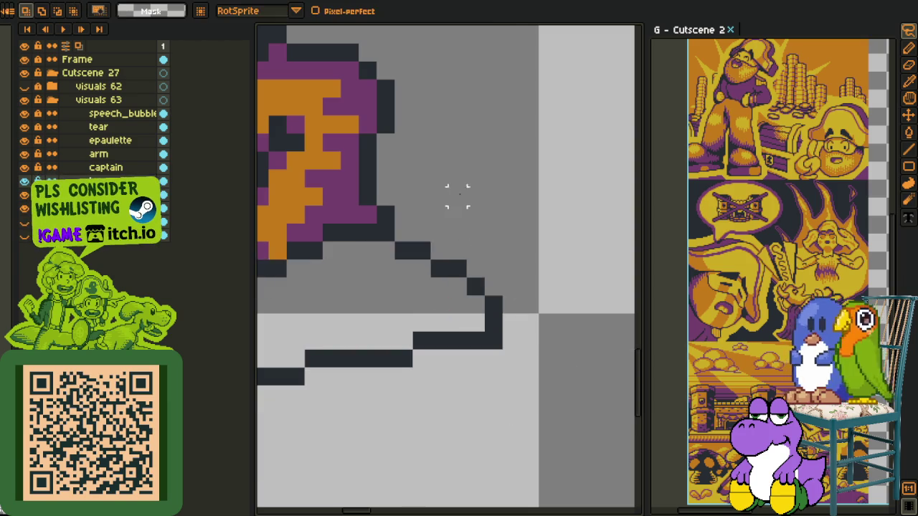
{"action": "scroll", "coordinate": [455, 196], "scroll_direction": "down", "scroll_amount": 3}
{"action": "left_click_drag", "start_coordinate": [434, 246], "coordinate": [438, 315]}
Step: Draw a purple sole along the bottom of the foot
{"action": "key", "text": "i"}
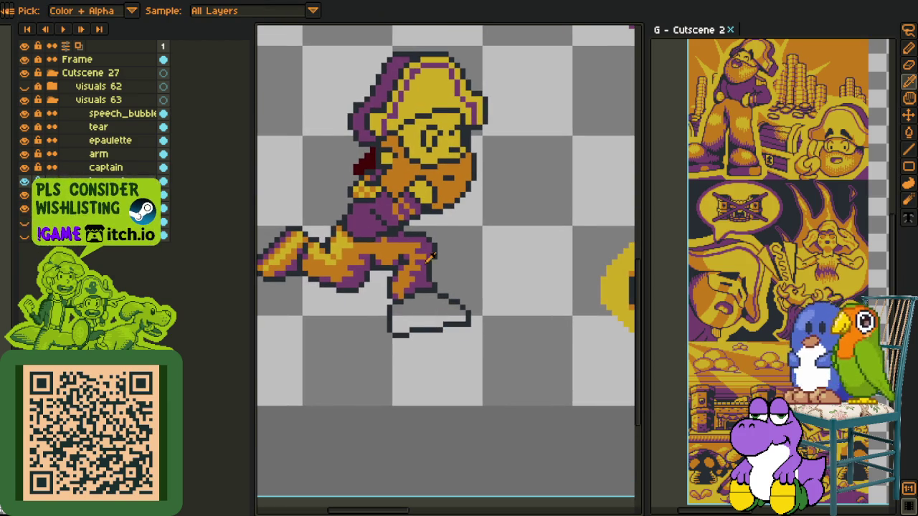
{"action": "scroll", "coordinate": [414, 252], "scroll_direction": "up", "scroll_amount": 2}
{"action": "scroll", "coordinate": [441, 265], "scroll_direction": "down", "scroll_amount": 2}
{"action": "mouse_move", "coordinate": [447, 300]}
{"action": "left_mouse_down"}
{"action": "mouse_move", "coordinate": [472, 293]}
{"action": "mouse_move", "coordinate": [453, 343]}
{"action": "left_mouse_up"}
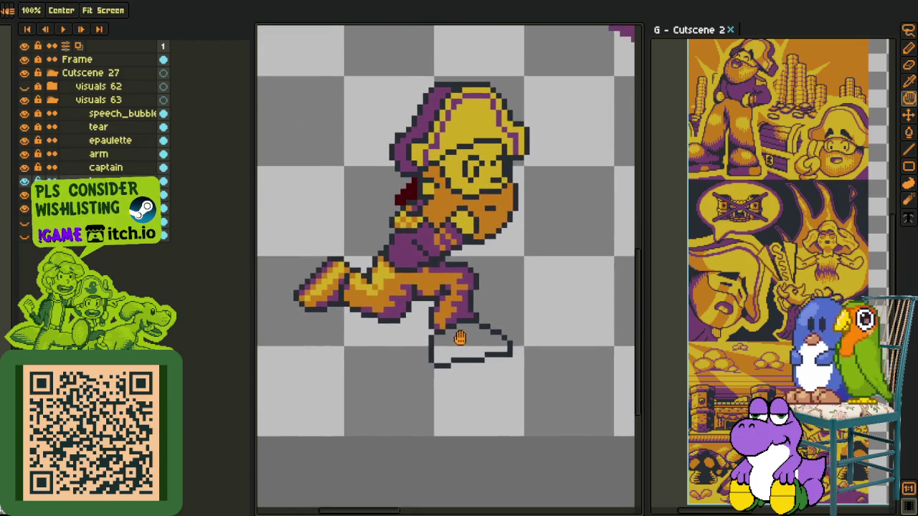
{"action": "scroll", "coordinate": [445, 359], "scroll_direction": "up", "scroll_amount": 3}
{"action": "key", "text": "b"}
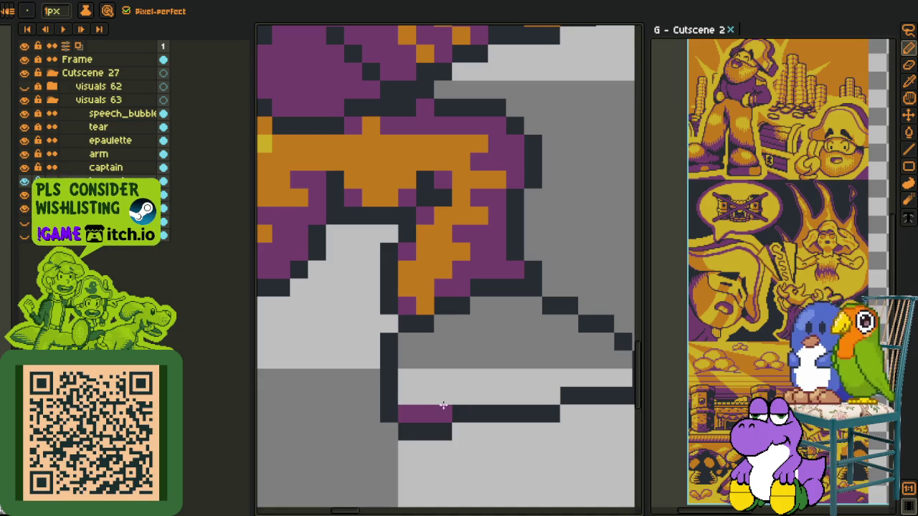
{"action": "left_click_drag", "start_coordinate": [543, 396], "coordinate": [299, 381]}
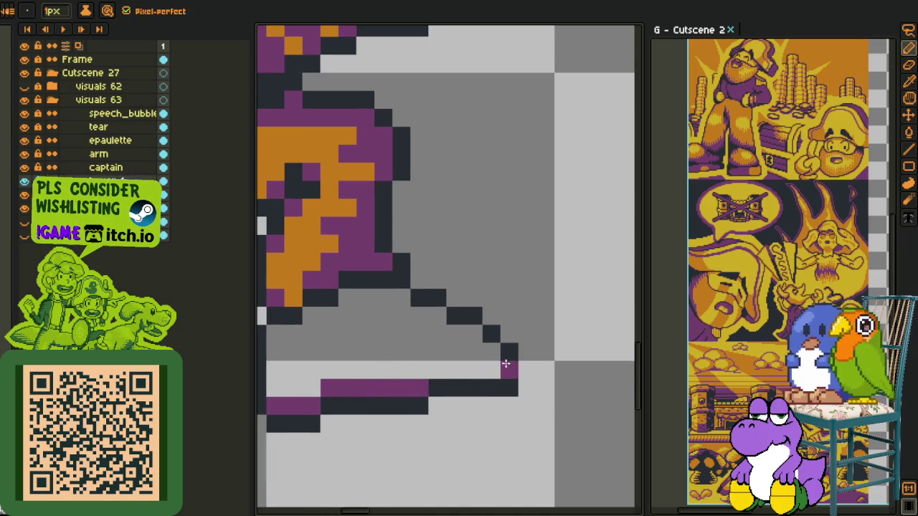
{"action": "left_click_drag", "start_coordinate": [499, 365], "coordinate": [440, 371]}
Step: Sample the yellow and fill the boot yellow
{"action": "scroll", "coordinate": [444, 373], "scroll_direction": "down", "scroll_amount": 3}
{"action": "scroll", "coordinate": [415, 330], "scroll_direction": "up", "scroll_amount": 3}
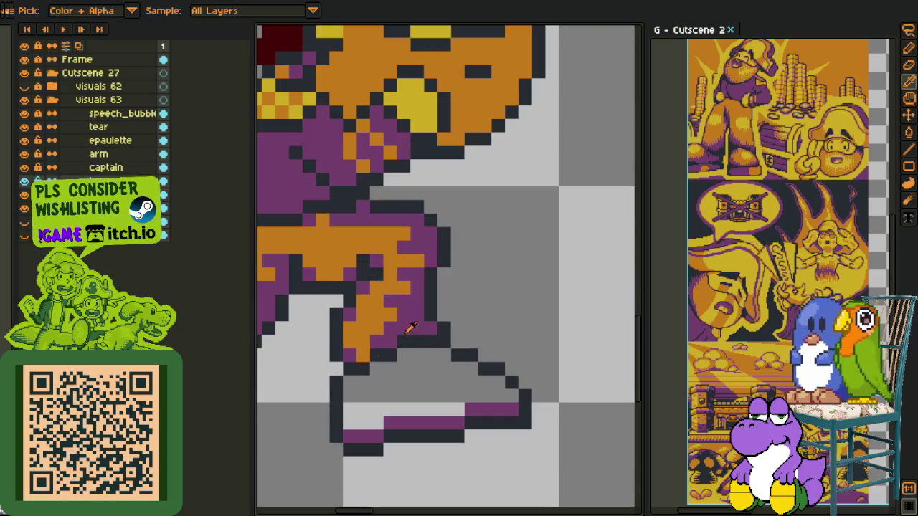
{"action": "scroll", "coordinate": [384, 305], "scroll_direction": "down", "scroll_amount": 3}
{"action": "scroll", "coordinate": [341, 341], "scroll_direction": "up", "scroll_amount": 1}
{"action": "scroll", "coordinate": [305, 332], "scroll_direction": "up", "scroll_amount": 1}
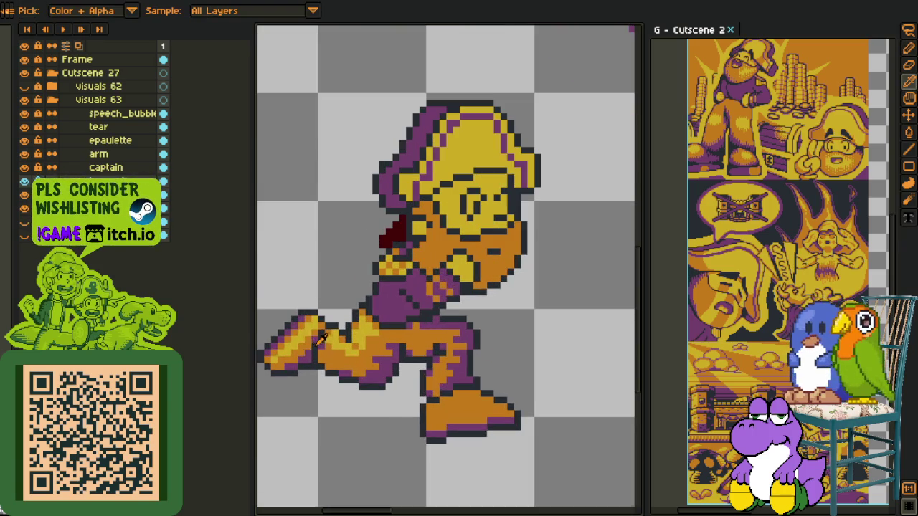
{"action": "left_click", "coordinate": [304, 332], "text": "alt"}
{"action": "scroll", "coordinate": [442, 405], "scroll_direction": "up", "scroll_amount": 2}
{"action": "scroll", "coordinate": [341, 394], "scroll_direction": "up", "scroll_amount": 1}
{"action": "left_click", "coordinate": [341, 394]}
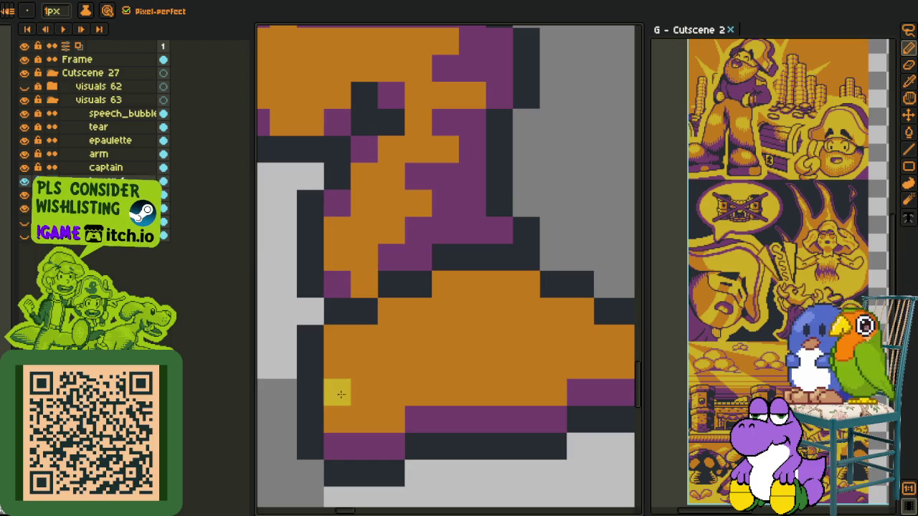
{"action": "key", "text": "g"}
{"action": "left_click", "coordinate": [364, 375]}
Step: Add orange highlight pixels along the boot's top edge
{"action": "scroll", "coordinate": [369, 352], "scroll_direction": "down", "scroll_amount": 3}
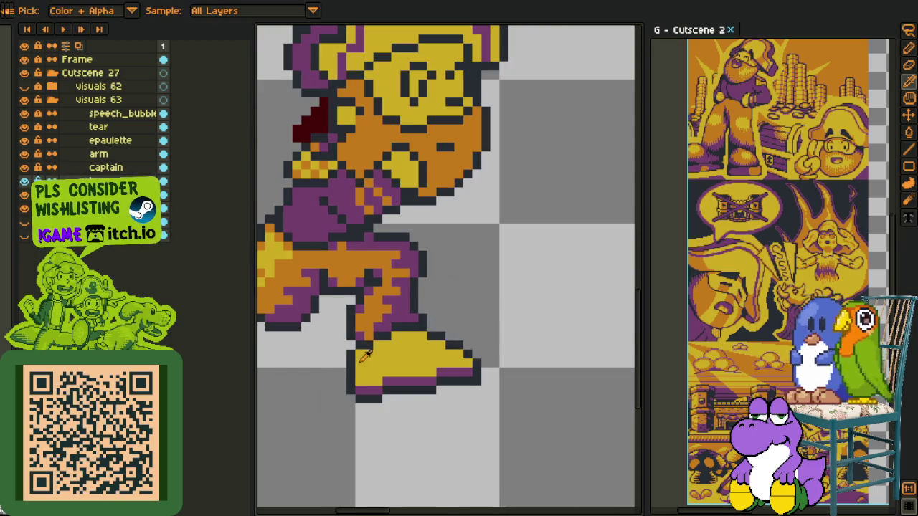
{"action": "left_click", "coordinate": [365, 356], "text": "alt"}
{"action": "scroll", "coordinate": [367, 354], "scroll_direction": "up", "scroll_amount": 1}
{"action": "left_click", "coordinate": [388, 328]}
{"action": "left_click", "coordinate": [485, 310]}
{"action": "left_click", "coordinate": [523, 328]}
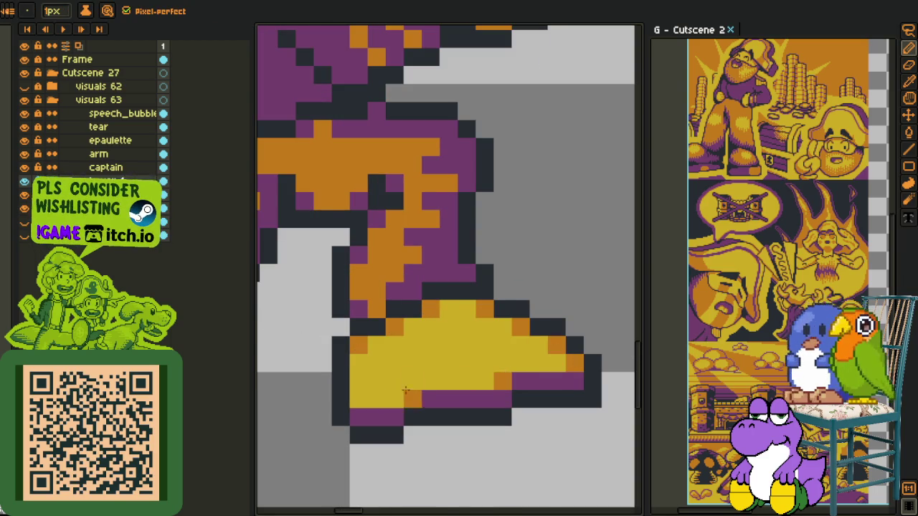
{"action": "left_click", "coordinate": [376, 399]}
{"action": "scroll", "coordinate": [376, 399], "scroll_direction": "down", "scroll_amount": 2}
{"action": "scroll", "coordinate": [432, 412], "scroll_direction": "down", "scroll_amount": 1}
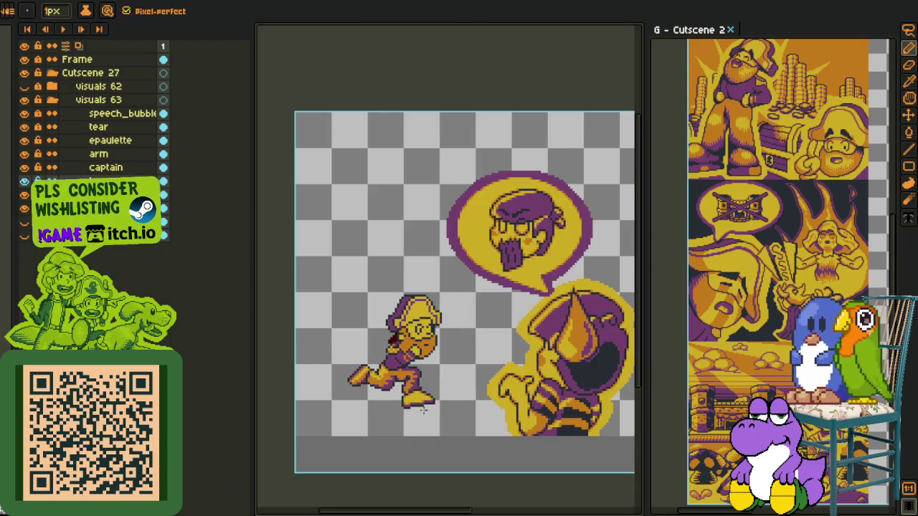
Step: Pick colours from the boot, zoom out, and open the F7 Preview window
{"action": "scroll", "coordinate": [425, 410], "scroll_direction": "up", "scroll_amount": 2}
{"action": "scroll", "coordinate": [426, 410], "scroll_direction": "up", "scroll_amount": 1}
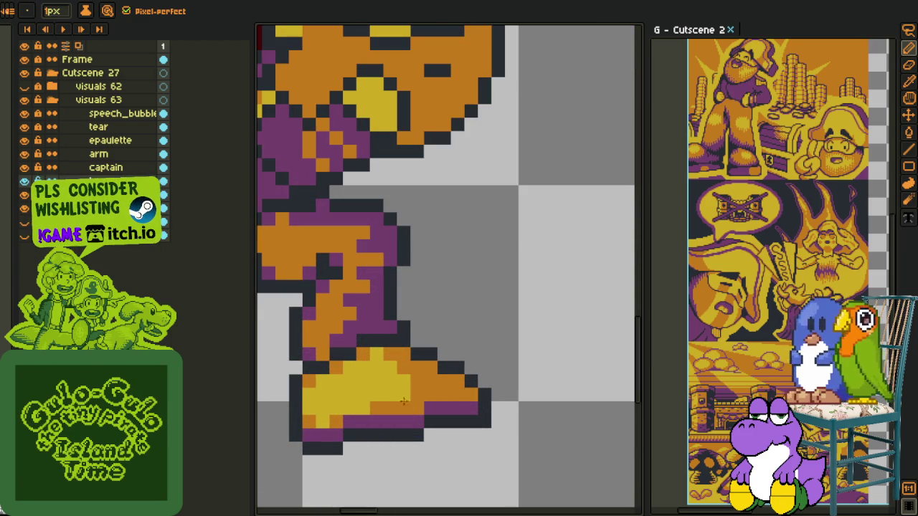
{"action": "key", "text": "alt"}
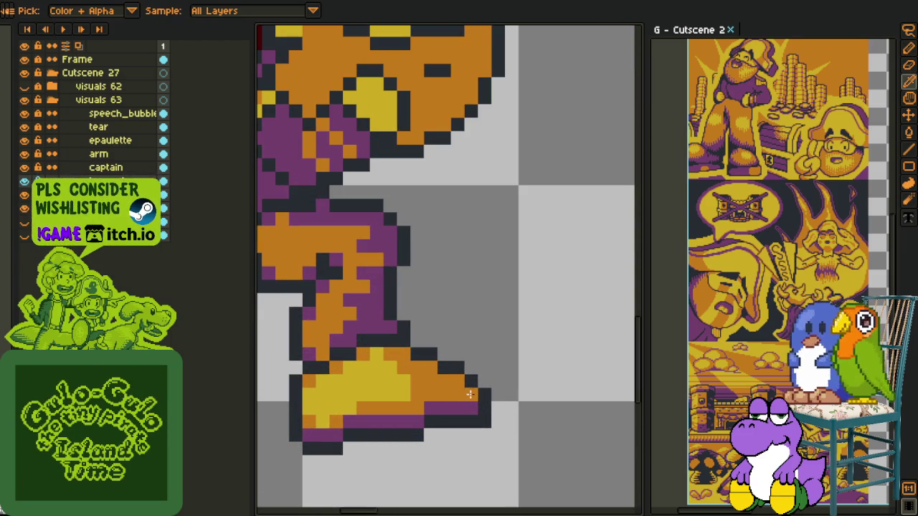
{"action": "left_click", "coordinate": [470, 394], "text": "alt"}
{"action": "scroll", "coordinate": [406, 354], "scroll_direction": "down", "scroll_amount": 2}
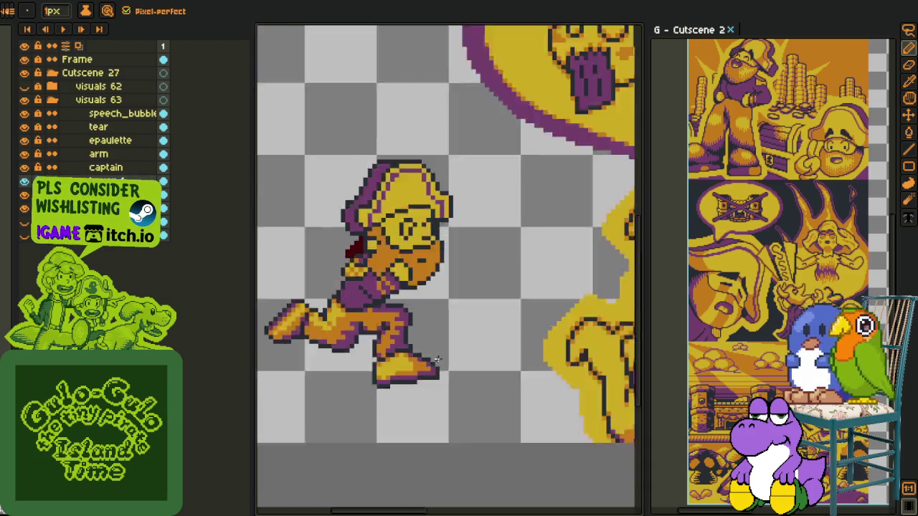
{"action": "scroll", "coordinate": [451, 350], "scroll_direction": "down", "scroll_amount": 2}
{"action": "key", "text": "alt"}
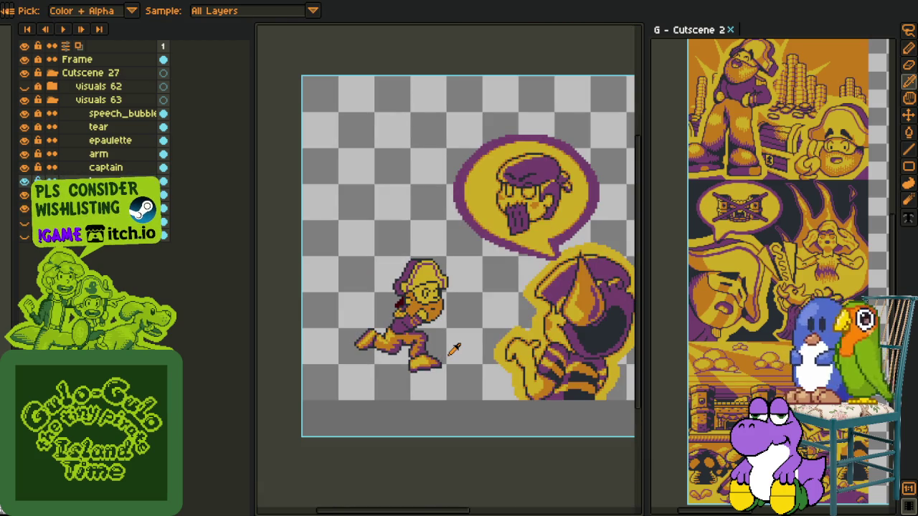
{"action": "scroll", "coordinate": [454, 350], "scroll_direction": "down", "scroll_amount": 1}
{"action": "scroll", "coordinate": [443, 354], "scroll_direction": "up", "scroll_amount": 4}
{"action": "scroll", "coordinate": [443, 353], "scroll_direction": "up", "scroll_amount": 1}
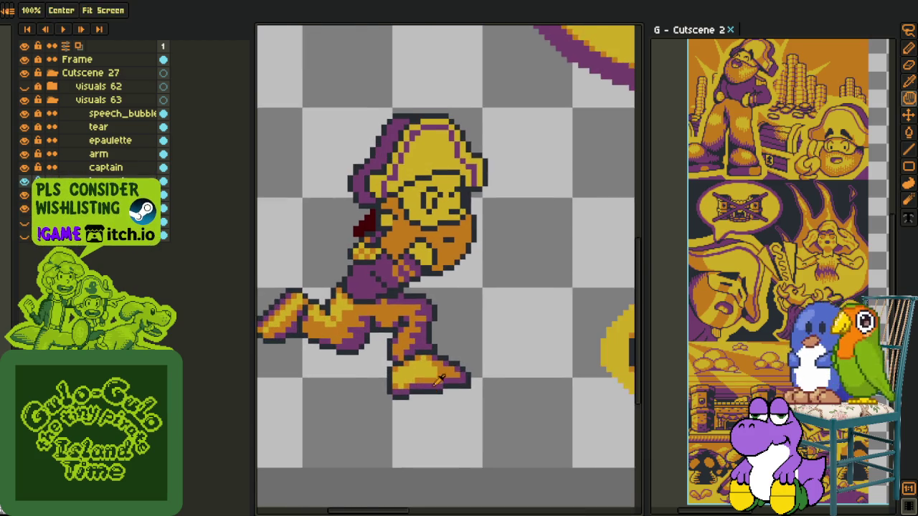
{"action": "scroll", "coordinate": [609, 360], "scroll_direction": "down", "scroll_amount": 1}
{"action": "key", "text": "F7"}
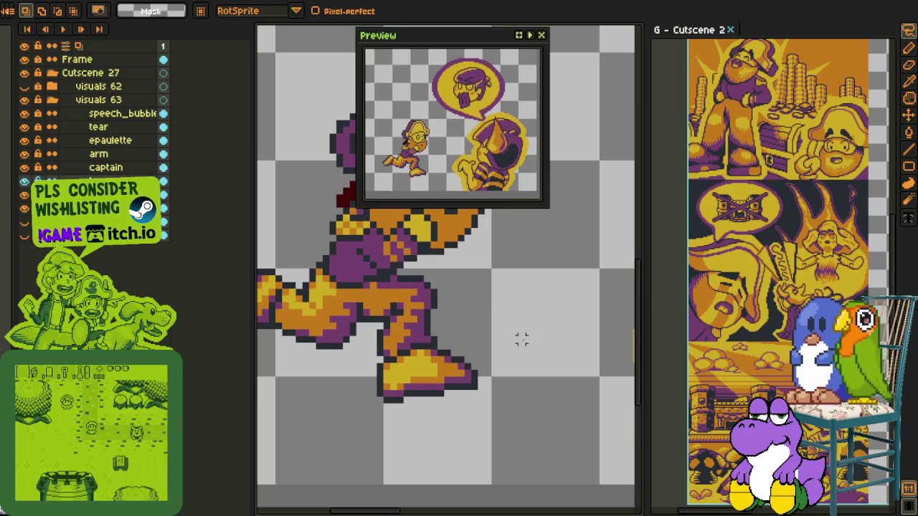
Step: Select the captain's foot with a freehand outline and nudge it up one pixel
{"action": "scroll", "coordinate": [495, 398], "scroll_direction": "up", "scroll_amount": 1}
{"action": "scroll", "coordinate": [506, 394], "scroll_direction": "up", "scroll_amount": 1}
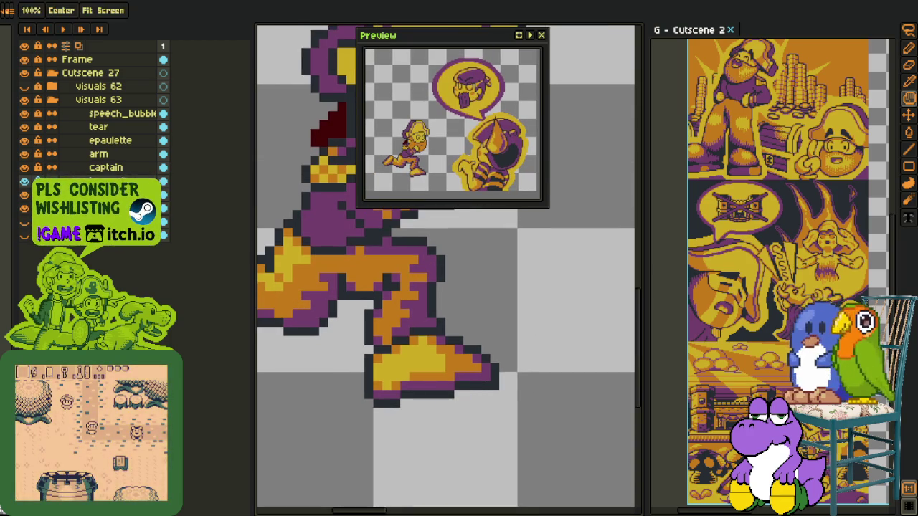
{"action": "left_click_drag", "start_coordinate": [511, 393], "coordinate": [492, 406]}
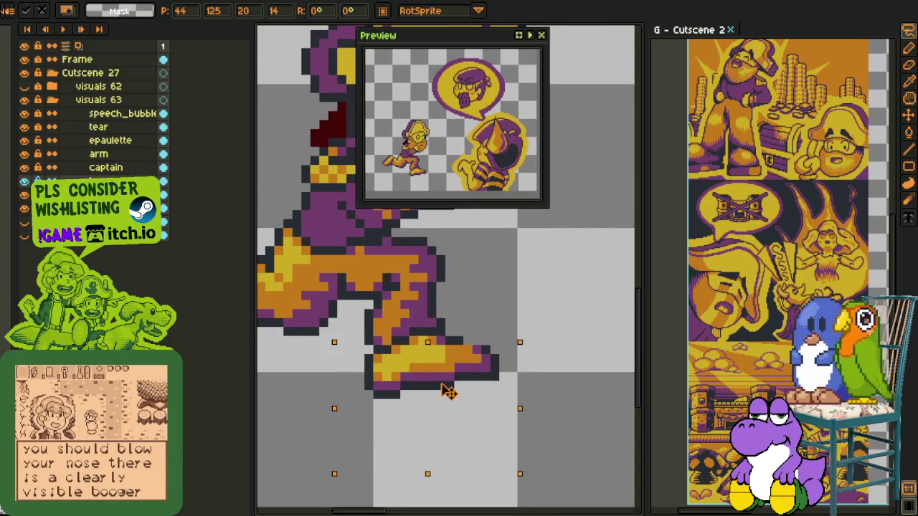
{"action": "key", "text": "Up"}
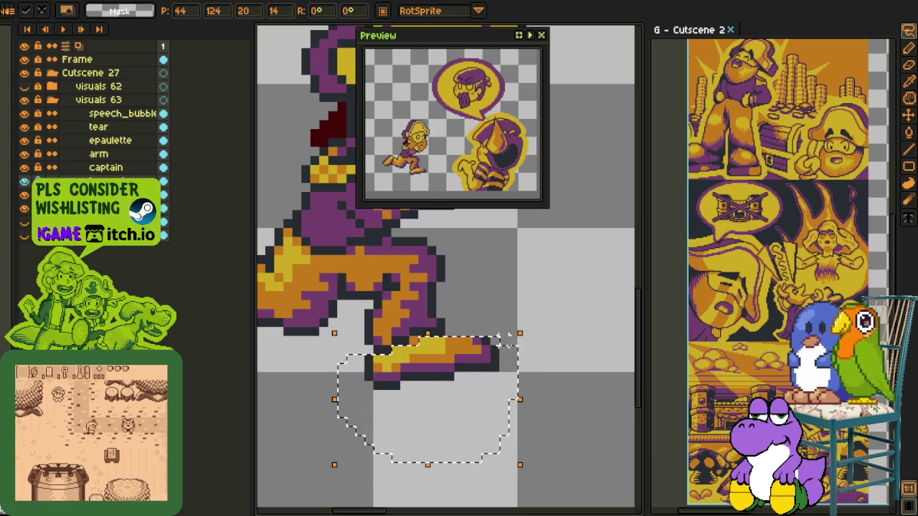
{"action": "left_click", "coordinate": [530, 313]}
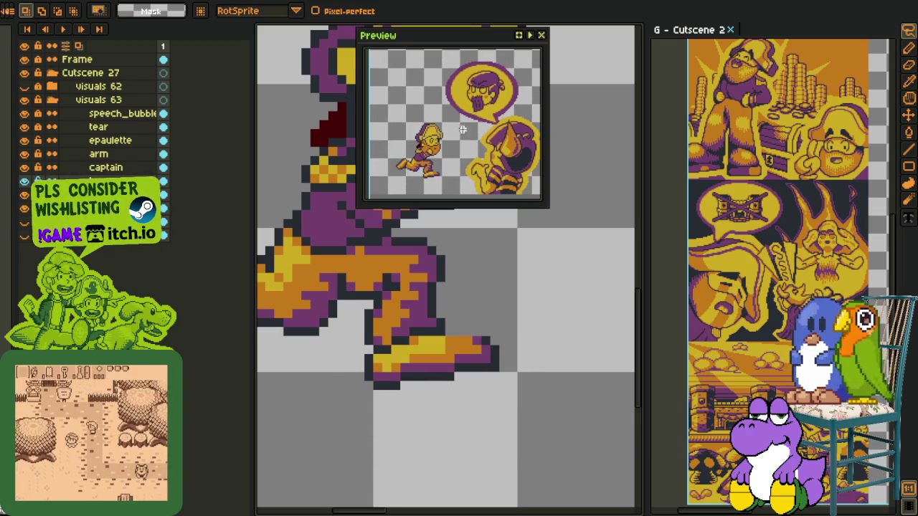
Step: Transform the boot tip and paint a dark outline pixel on the boot
{"action": "scroll", "coordinate": [452, 383], "scroll_direction": "up", "scroll_amount": 2}
{"action": "left_click_drag", "start_coordinate": [472, 290], "coordinate": [486, 332]}
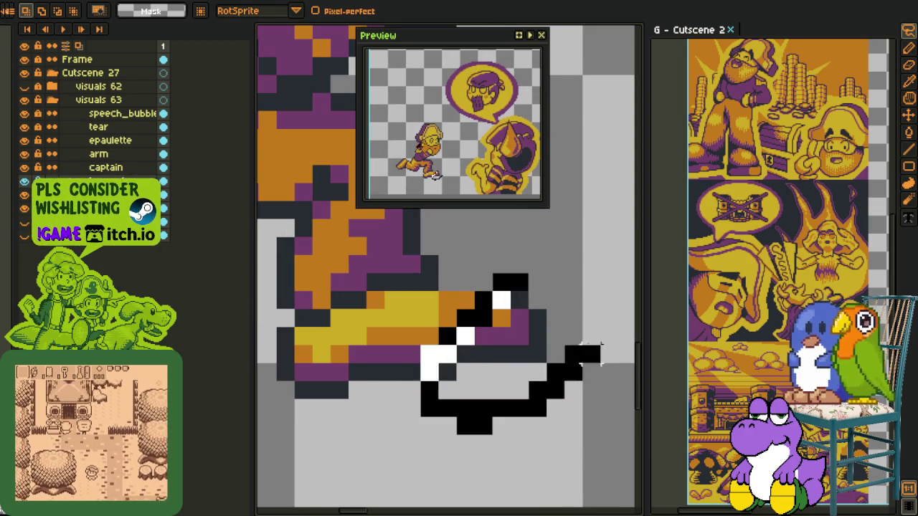
{"action": "key", "text": "Return"}
{"action": "key", "text": "ctrl+d"}
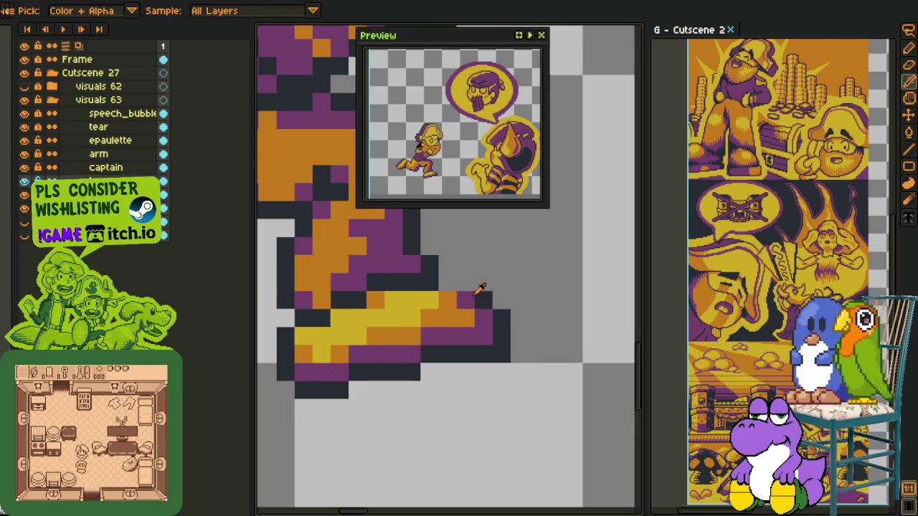
{"action": "left_click", "coordinate": [453, 283]}
{"action": "scroll", "coordinate": [462, 285], "scroll_direction": "down", "scroll_amount": 4}
Step: Zoom around the legs and step between frames to compare with the earlier drawing
{"action": "key", "text": "alt"}
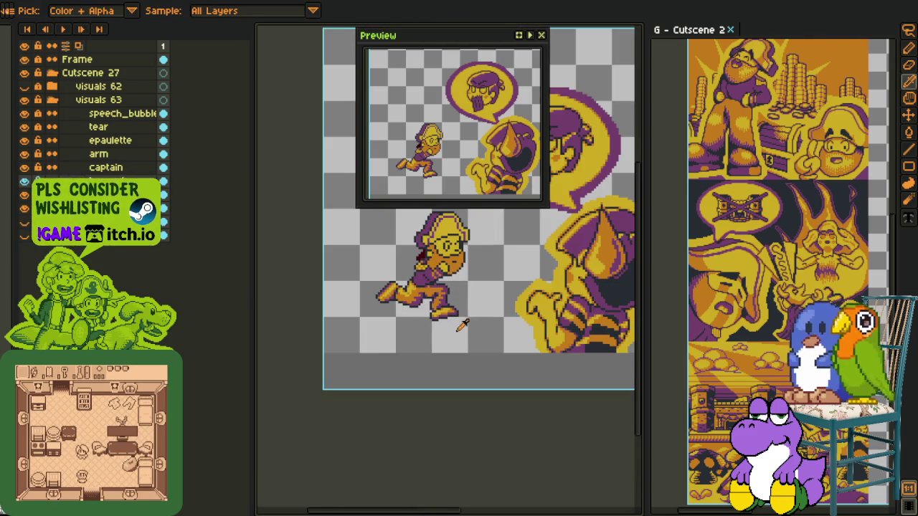
{"action": "mouse_move", "coordinate": [450, 332]}
{"action": "left_mouse_down"}
{"action": "mouse_move", "coordinate": [451, 351]}
{"action": "mouse_move", "coordinate": [433, 305]}
{"action": "left_mouse_up"}
{"action": "scroll", "coordinate": [433, 305], "scroll_direction": "up", "scroll_amount": 2}
{"action": "scroll", "coordinate": [438, 300], "scroll_direction": "up", "scroll_amount": 2}
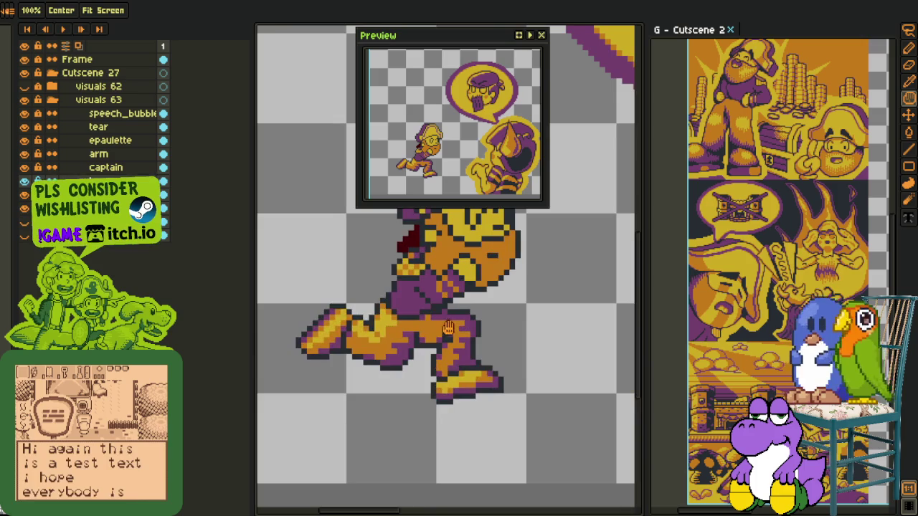
{"action": "scroll", "coordinate": [450, 333], "scroll_direction": "up", "scroll_amount": 2}
{"action": "key", "text": "alt"}
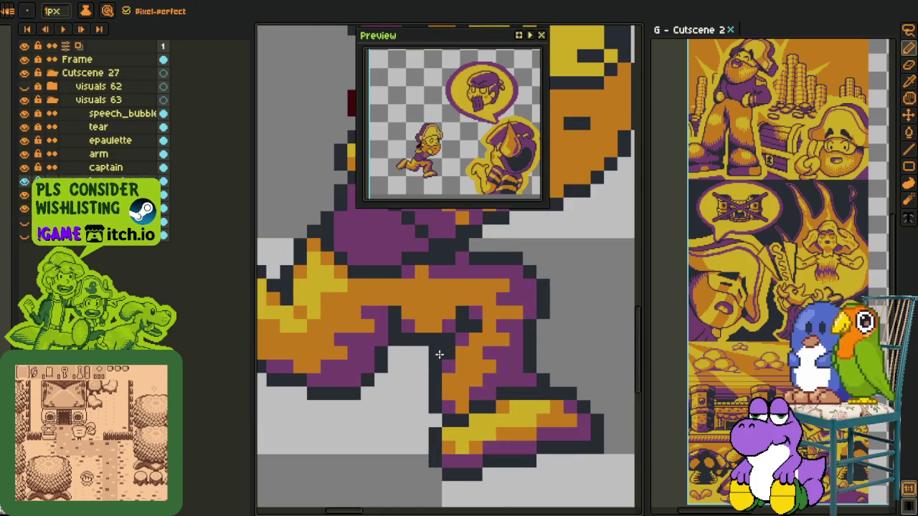
{"action": "key", "text": "alt"}
{"action": "scroll", "coordinate": [447, 375], "scroll_direction": "down", "scroll_amount": 1}
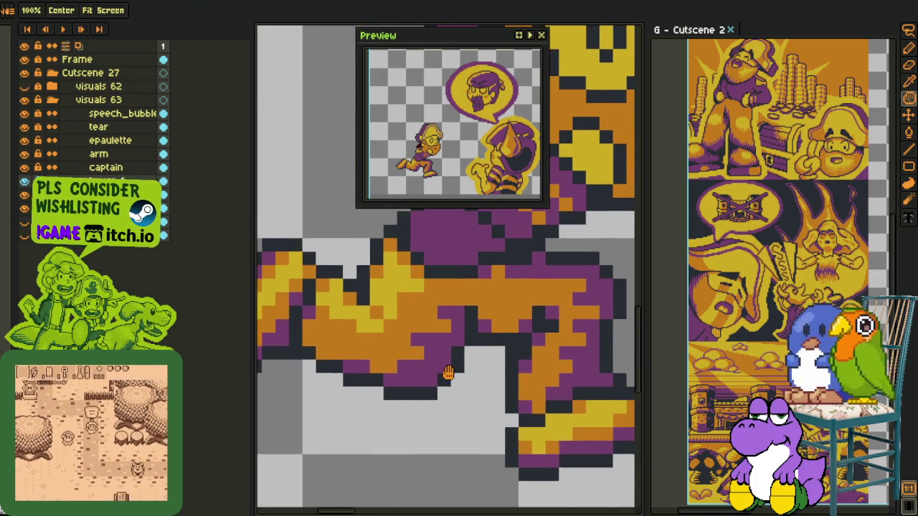
{"action": "scroll", "coordinate": [455, 383], "scroll_direction": "down", "scroll_amount": 1}
{"action": "scroll", "coordinate": [466, 399], "scroll_direction": "down", "scroll_amount": 2}
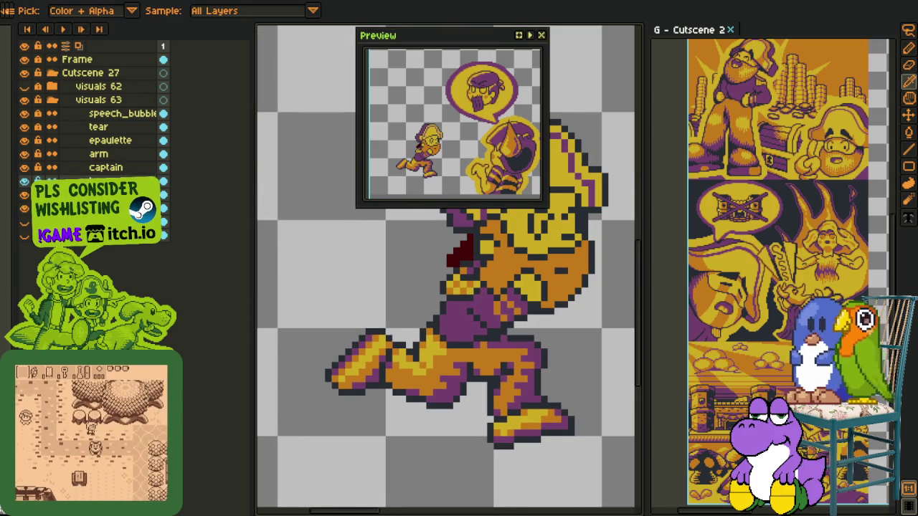
{"action": "key", "text": "Right"}
{"action": "key", "text": "Left"}
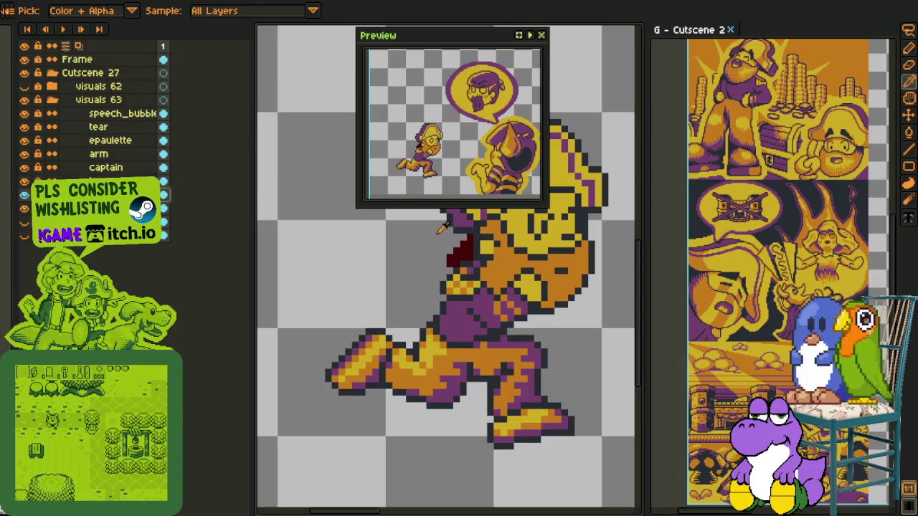
Step: Select the captain's body, move it down-left, then raise it one pixel and commit
{"action": "left_click_drag", "start_coordinate": [416, 210], "coordinate": [625, 366]}
{"action": "left_click_drag", "start_coordinate": [533, 302], "coordinate": [504, 344]}
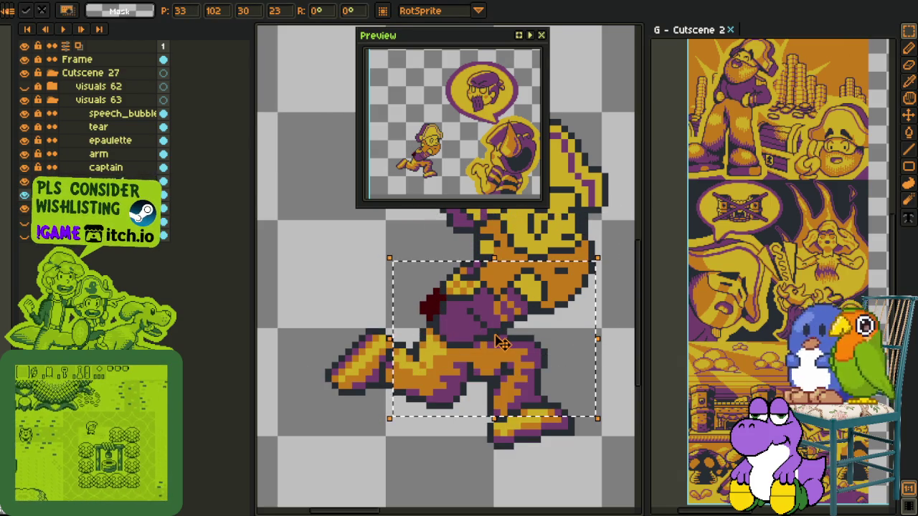
{"action": "left_click_drag", "start_coordinate": [449, 330], "coordinate": [449, 307]}
{"action": "key", "text": "Return"}
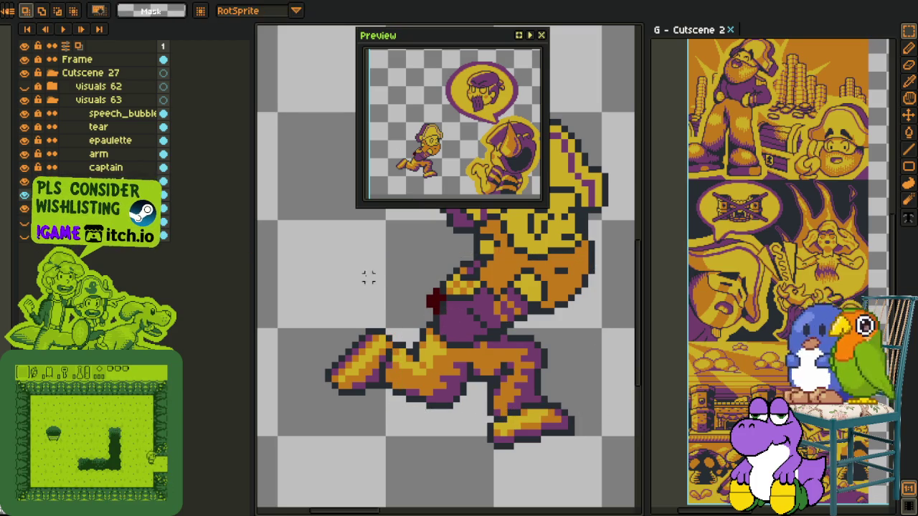
Step: Zoom in on the tear and alternate Pencil and Eyedropper to rework its pixels
{"action": "key", "text": "i"}
{"action": "scroll", "coordinate": [438, 304], "scroll_direction": "up", "scroll_amount": 1}
{"action": "right_click", "coordinate": [109, 195]}
{"action": "mouse_move", "coordinate": [181, 221]}
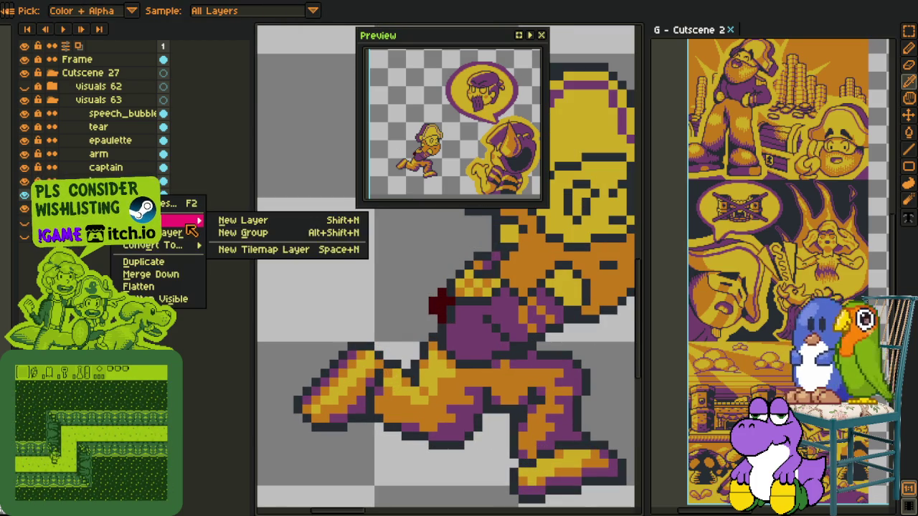
{"action": "left_click", "coordinate": [375, 291]}
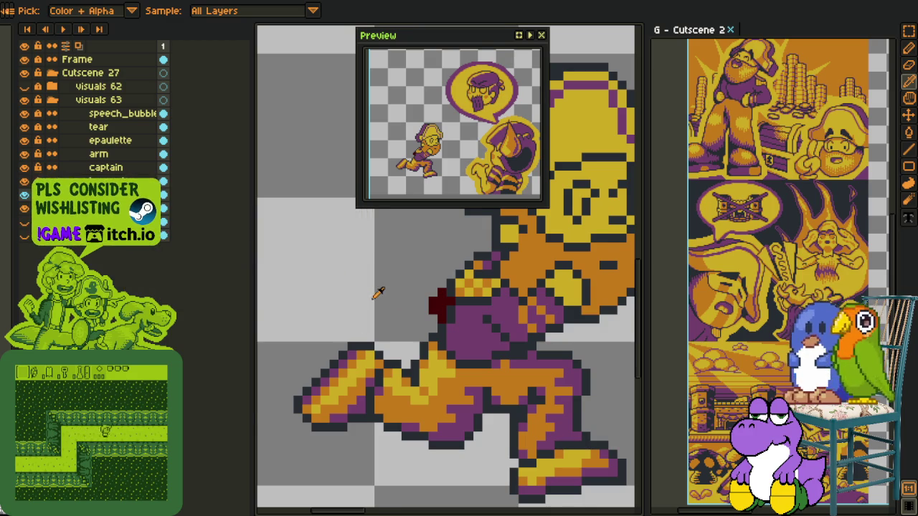
{"action": "scroll", "coordinate": [375, 291], "scroll_direction": "up", "scroll_amount": 1}
{"action": "scroll", "coordinate": [394, 287], "scroll_direction": "up", "scroll_amount": 1}
{"action": "key", "text": "b"}
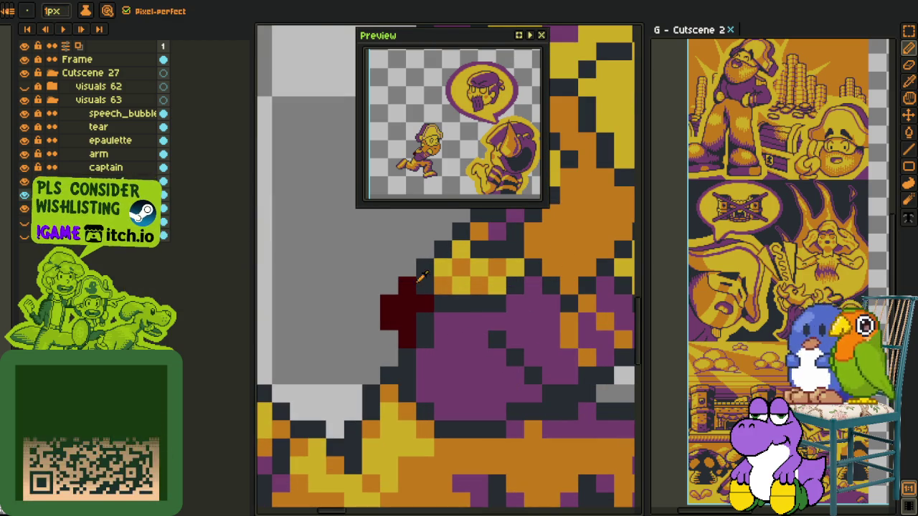
{"action": "key", "text": "i"}
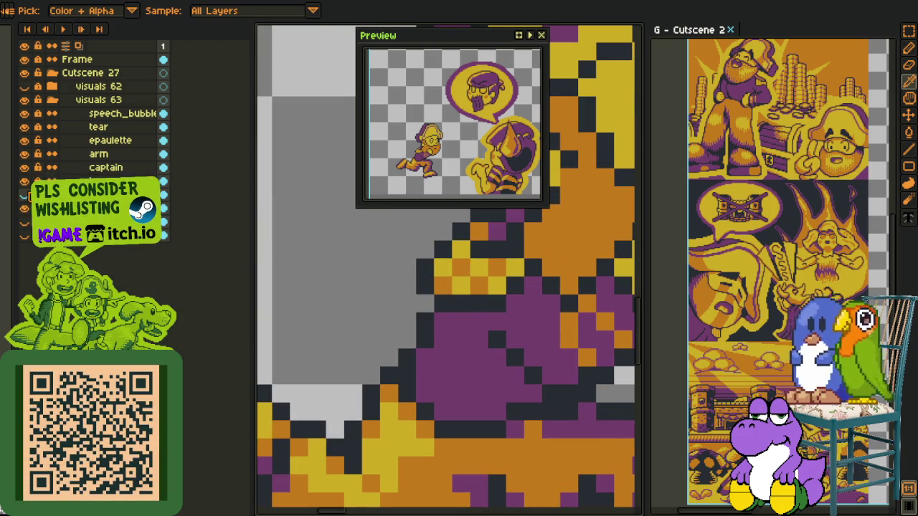
{"action": "scroll", "coordinate": [436, 291], "scroll_direction": "down", "scroll_amount": 3}
{"action": "scroll", "coordinate": [424, 294], "scroll_direction": "up", "scroll_amount": 3}
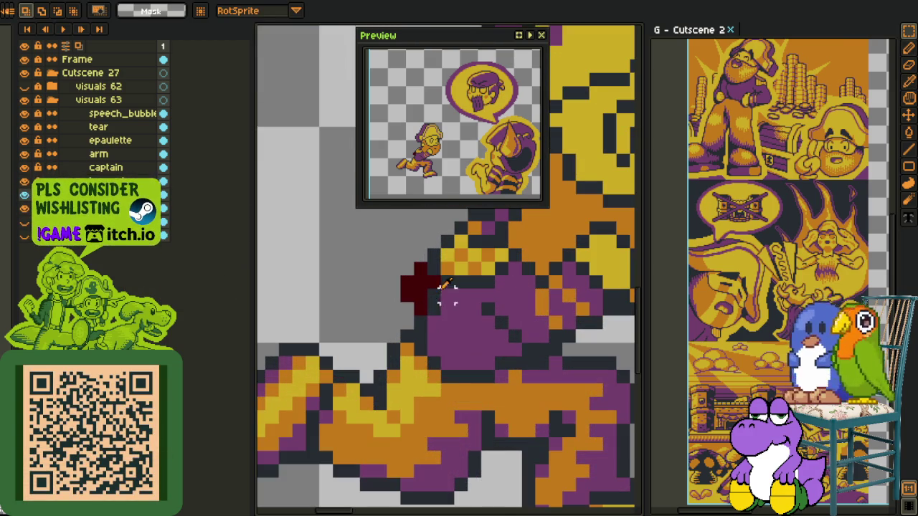
{"action": "key", "text": "b"}
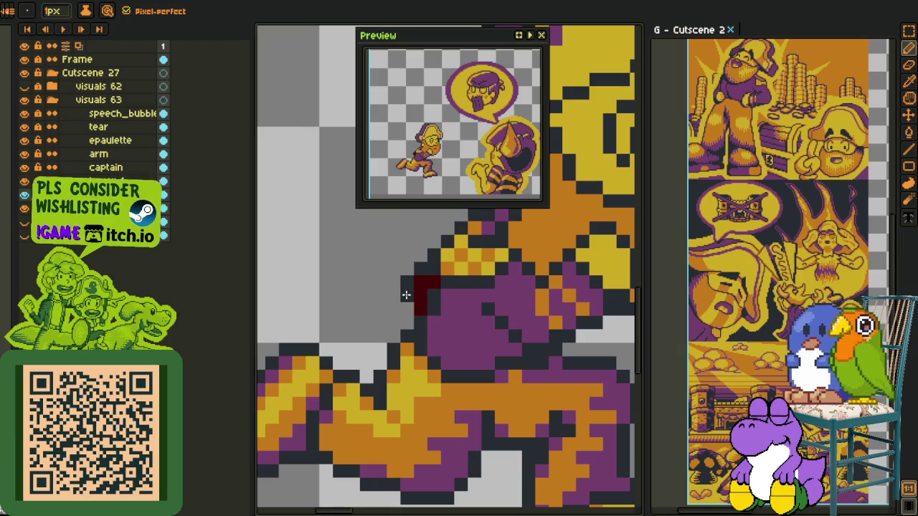
{"action": "key", "text": "i"}
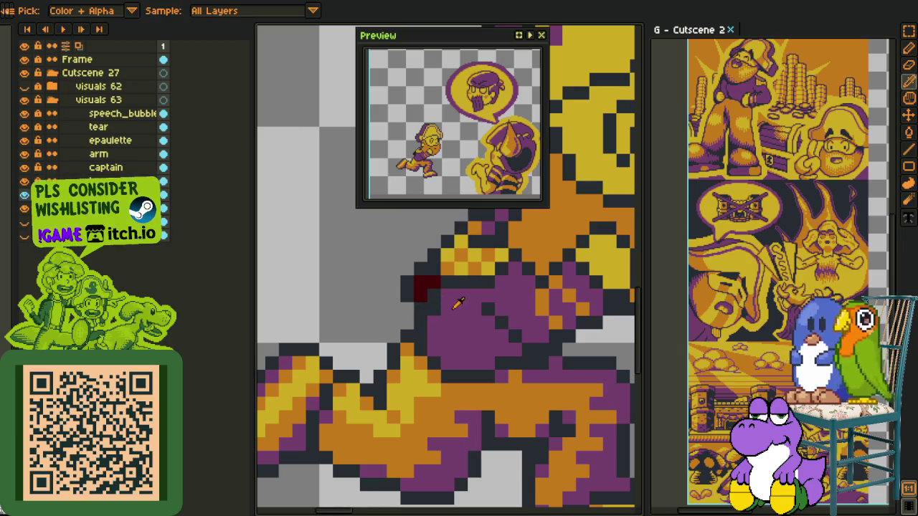
{"action": "scroll", "coordinate": [420, 287], "scroll_direction": "down", "scroll_amount": 3}
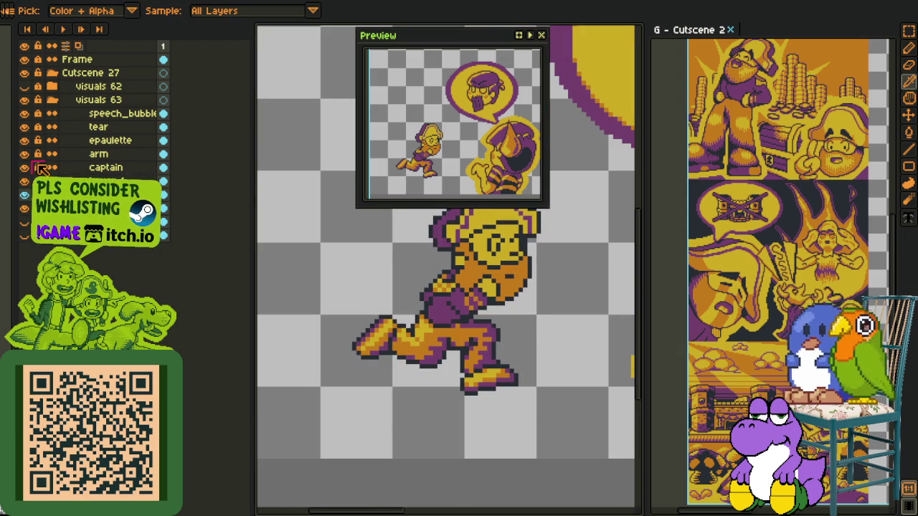
Step: Marquee-select around the runner's body and move the tear pixels up and away
{"action": "scroll", "coordinate": [323, 208], "scroll_direction": "down", "scroll_amount": 2}
{"action": "scroll", "coordinate": [360, 266], "scroll_direction": "up", "scroll_amount": 2}
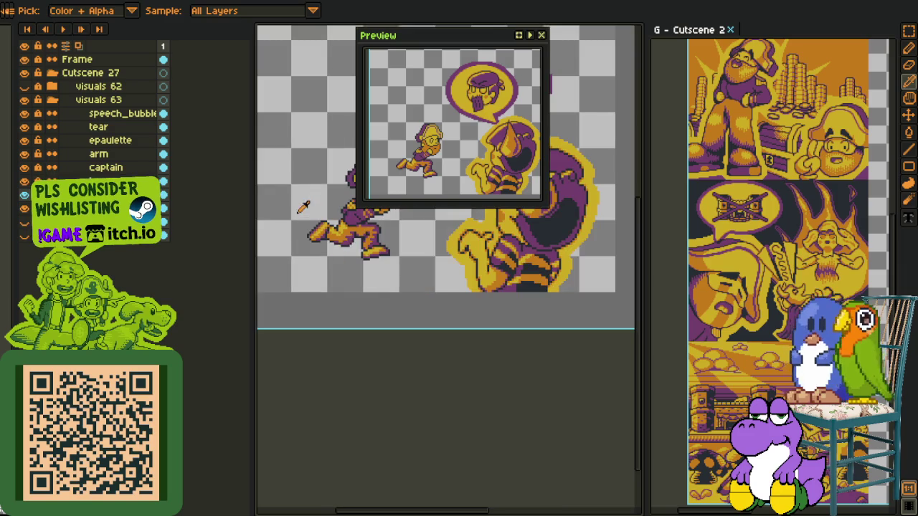
{"action": "left_click_drag", "start_coordinate": [316, 256], "coordinate": [316, 310]}
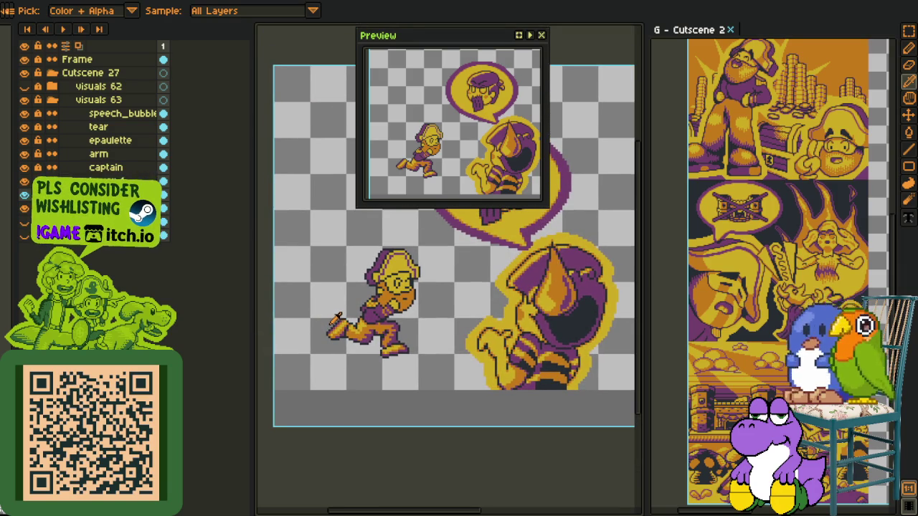
{"action": "scroll", "coordinate": [339, 314], "scroll_direction": "up", "scroll_amount": 1}
{"action": "scroll", "coordinate": [361, 294], "scroll_direction": "up", "scroll_amount": 1}
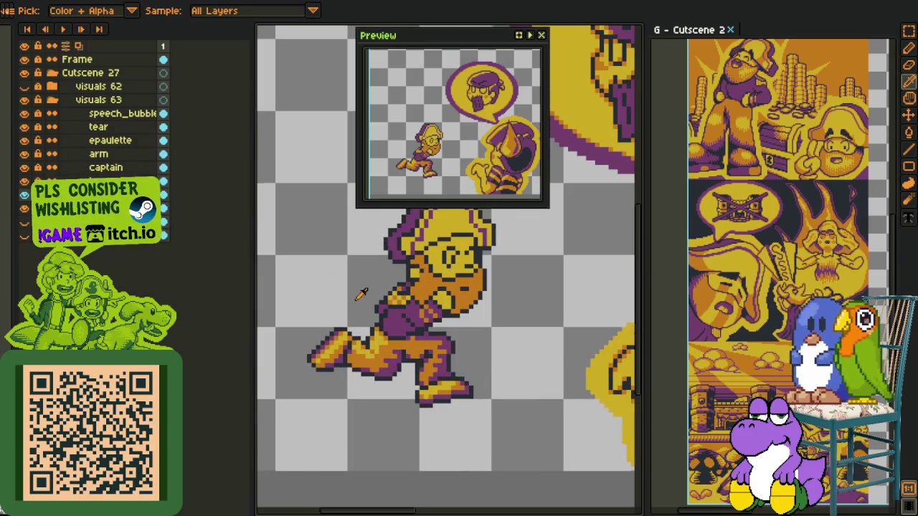
{"action": "key", "text": "m"}
{"action": "left_click_drag", "start_coordinate": [350, 267], "coordinate": [490, 410]}
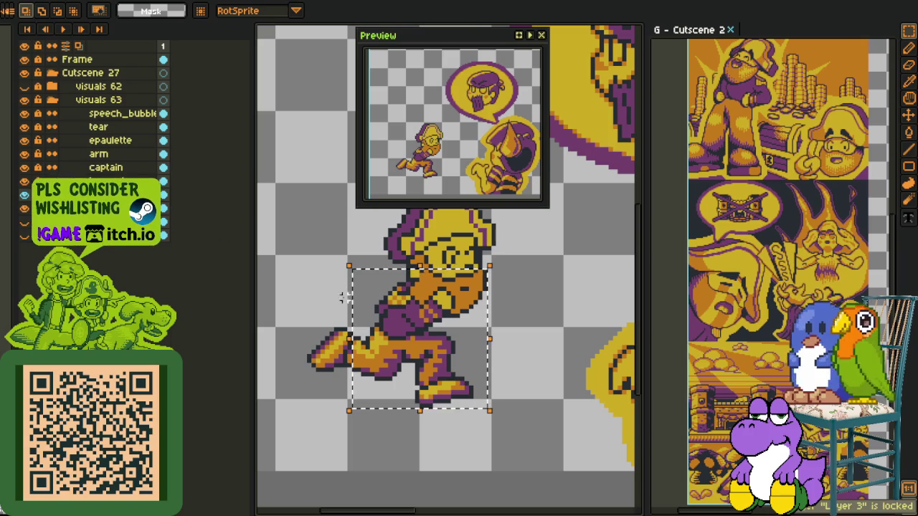
{"action": "left_click_drag", "start_coordinate": [406, 349], "coordinate": [315, 288]}
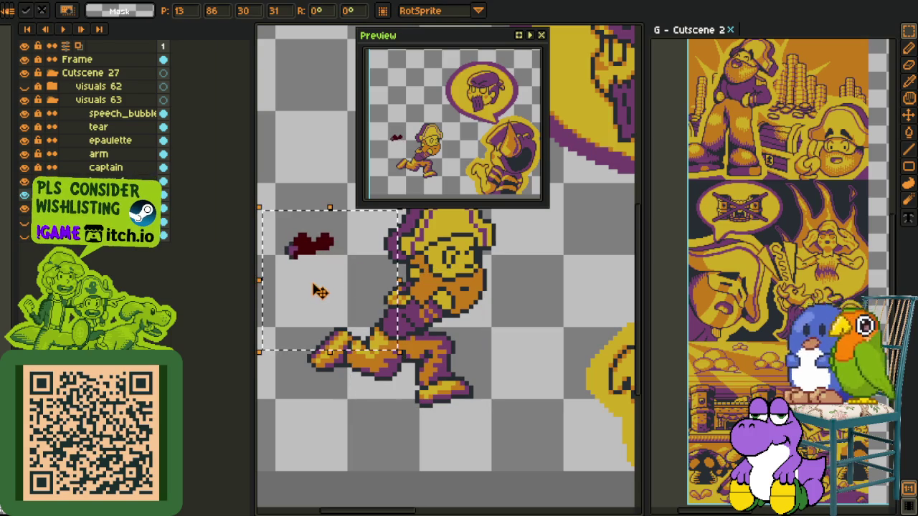
{"action": "key", "text": "Return"}
Step: Select the dark red blob and place it onto the runner's chest
{"action": "scroll", "coordinate": [316, 288], "scroll_direction": "up", "scroll_amount": 1}
{"action": "key", "text": "ctrl+d"}
{"action": "scroll", "coordinate": [326, 276], "scroll_direction": "up", "scroll_amount": 1}
{"action": "scroll", "coordinate": [332, 267], "scroll_direction": "up", "scroll_amount": 1}
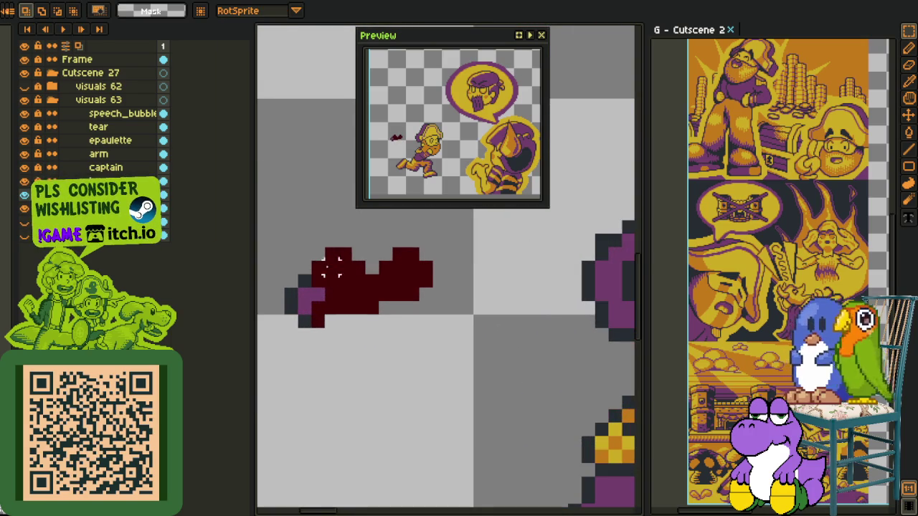
{"action": "scroll", "coordinate": [302, 262], "scroll_direction": "down", "scroll_amount": 2}
{"action": "left_click_drag", "start_coordinate": [287, 246], "coordinate": [437, 365]}
{"action": "mouse_move", "coordinate": [365, 322]}
{"action": "left_mouse_down"}
{"action": "mouse_move", "coordinate": [436, 383]}
{"action": "mouse_move", "coordinate": [442, 371]}
{"action": "left_mouse_up"}
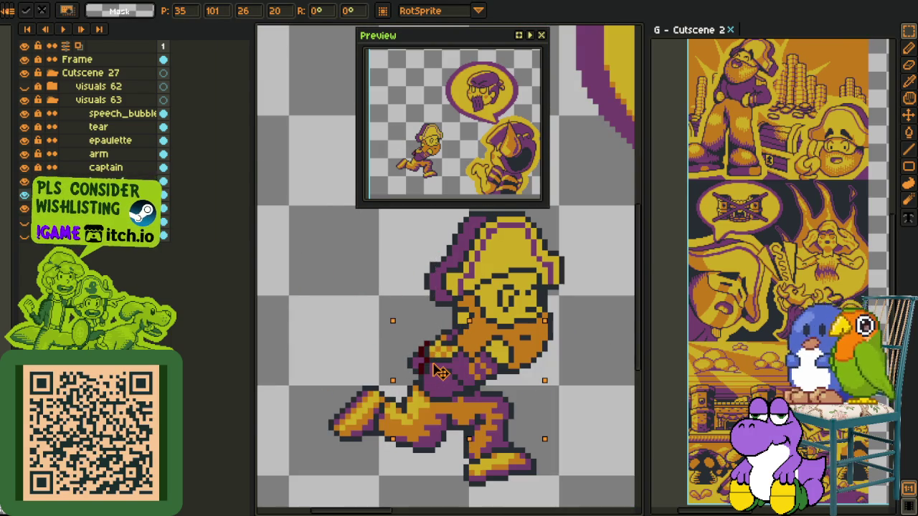
{"action": "key", "text": "Return"}
Step: Repaint the leftover dark red pixels purple with the Pencil, then zoom out
{"action": "key", "text": "ctrl+d"}
{"action": "key", "text": "i"}
{"action": "scroll", "coordinate": [437, 355], "scroll_direction": "up", "scroll_amount": 2}
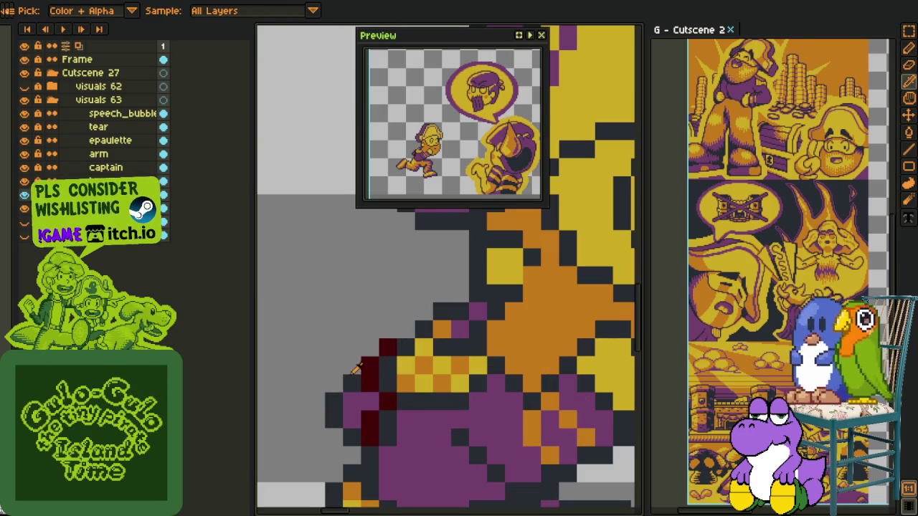
{"action": "key", "text": "b"}
{"action": "left_click", "coordinate": [370, 400], "text": "alt"}
{"action": "left_click_drag", "start_coordinate": [369, 384], "coordinate": [369, 420]}
{"action": "scroll", "coordinate": [386, 407], "scroll_direction": "down", "scroll_amount": 5}
{"action": "key", "text": "z"}
{"action": "scroll", "coordinate": [412, 415], "scroll_direction": "down", "scroll_amount": 1}
Step: Flip the whole canvas horizontally via Sprite > Rotate Canvas
{"action": "key", "text": "i"}
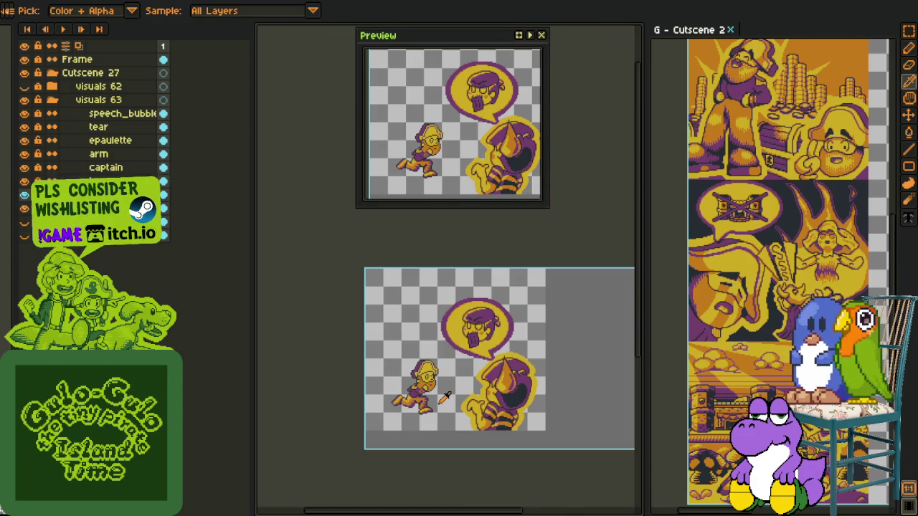
{"action": "key", "text": "m"}
{"action": "left_click_drag", "start_coordinate": [444, 400], "coordinate": [433, 388]}
{"action": "scroll", "coordinate": [426, 390], "scroll_direction": "up", "scroll_amount": 2}
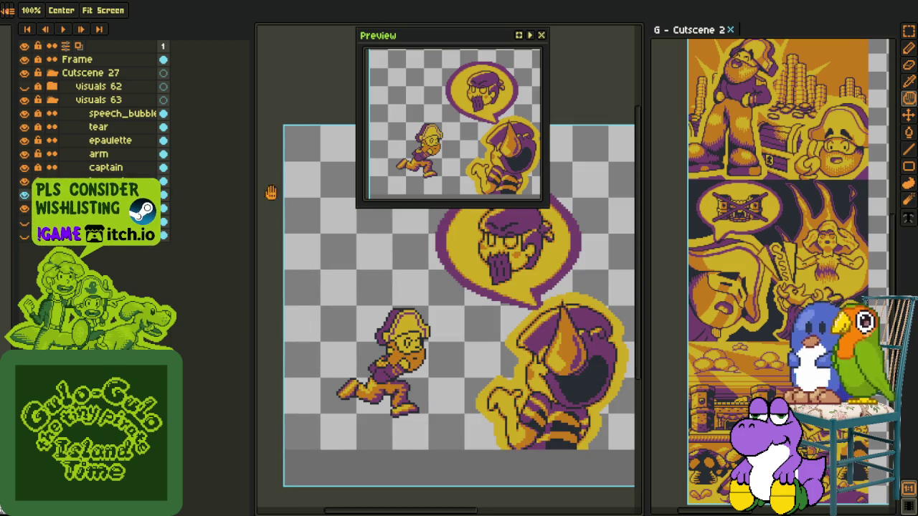
{"action": "left_click", "coordinate": [8, 10]}
{"action": "mouse_move", "coordinate": [72, 75]}
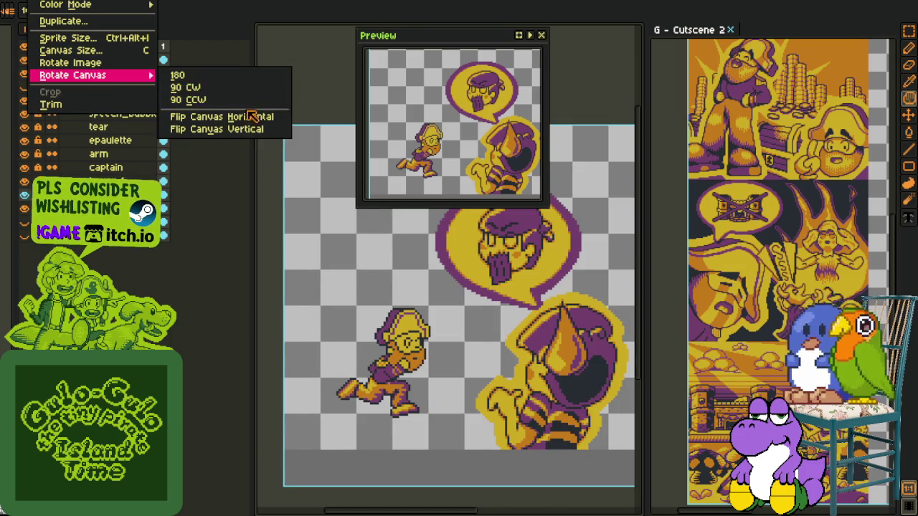
{"action": "left_click", "coordinate": [215, 117]}
Step: Pan the running captain into view and dock the Preview window at the top-left
{"action": "scroll", "coordinate": [280, 136], "scroll_direction": "down", "scroll_amount": 2}
{"action": "key", "text": "m"}
{"action": "scroll", "coordinate": [299, 220], "scroll_direction": "up", "scroll_amount": 2}
{"action": "mouse_move", "coordinate": [299, 220]}
{"action": "left_mouse_down"}
{"action": "mouse_move", "coordinate": [287, 185]}
{"action": "mouse_move", "coordinate": [256, 333]}
{"action": "left_mouse_up"}
{"action": "key", "text": "i"}
{"action": "left_click_drag", "start_coordinate": [486, 50], "coordinate": [79, 30]}
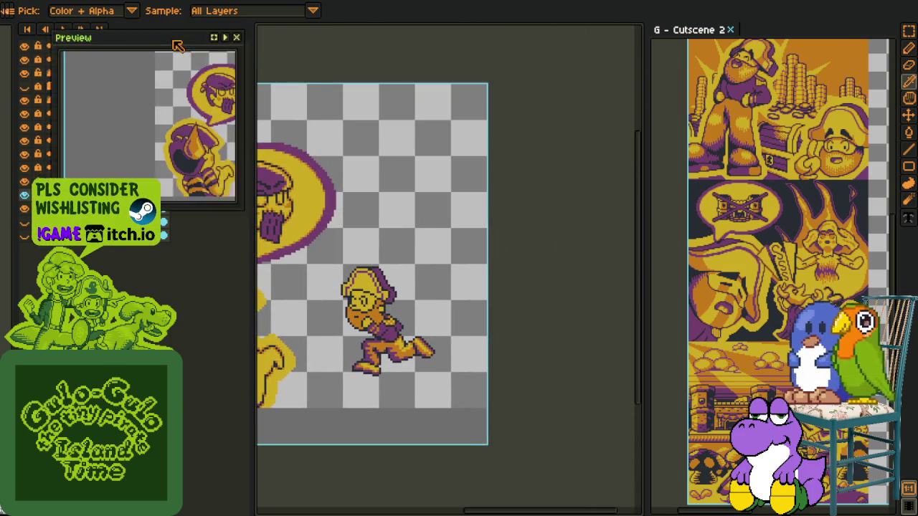
{"action": "key", "text": "h"}
{"action": "left_click_drag", "start_coordinate": [409, 263], "coordinate": [472, 260]}
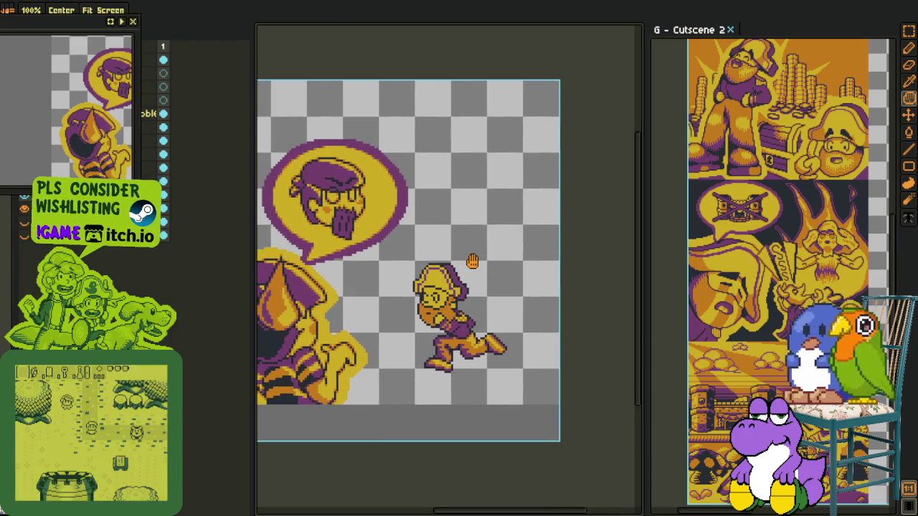
Step: Pan the preview to the captain, then move the Preview back over the canvas
{"action": "key", "text": "i"}
{"action": "left_click_drag", "start_coordinate": [79, 152], "coordinate": [11, 150]}
{"action": "key", "text": "h"}
{"action": "left_click_drag", "start_coordinate": [412, 278], "coordinate": [446, 282]}
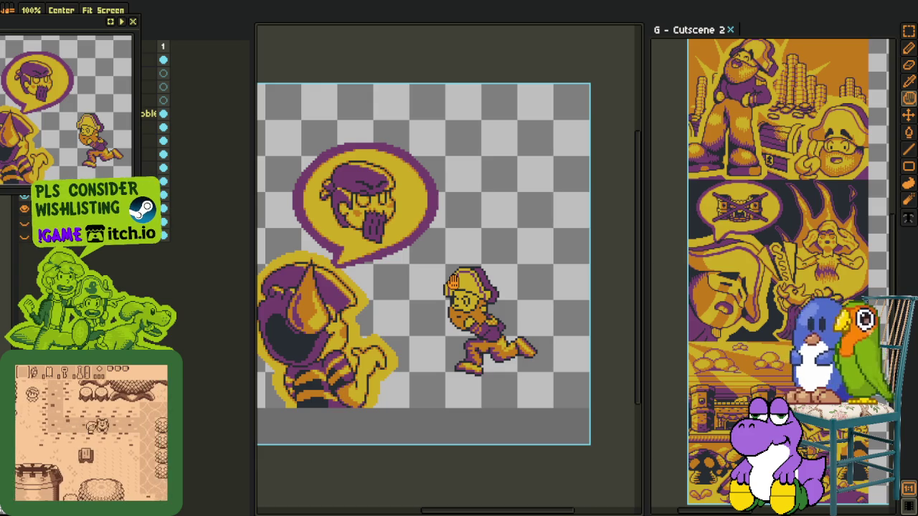
{"action": "key", "text": "i"}
{"action": "left_click_drag", "start_coordinate": [10, 22], "coordinate": [357, 34]}
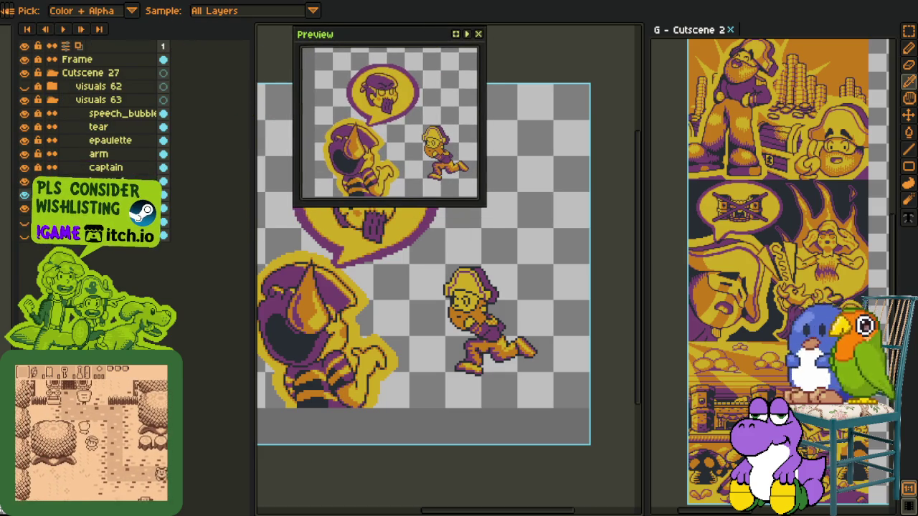
Step: Rename Layer 3 and wrap the character layer in a new group
{"action": "key", "text": "shift+p"}
{"action": "type", "text": "back_ar"}
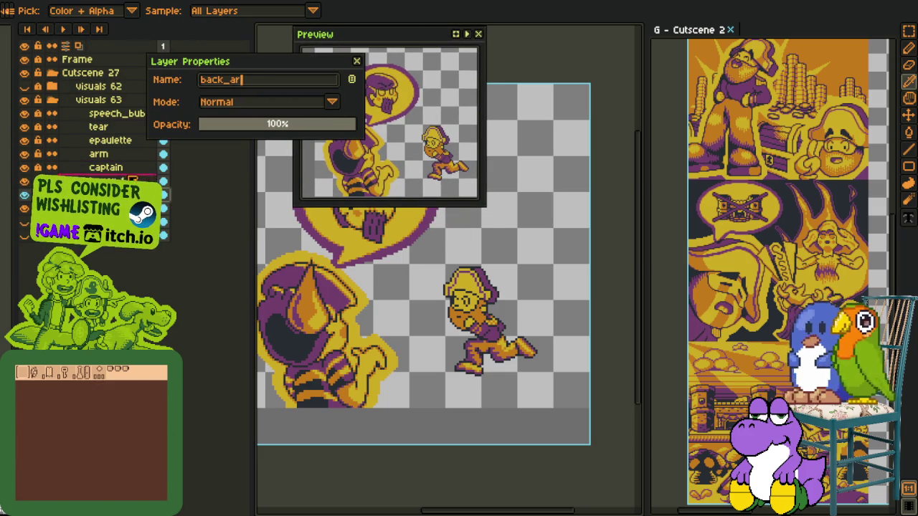
{"action": "key", "text": "Return"}
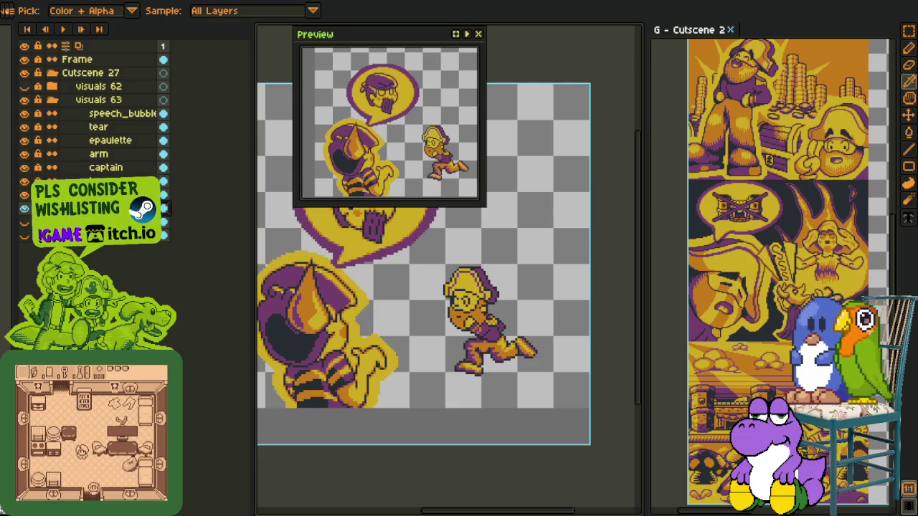
{"action": "left_click_drag", "start_coordinate": [115, 142], "coordinate": [109, 141]}
{"action": "right_click", "coordinate": [107, 141]}
{"action": "mouse_move", "coordinate": [129, 164]}
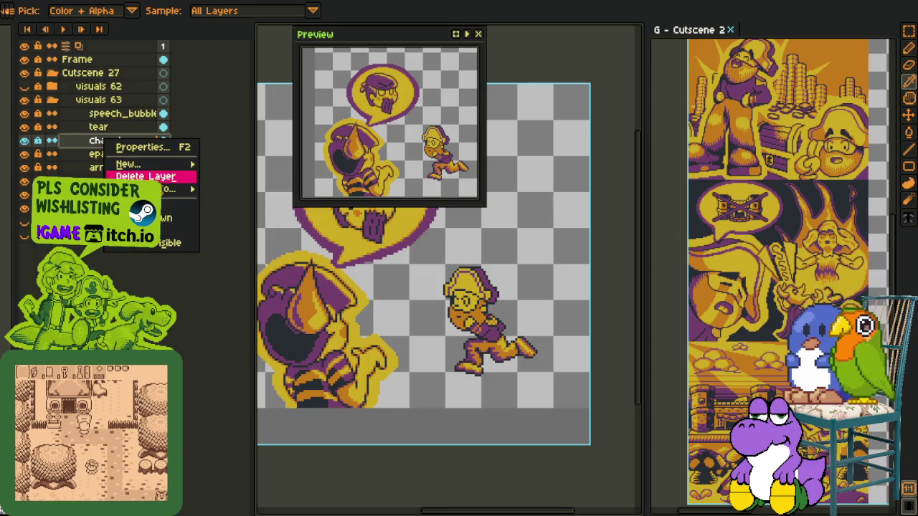
{"action": "left_click", "coordinate": [236, 177]}
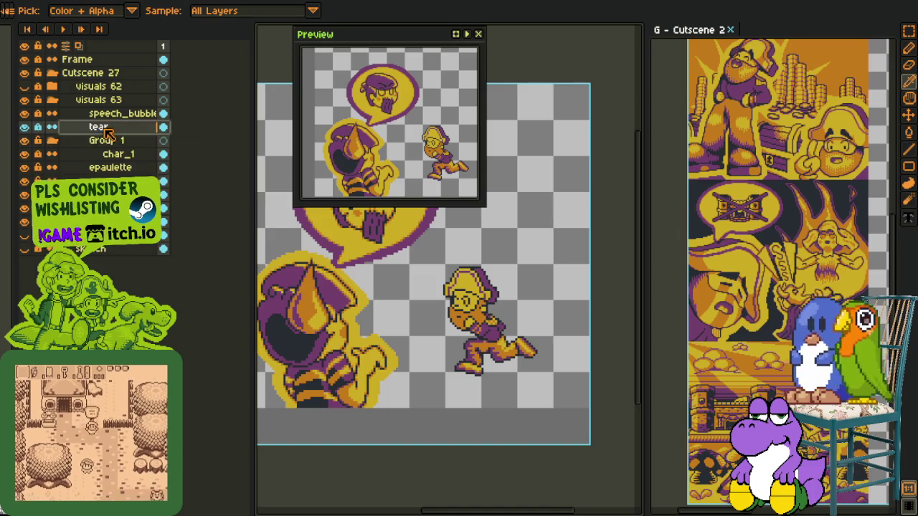
Step: Move the group above the tear layer, name it char_1, and save
{"action": "left_click_drag", "start_coordinate": [115, 143], "coordinate": [113, 126]}
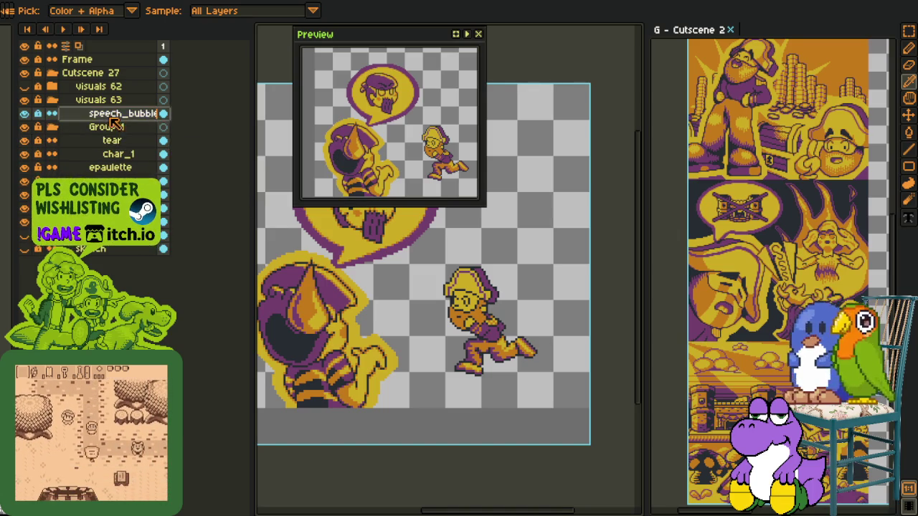
{"action": "double_click", "coordinate": [111, 116]}
{"action": "type", "text": "char_1"}
{"action": "key", "text": "Return"}
{"action": "key", "text": "ctrl+s"}
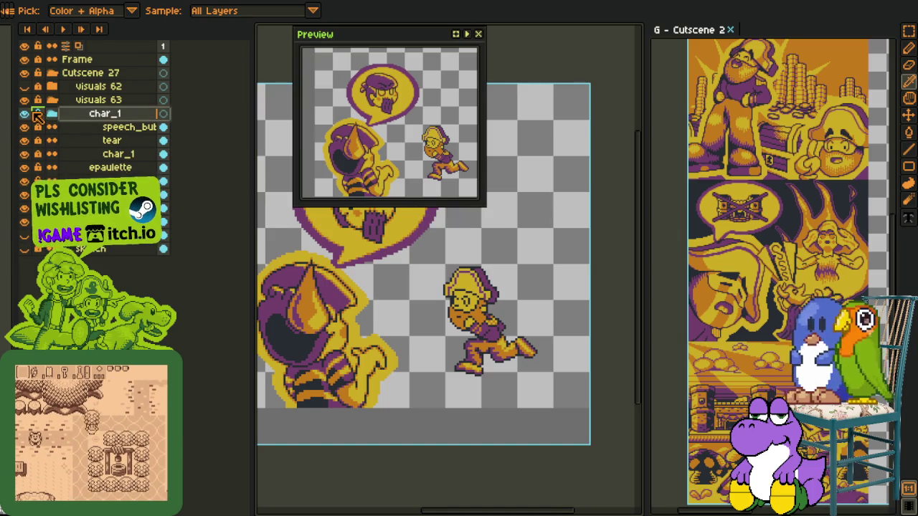
{"action": "left_click", "coordinate": [51, 114]}
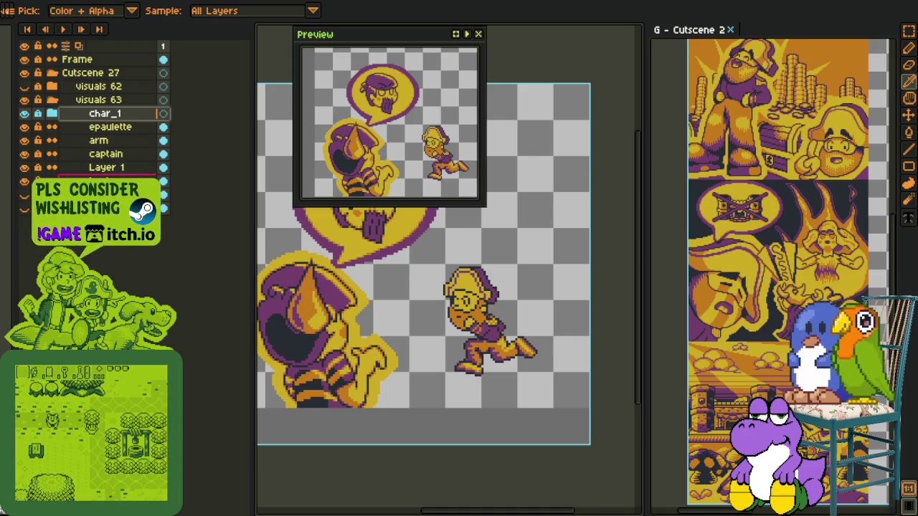
Step: Put Layer 1 into a new group and rename the layer 'bo'
{"action": "right_click", "coordinate": [111, 182]}
{"action": "left_click", "coordinate": [241, 222]}
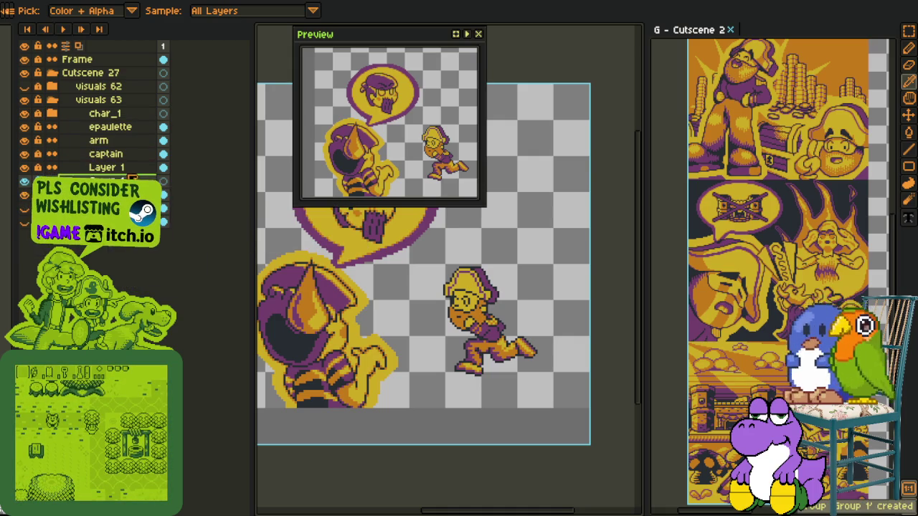
{"action": "key", "text": "ctrl+g"}
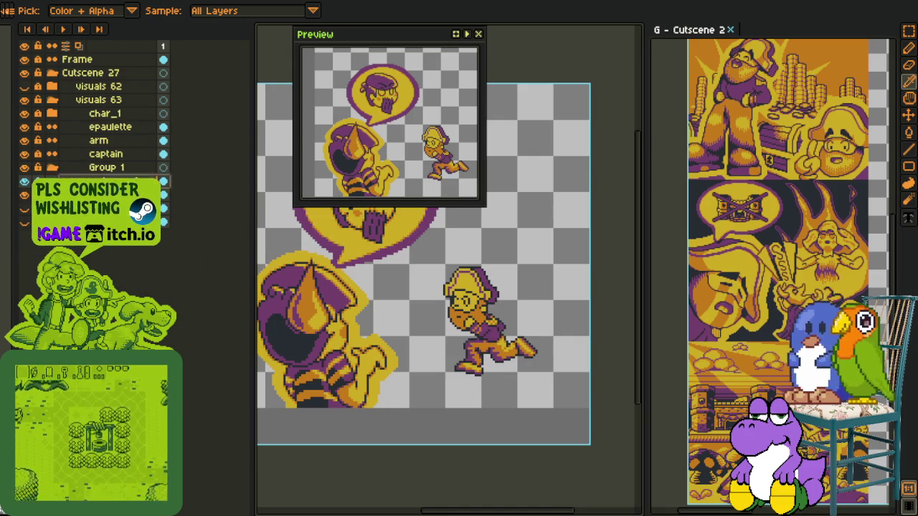
{"action": "double_click", "coordinate": [101, 181]}
{"action": "type", "text": "bo"}
{"action": "key", "text": "Return"}
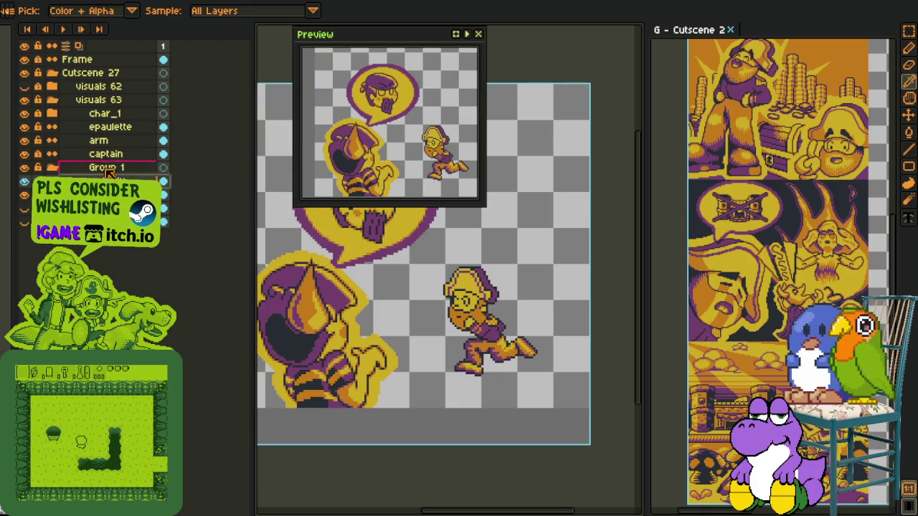
Step: Move the captain and arm layers into Group 1 and rename it char_2
{"action": "left_click", "coordinate": [105, 160]}
{"action": "mouse_move", "coordinate": [106, 153]}
{"action": "left_mouse_down"}
{"action": "mouse_move", "coordinate": [109, 169]}
{"action": "mouse_move", "coordinate": [115, 156]}
{"action": "left_mouse_up"}
{"action": "double_click", "coordinate": [118, 141]}
{"action": "type", "text": "char_2"}
{"action": "key", "text": "Return"}
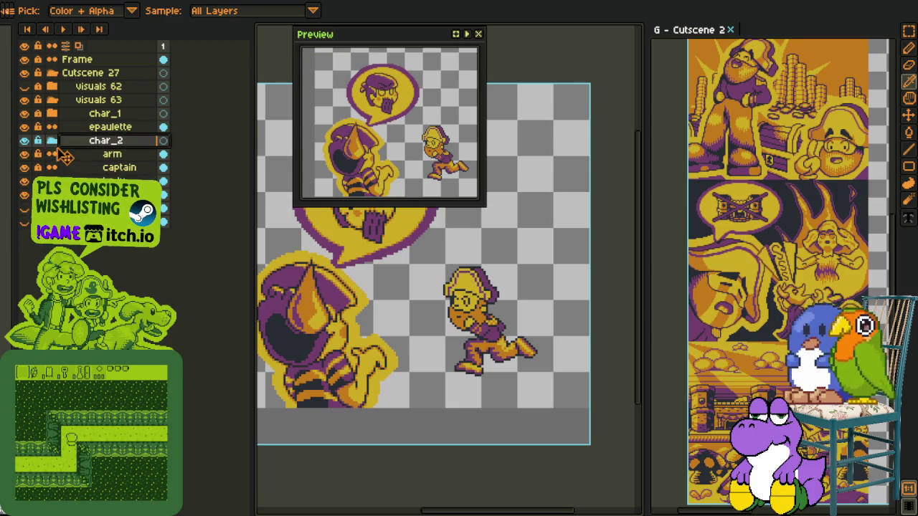
{"action": "left_click", "coordinate": [54, 142]}
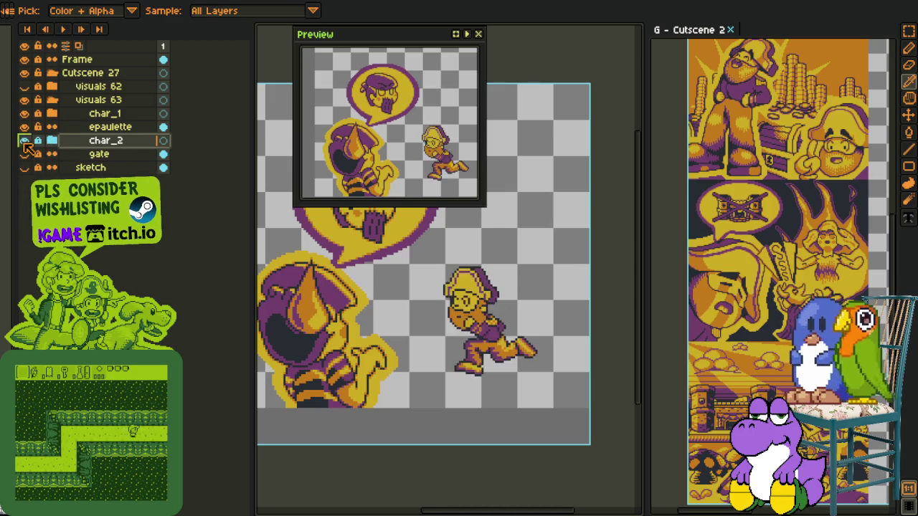
{"action": "left_click", "coordinate": [52, 140]}
Step: Move epaulette into the char_2 group, check its visibility, and save
{"action": "left_click", "coordinate": [87, 129]}
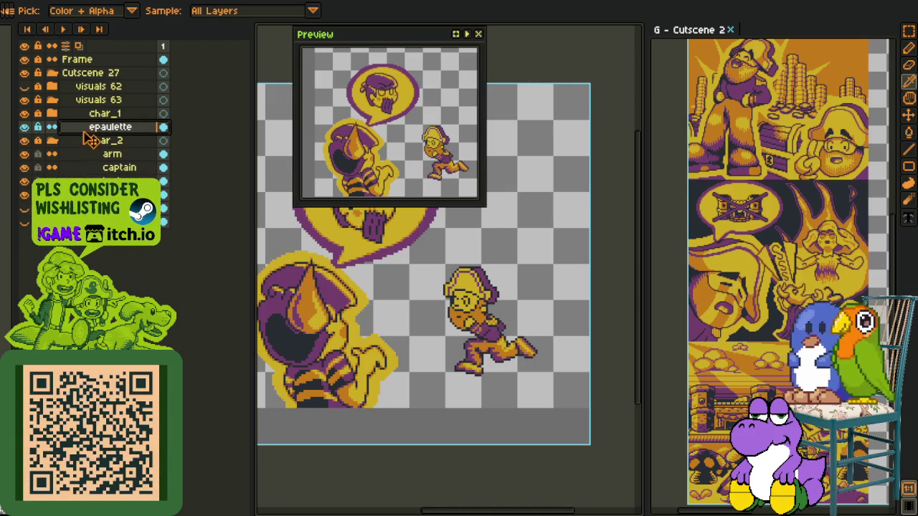
{"action": "left_click_drag", "start_coordinate": [91, 142], "coordinate": [87, 150]}
{"action": "left_click", "coordinate": [52, 129]}
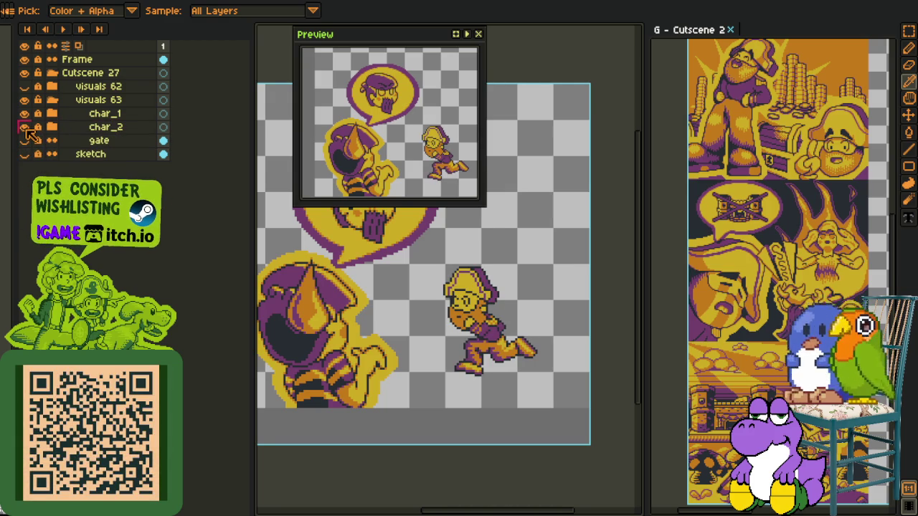
{"action": "left_click", "coordinate": [25, 128]}
{"action": "left_click", "coordinate": [25, 127]}
{"action": "left_click", "coordinate": [51, 127]}
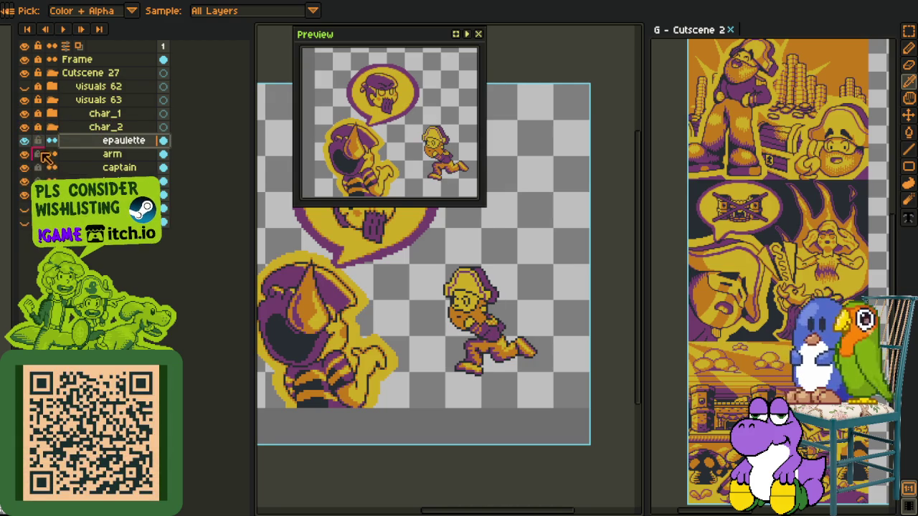
{"action": "key", "text": "ctrl+s"}
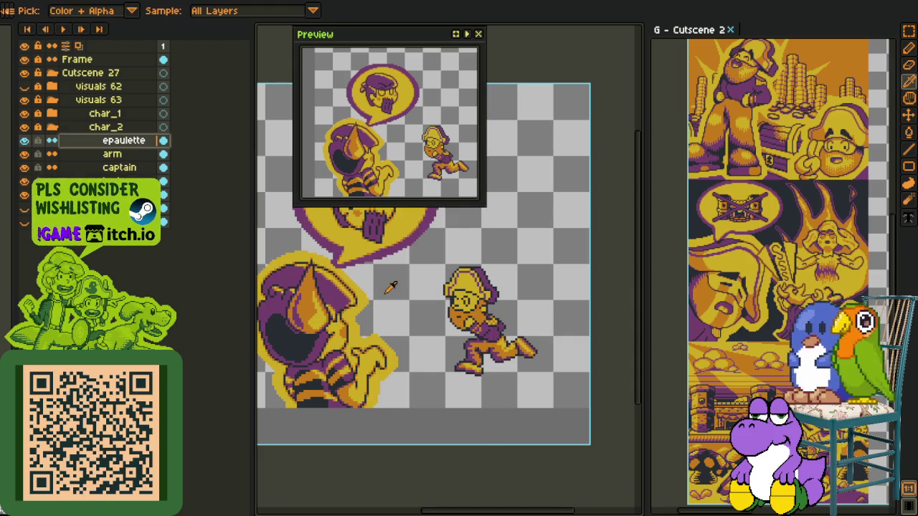
Step: Add a new layer named render above the epaulette layer
{"action": "scroll", "coordinate": [600, 284], "scroll_direction": "down", "scroll_amount": 1}
{"action": "scroll", "coordinate": [600, 286], "scroll_direction": "down", "scroll_amount": 1}
{"action": "scroll", "coordinate": [581, 284], "scroll_direction": "up", "scroll_amount": 1}
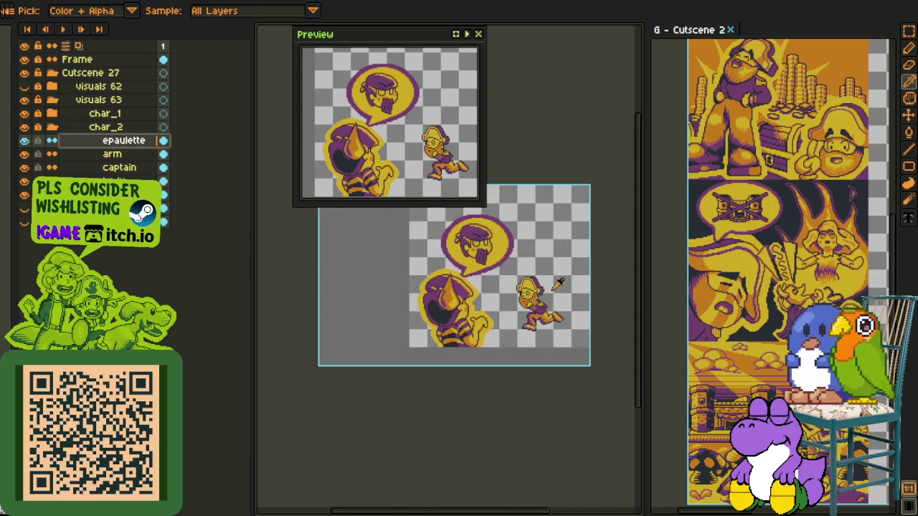
{"action": "scroll", "coordinate": [545, 279], "scroll_direction": "up", "scroll_amount": 1}
{"action": "scroll", "coordinate": [466, 287], "scroll_direction": "up", "scroll_amount": 2}
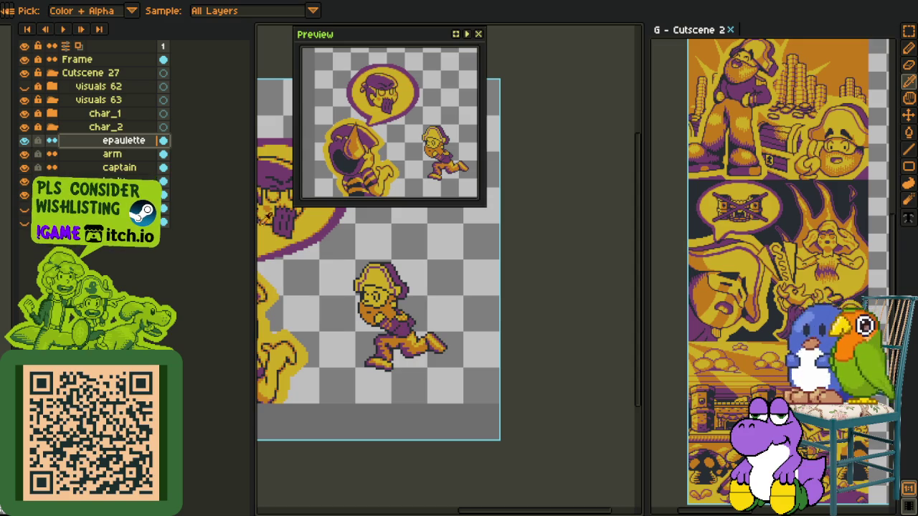
{"action": "right_click", "coordinate": [120, 142]}
{"action": "mouse_move", "coordinate": [139, 165]}
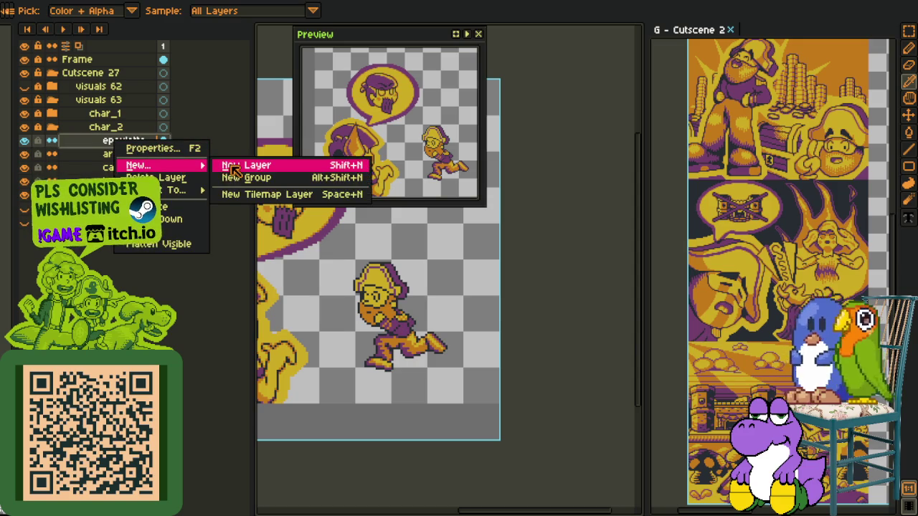
{"action": "left_click", "coordinate": [230, 168]}
{"action": "double_click", "coordinate": [119, 144]}
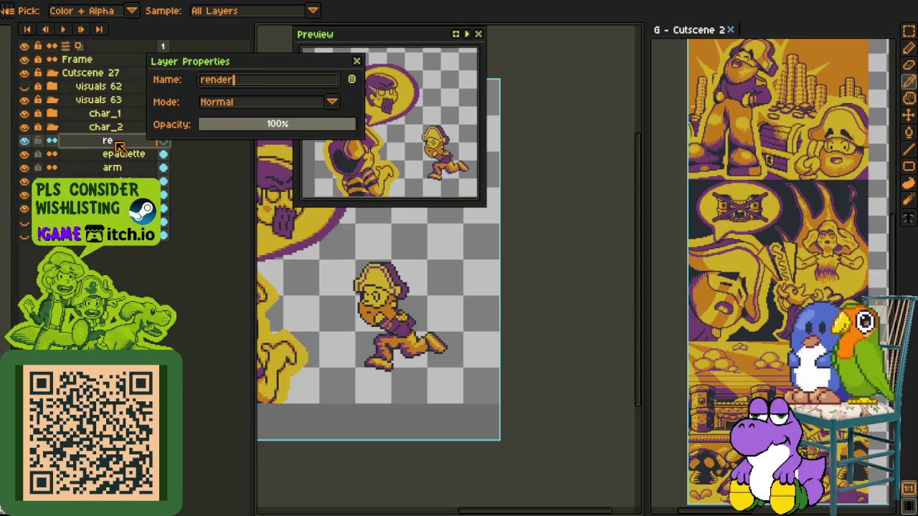
{"action": "type", "text": "nder"}
{"action": "key", "text": "Return"}
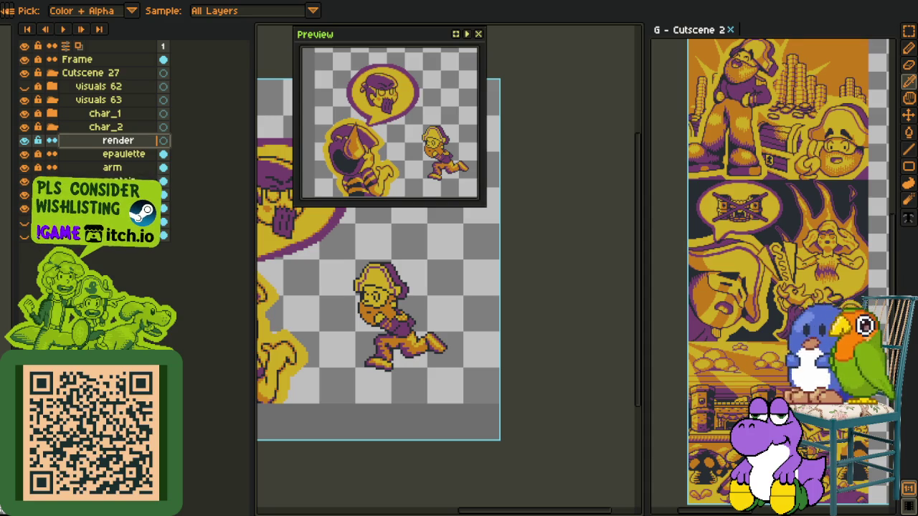
{"action": "scroll", "coordinate": [363, 381], "scroll_direction": "down", "scroll_amount": 1}
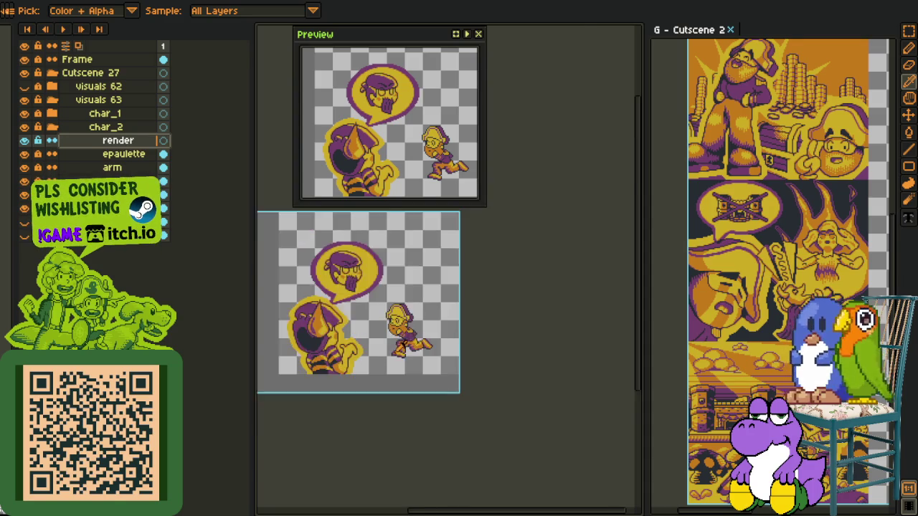
Step: Draw a short orange arch beside the captain, then undo it
{"action": "scroll", "coordinate": [363, 381], "scroll_direction": "up", "scroll_amount": 2}
{"action": "scroll", "coordinate": [366, 382], "scroll_direction": "up", "scroll_amount": 1}
{"action": "scroll", "coordinate": [366, 382], "scroll_direction": "down", "scroll_amount": 1}
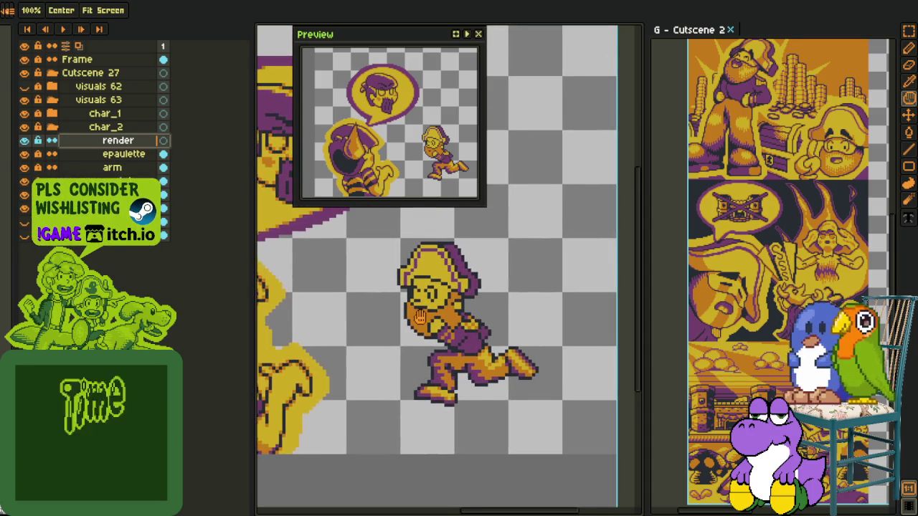
{"action": "scroll", "coordinate": [338, 349], "scroll_direction": "up", "scroll_amount": 1}
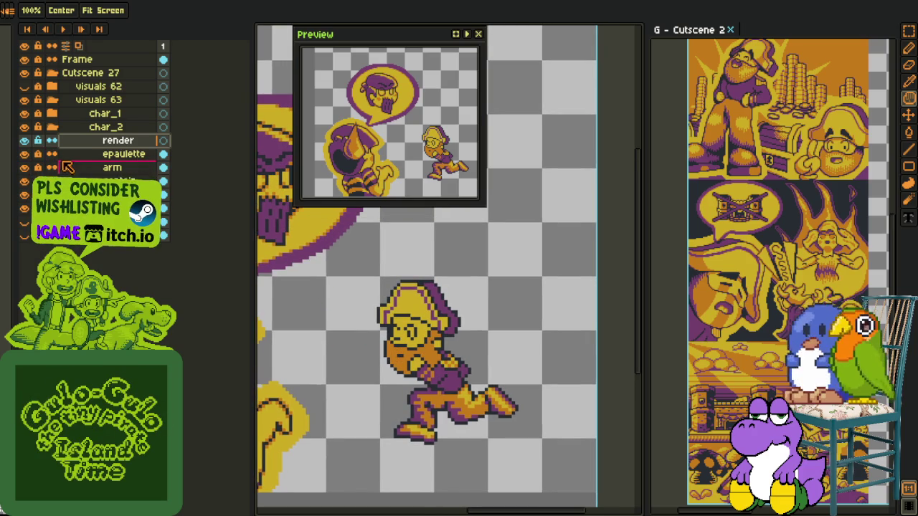
{"action": "key", "text": "i"}
{"action": "scroll", "coordinate": [344, 322], "scroll_direction": "down", "scroll_amount": 2}
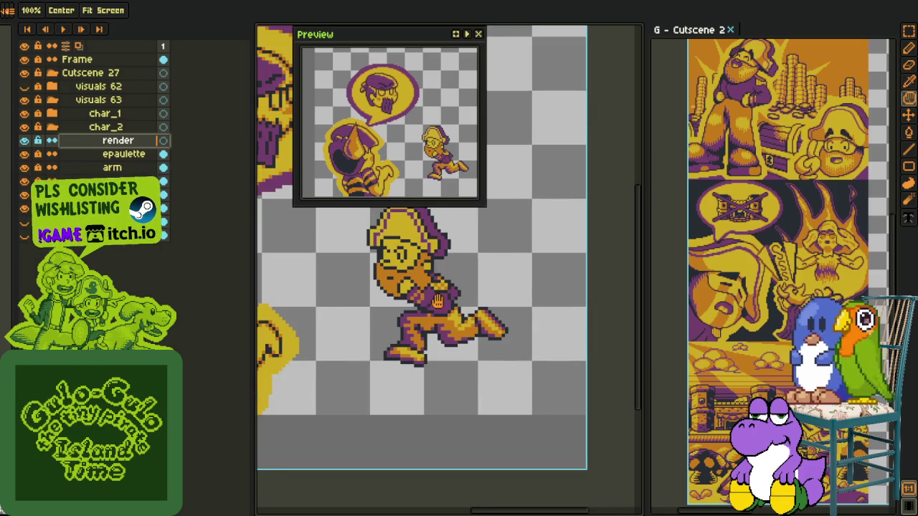
{"action": "scroll", "coordinate": [436, 284], "scroll_direction": "down", "scroll_amount": 1}
{"action": "key", "text": "ctrl+z"}
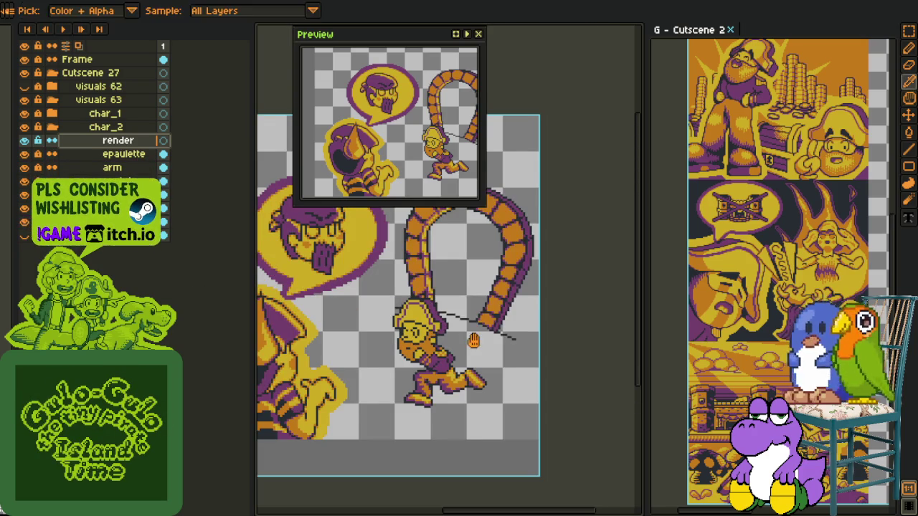
{"action": "left_click_drag", "start_coordinate": [474, 261], "coordinate": [474, 273]}
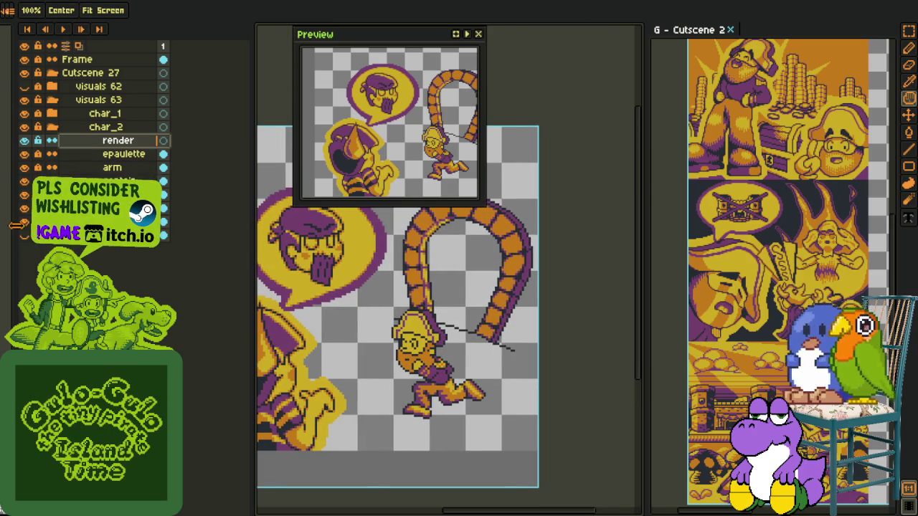
{"action": "key", "text": "ctrl+z"}
Step: Zoom in on the captain's head and extend the orange strip on his hat
{"action": "scroll", "coordinate": [375, 323], "scroll_direction": "up", "scroll_amount": 3}
{"action": "scroll", "coordinate": [512, 301], "scroll_direction": "up", "scroll_amount": 2}
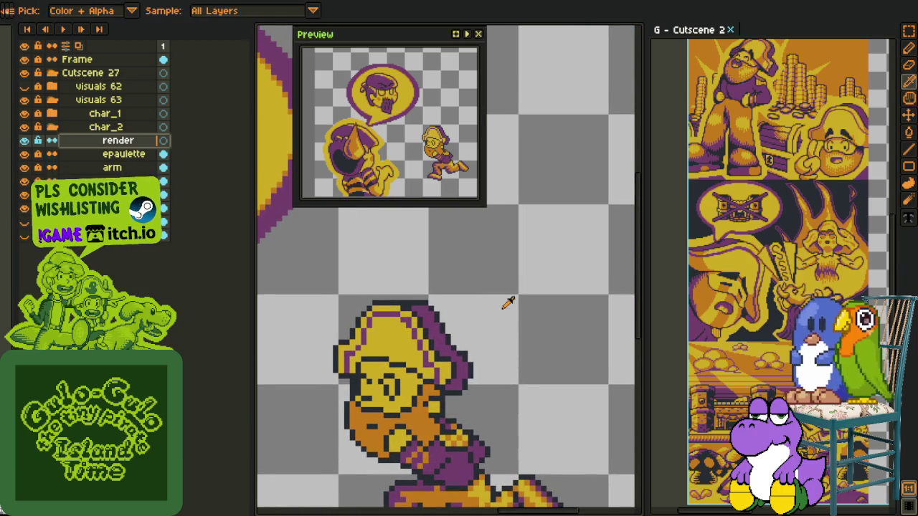
{"action": "left_click_drag", "start_coordinate": [512, 302], "coordinate": [541, 266]}
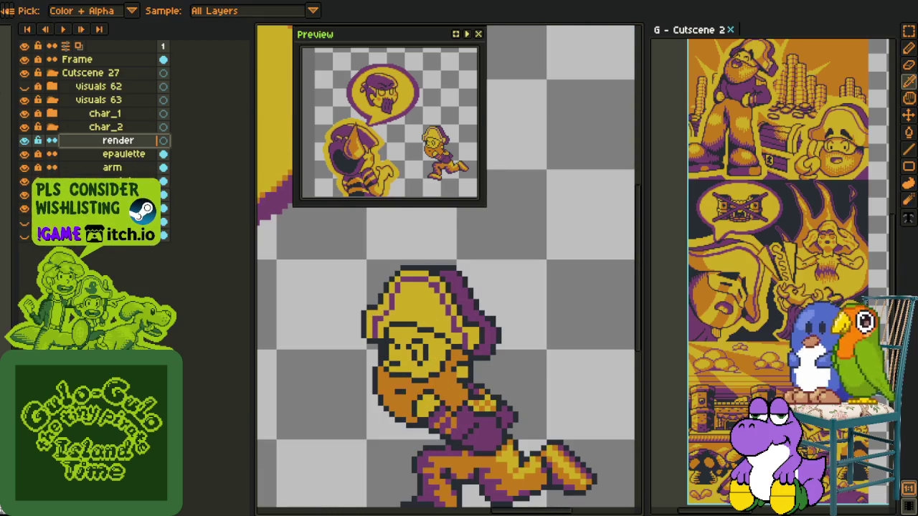
{"action": "scroll", "coordinate": [403, 284], "scroll_direction": "up", "scroll_amount": 1}
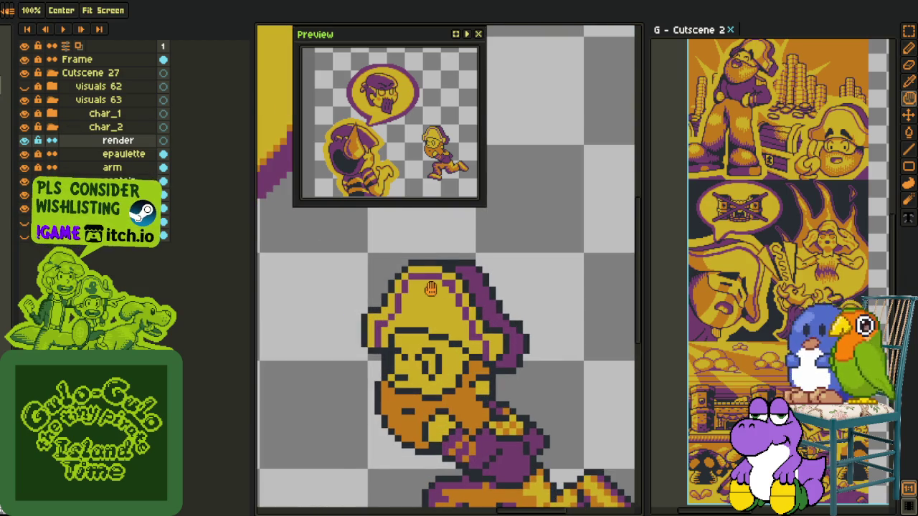
{"action": "scroll", "coordinate": [403, 284], "scroll_direction": "up", "scroll_amount": 3}
{"action": "left_click_drag", "start_coordinate": [403, 284], "coordinate": [398, 277]}
{"action": "left_click_drag", "start_coordinate": [345, 323], "coordinate": [349, 335]}
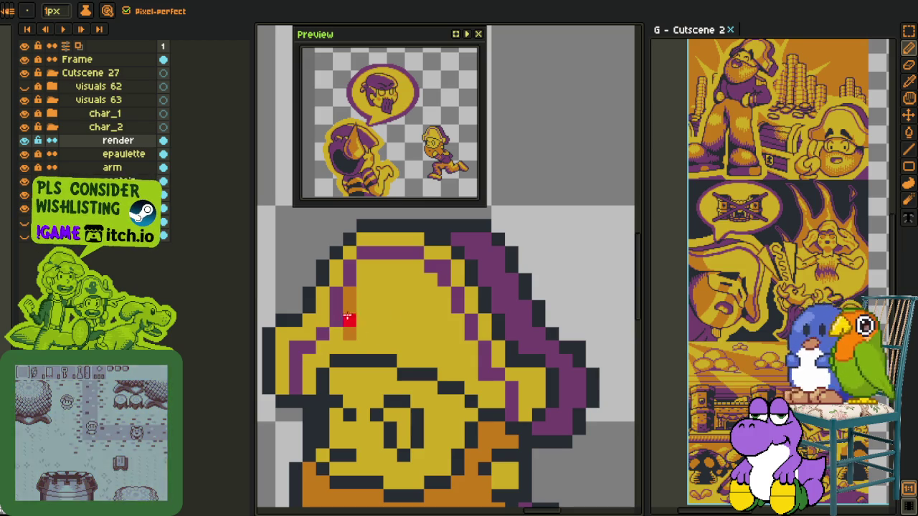
Step: Outline the hat's crown in red and flood-fill the outlined area red
{"action": "left_click_drag", "start_coordinate": [346, 291], "coordinate": [349, 349]}
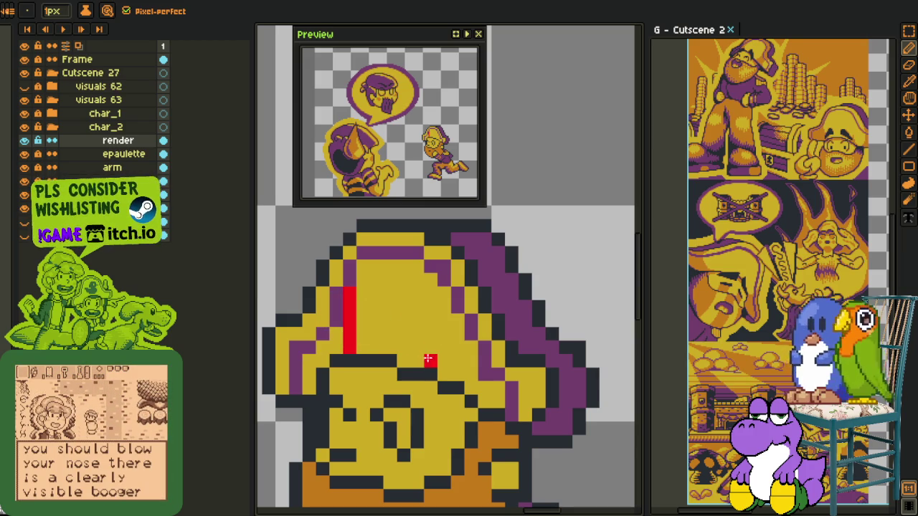
{"action": "left_click_drag", "start_coordinate": [418, 362], "coordinate": [445, 348]}
{"action": "left_click_drag", "start_coordinate": [445, 289], "coordinate": [452, 337]}
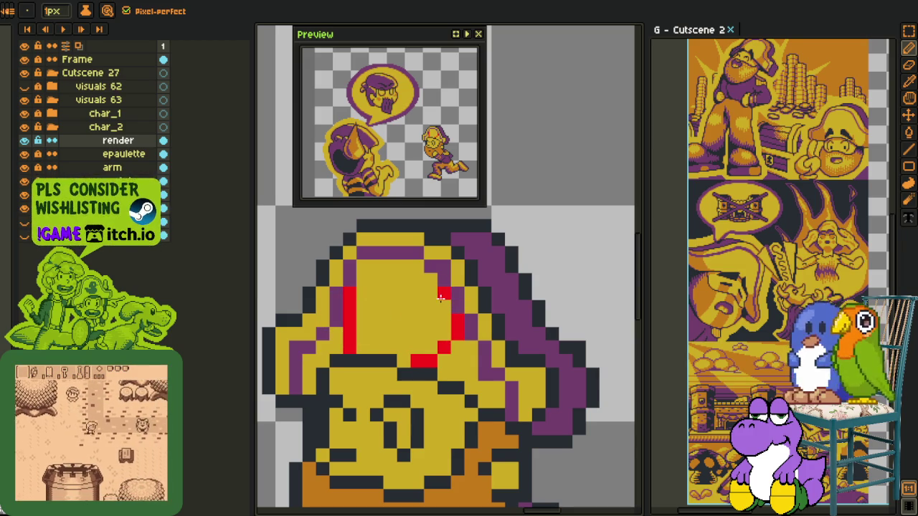
{"action": "key", "text": "g"}
{"action": "left_click", "coordinate": [430, 310]}
{"action": "key", "text": "b"}
{"action": "mouse_move", "coordinate": [333, 308]}
{"action": "left_mouse_down"}
{"action": "mouse_move", "coordinate": [335, 274]}
{"action": "mouse_move", "coordinate": [350, 251]}
{"action": "mouse_move", "coordinate": [404, 241]}
{"action": "left_mouse_up"}
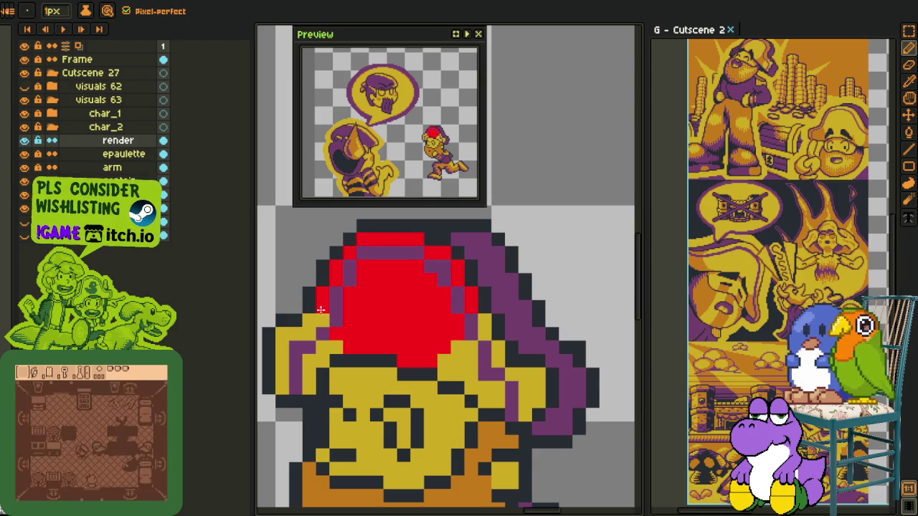
Step: Erase two stray red hat pixels and repaint a few hat pixels yellow and red
{"action": "key", "text": "i"}
{"action": "scroll", "coordinate": [430, 332], "scroll_direction": "down", "scroll_amount": 3}
{"action": "scroll", "coordinate": [426, 331], "scroll_direction": "up", "scroll_amount": 2}
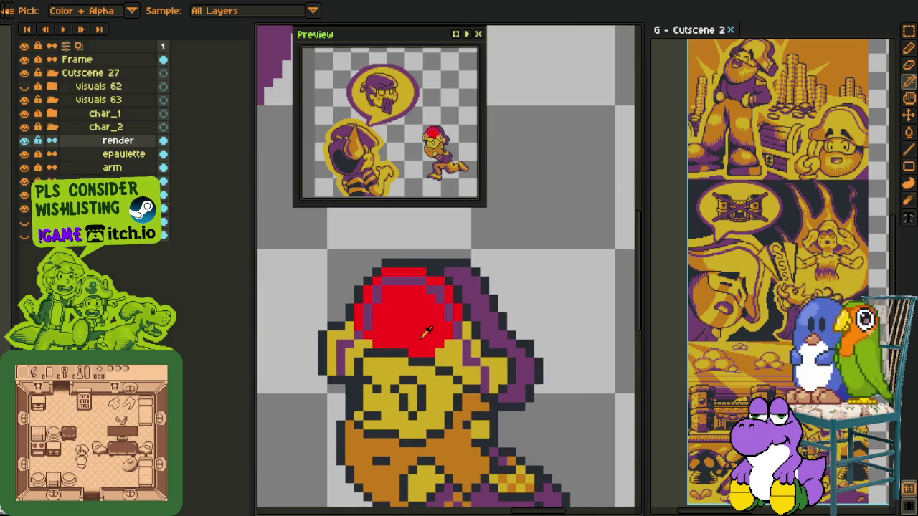
{"action": "scroll", "coordinate": [439, 337], "scroll_direction": "up", "scroll_amount": 2}
{"action": "key", "text": "e"}
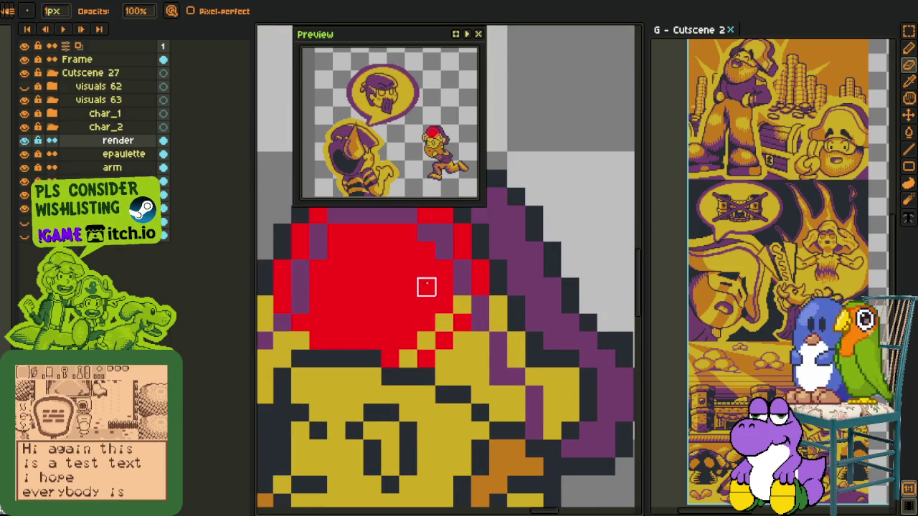
{"action": "left_click", "coordinate": [426, 306]}
{"action": "left_click", "coordinate": [389, 305]}
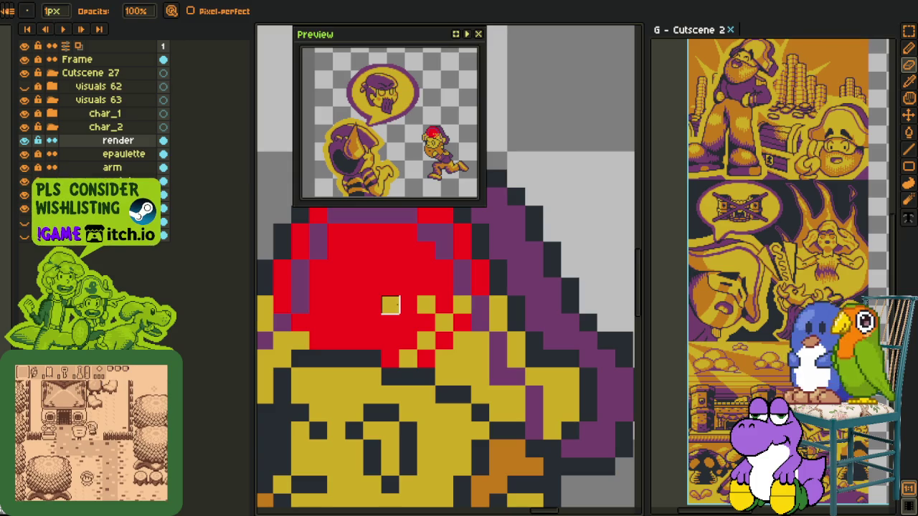
{"action": "key", "text": "i"}
{"action": "key", "text": "b"}
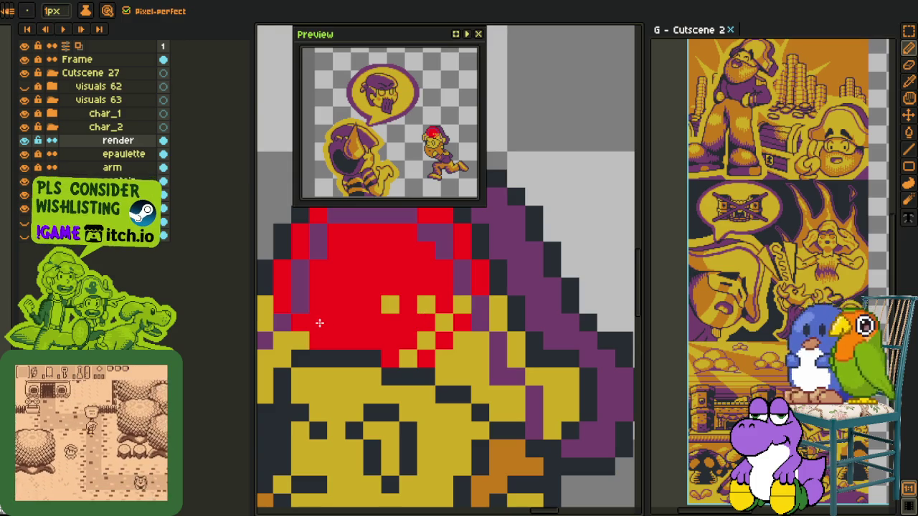
{"action": "left_click", "coordinate": [318, 287]}
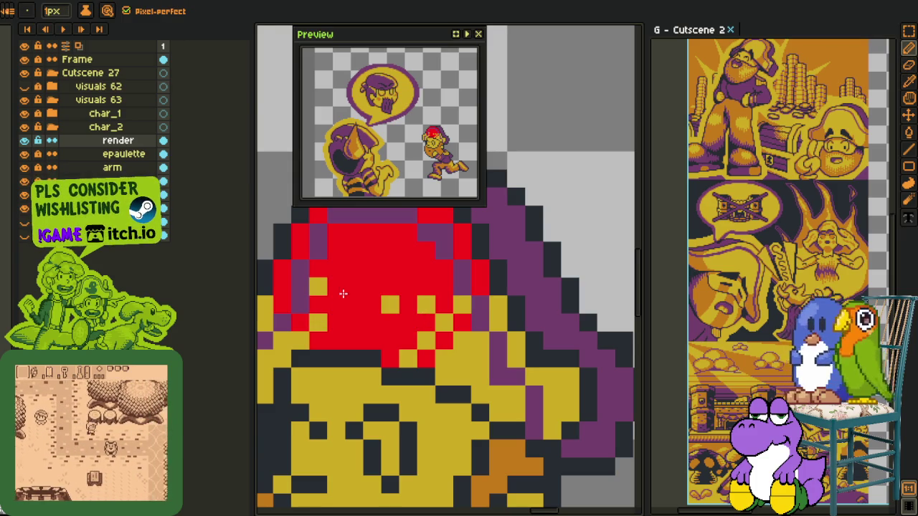
{"action": "left_click", "coordinate": [353, 287]}
{"action": "left_click", "coordinate": [387, 304]}
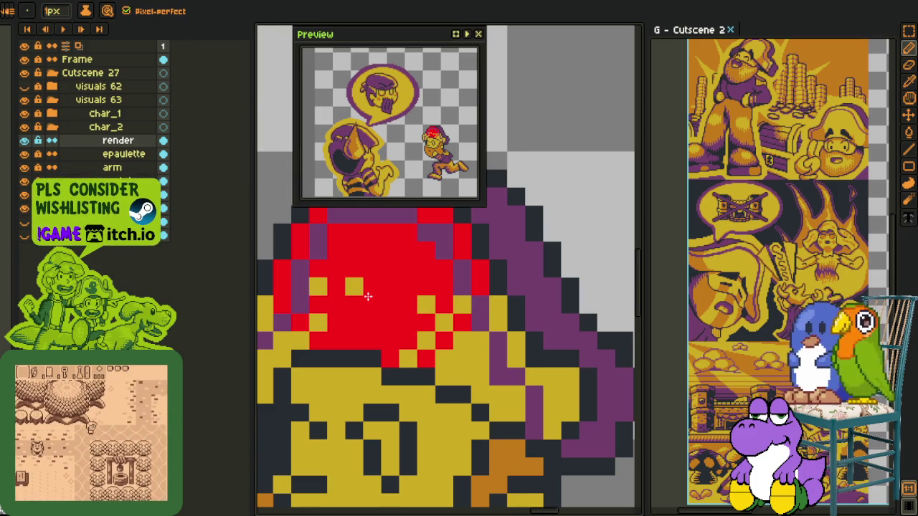
{"action": "left_click", "coordinate": [353, 287]}
Step: Turn the hat's red into orange #c97900 with a fill and Replace Color
{"action": "scroll", "coordinate": [327, 338], "scroll_direction": "down", "scroll_amount": 1}
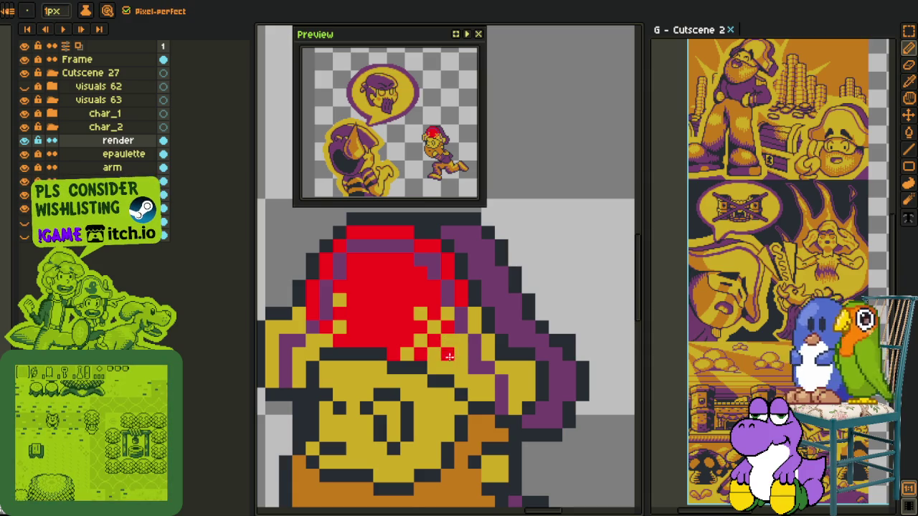
{"action": "scroll", "coordinate": [447, 357], "scroll_direction": "down", "scroll_amount": 1}
{"action": "scroll", "coordinate": [448, 357], "scroll_direction": "down", "scroll_amount": 1}
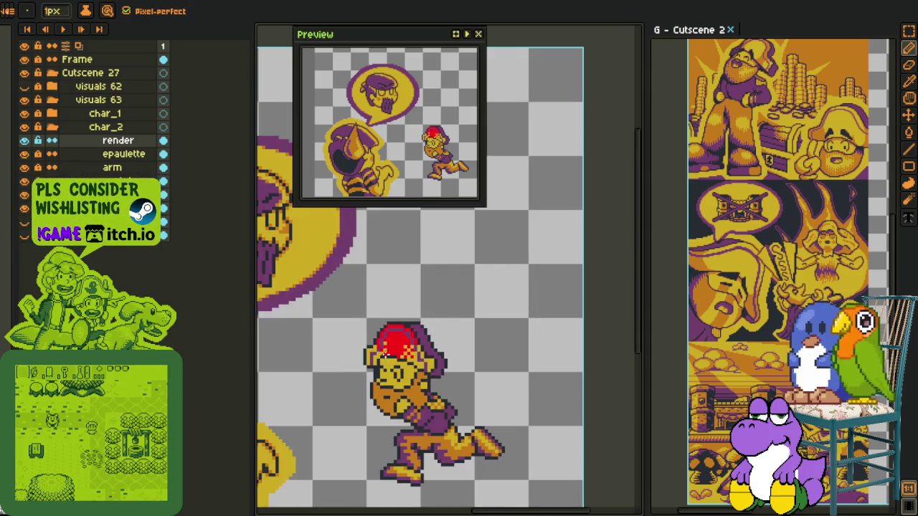
{"action": "scroll", "coordinate": [448, 356], "scroll_direction": "up", "scroll_amount": 1}
{"action": "scroll", "coordinate": [448, 357], "scroll_direction": "up", "scroll_amount": 1}
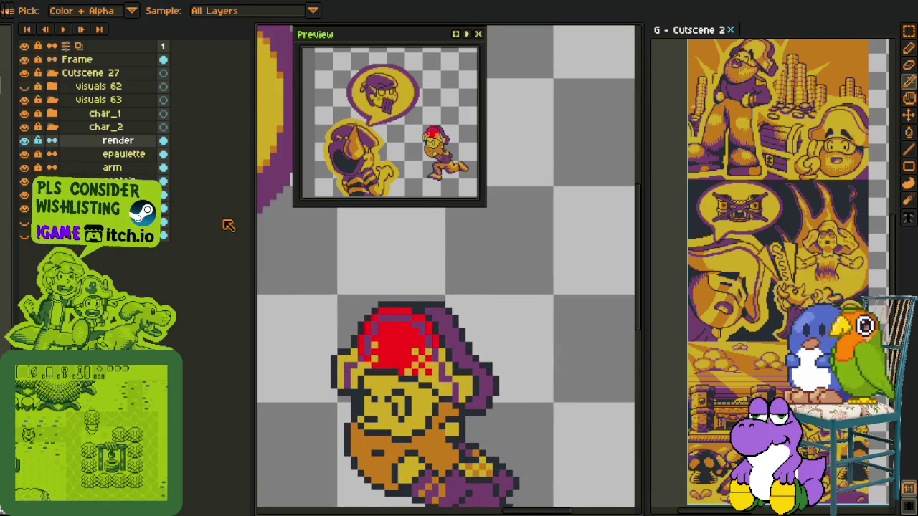
{"action": "key", "text": "g"}
{"action": "left_click", "coordinate": [393, 350]}
{"action": "key", "text": "i"}
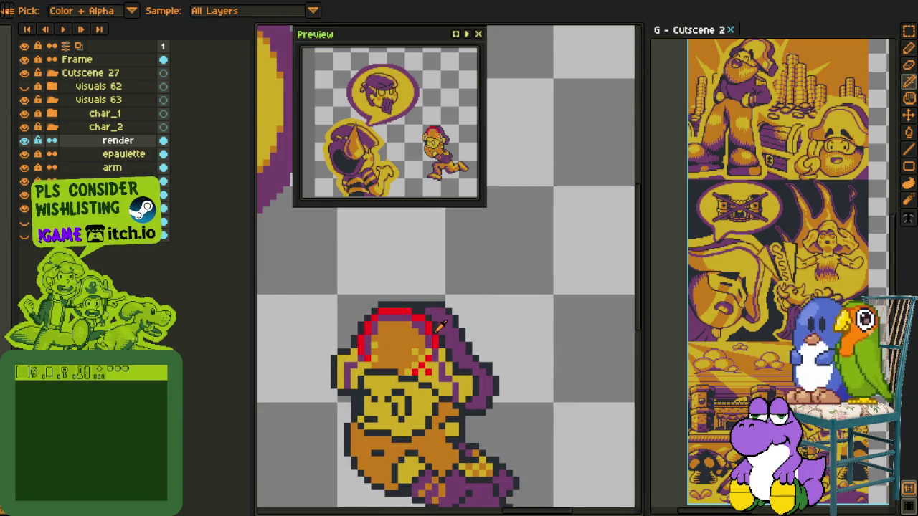
{"action": "key", "text": "shift+r"}
{"action": "left_click", "coordinate": [362, 402]}
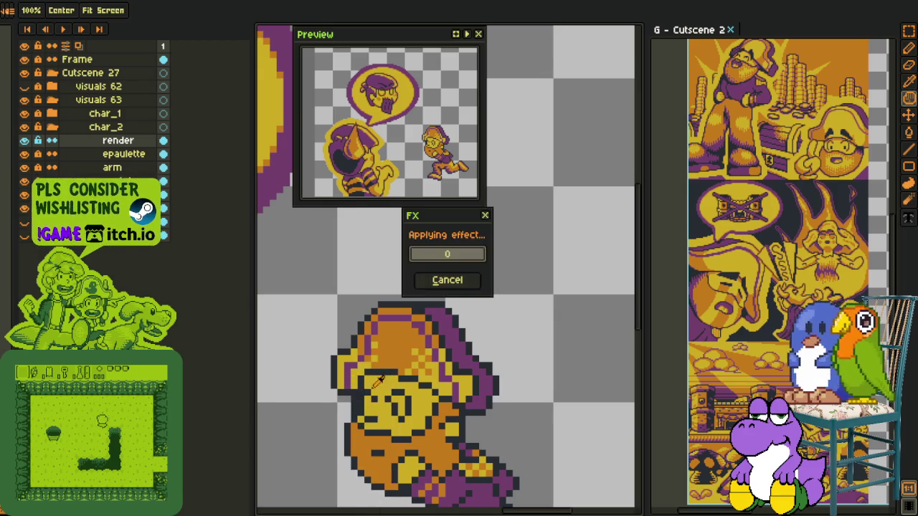
{"action": "scroll", "coordinate": [451, 352], "scroll_direction": "down", "scroll_amount": 2}
{"action": "scroll", "coordinate": [398, 355], "scroll_direction": "up", "scroll_amount": 3}
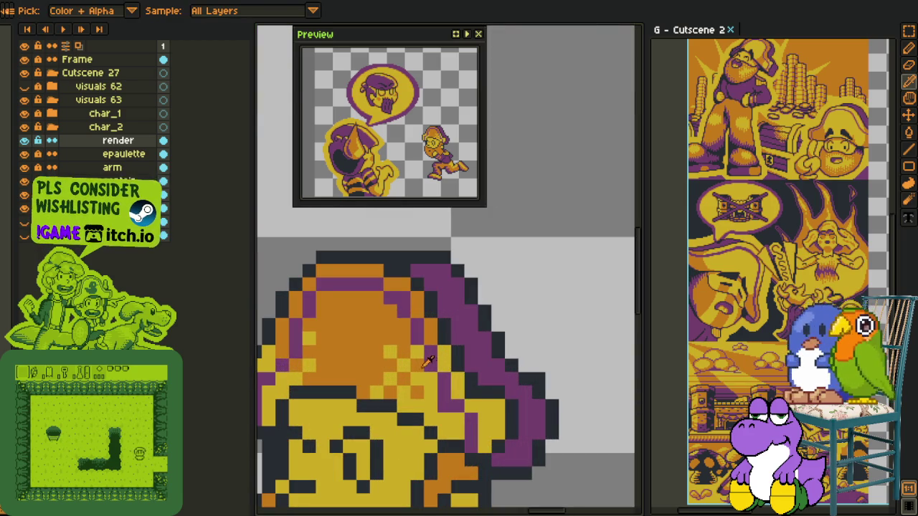
Step: Add an orange pixel at the lower left of the hat outline
{"action": "key", "text": "b"}
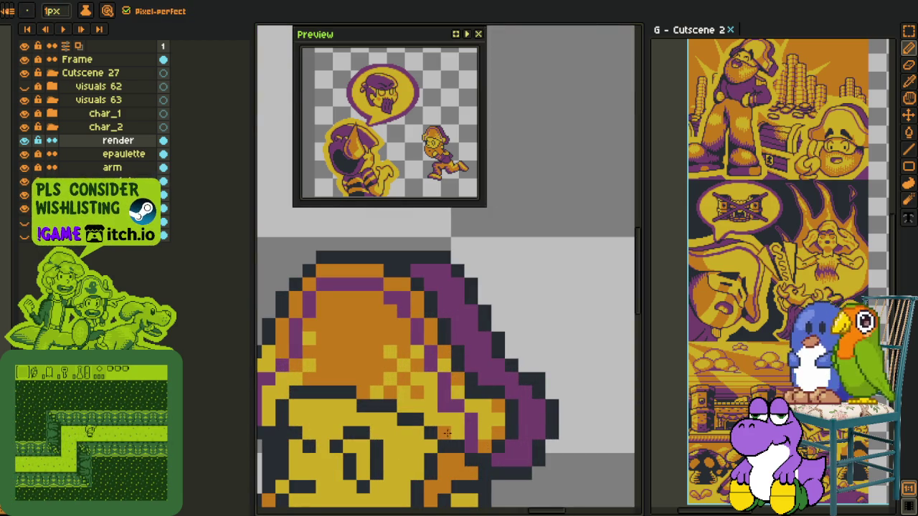
{"action": "scroll", "coordinate": [402, 402], "scroll_direction": "left", "scroll_amount": 3}
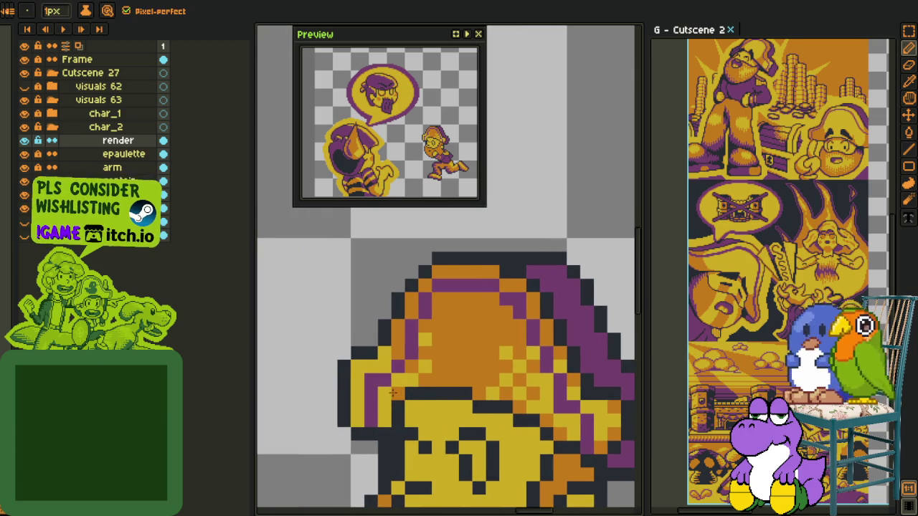
{"action": "left_click", "coordinate": [345, 420]}
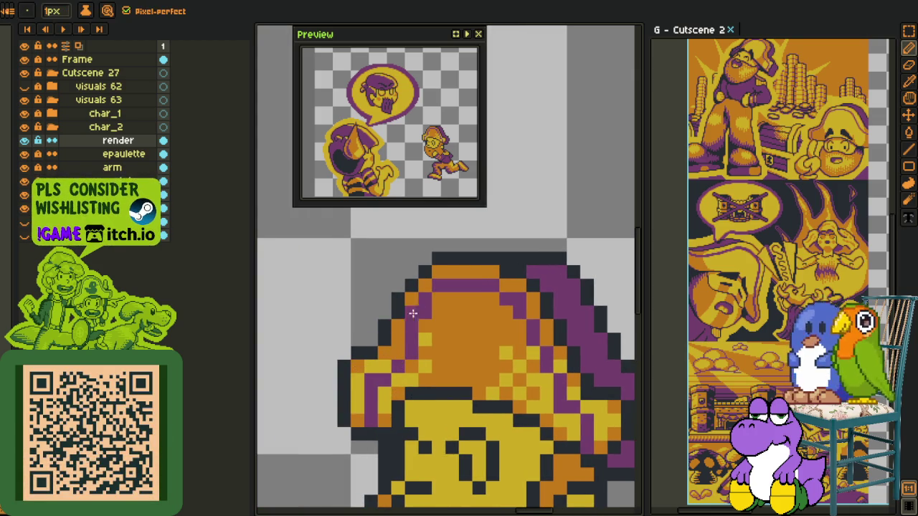
{"action": "scroll", "coordinate": [431, 301], "scroll_direction": "down", "scroll_amount": 5}
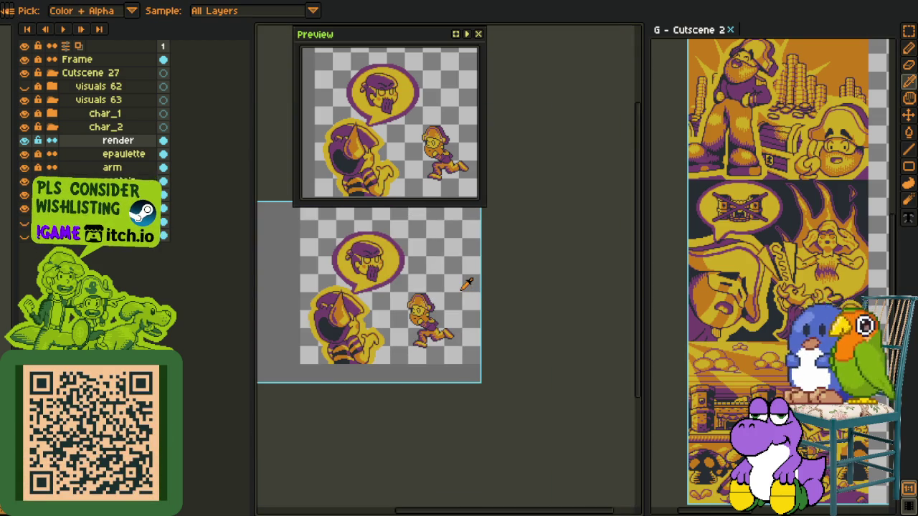
{"action": "scroll", "coordinate": [445, 284], "scroll_direction": "up", "scroll_amount": 3}
{"action": "scroll", "coordinate": [401, 302], "scroll_direction": "up", "scroll_amount": 2}
{"action": "scroll", "coordinate": [359, 315], "scroll_direction": "up", "scroll_amount": 1}
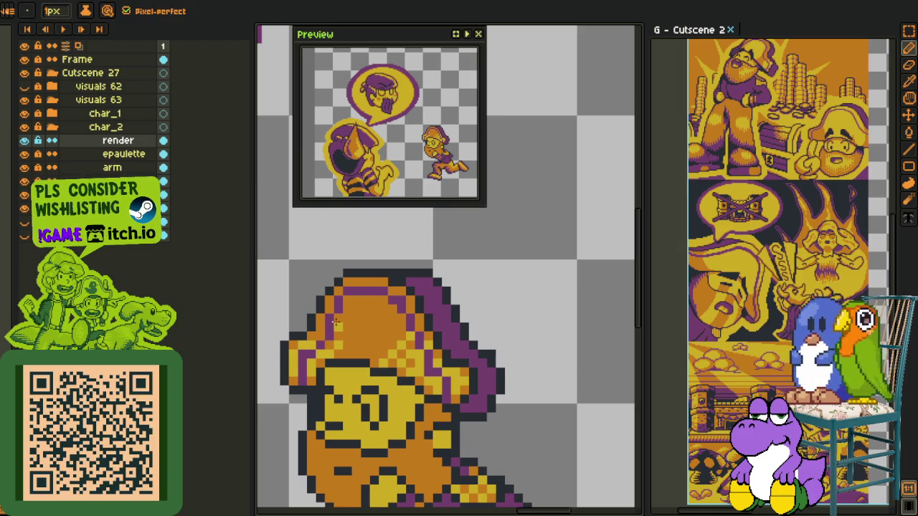
{"action": "scroll", "coordinate": [373, 323], "scroll_direction": "down", "scroll_amount": 3}
{"action": "scroll", "coordinate": [423, 319], "scroll_direction": "down", "scroll_amount": 2}
{"action": "scroll", "coordinate": [425, 329], "scroll_direction": "up", "scroll_amount": 2}
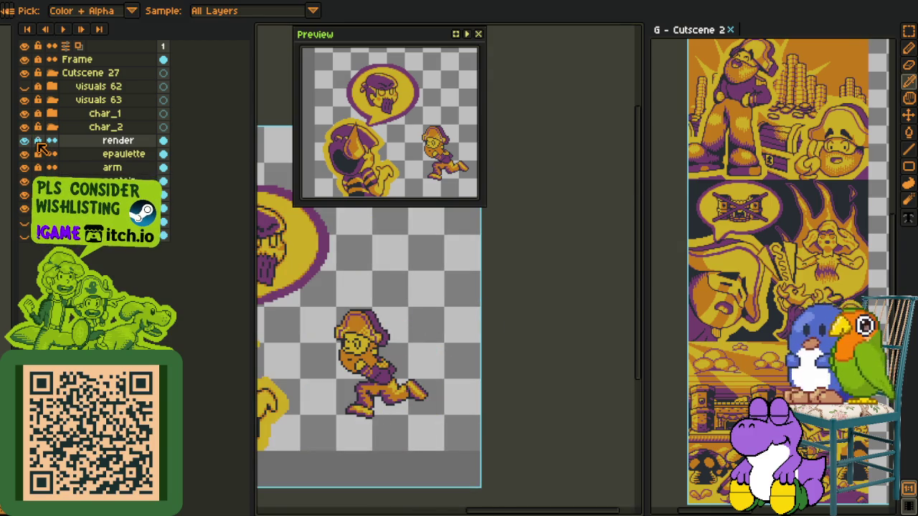
Step: Move the render layer below the arm layer, toggling visibility to compare
{"action": "left_click", "coordinate": [25, 140]}
{"action": "left_click", "coordinate": [24, 140]}
{"action": "left_click", "coordinate": [25, 140]}
{"action": "left_click", "coordinate": [25, 140]}
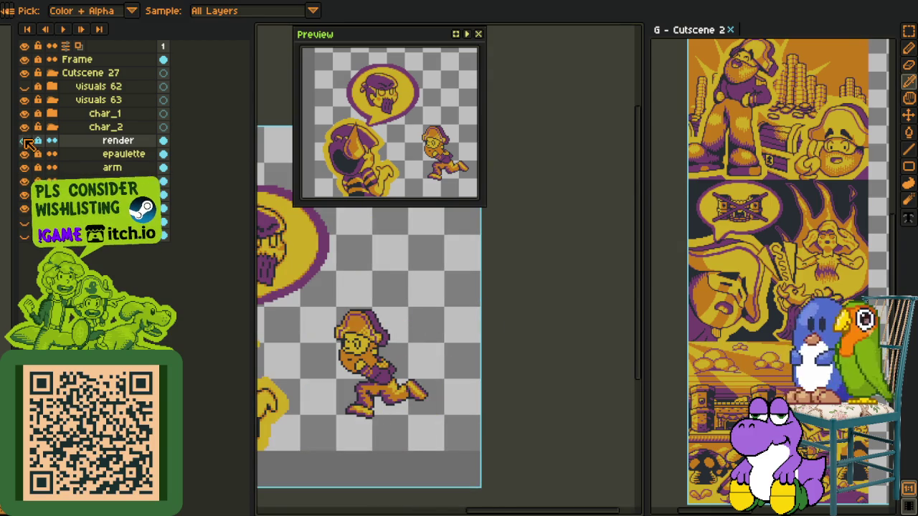
{"action": "left_click_drag", "start_coordinate": [73, 148], "coordinate": [72, 165]}
{"action": "left_click", "coordinate": [23, 181]}
{"action": "left_click", "coordinate": [24, 181]}
{"action": "left_click_drag", "start_coordinate": [84, 154], "coordinate": [80, 173]}
Step: Merge render down into the captain layer and add a new empty Layer 1
{"action": "right_click", "coordinate": [79, 170]}
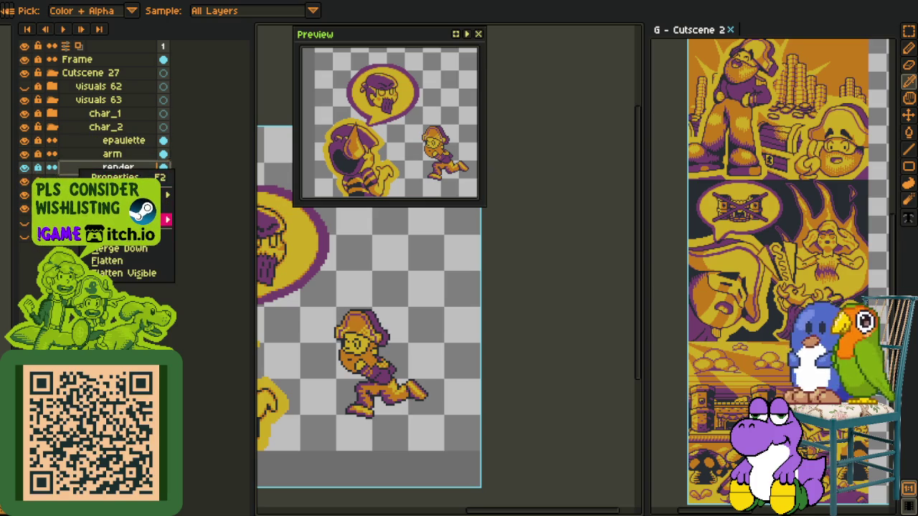
{"action": "left_click", "coordinate": [142, 255]}
{"action": "right_click", "coordinate": [112, 181]}
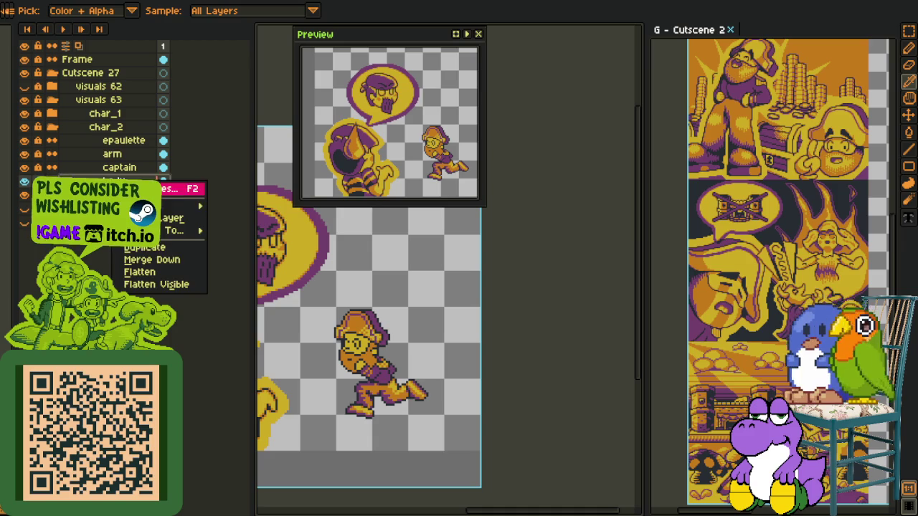
{"action": "left_click", "coordinate": [244, 206]}
{"action": "scroll", "coordinate": [423, 323], "scroll_direction": "down", "scroll_amount": 3}
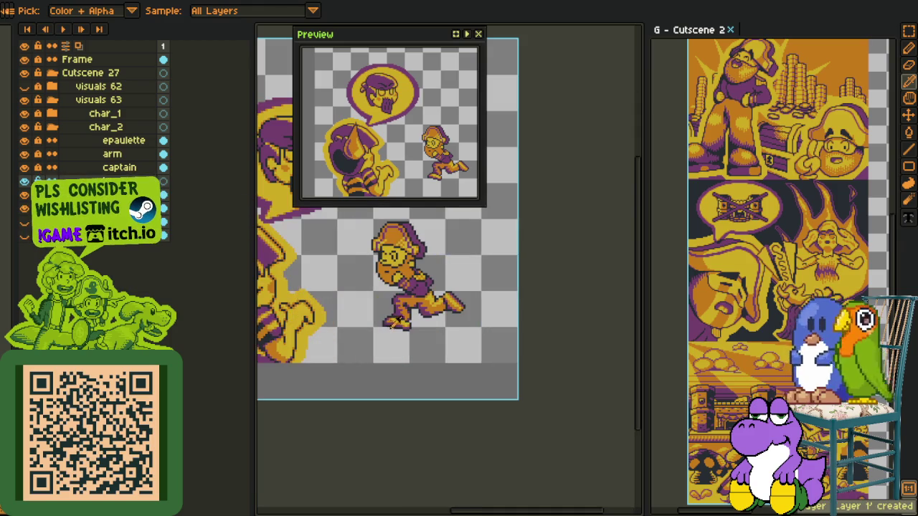
{"action": "scroll", "coordinate": [423, 323], "scroll_direction": "up", "scroll_amount": 4}
{"action": "double_click", "coordinate": [115, 180]}
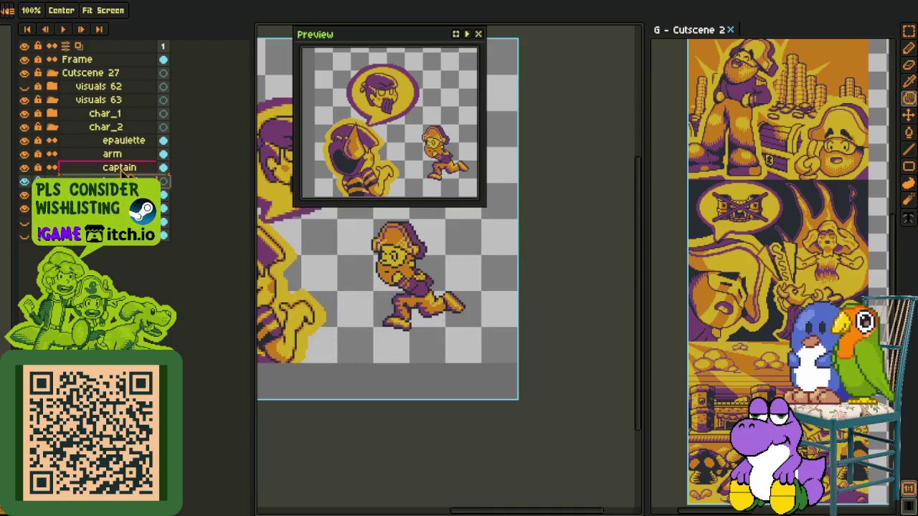
{"action": "scroll", "coordinate": [405, 319], "scroll_direction": "up", "scroll_amount": 2}
{"action": "scroll", "coordinate": [405, 319], "scroll_direction": "up", "scroll_amount": 1}
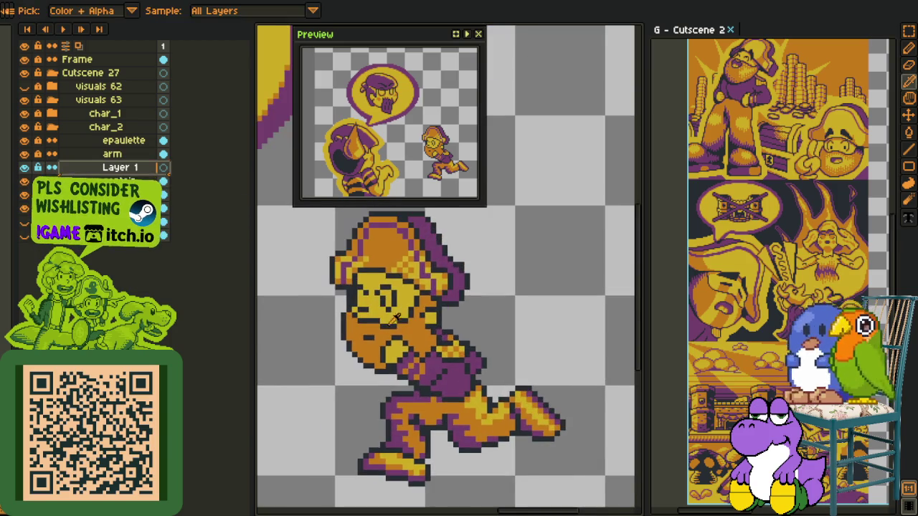
Step: Draw a purple line down the face's left edge and fill orange edge pixels purple
{"action": "scroll", "coordinate": [406, 319], "scroll_direction": "up", "scroll_amount": 1}
{"action": "scroll", "coordinate": [405, 319], "scroll_direction": "down", "scroll_amount": 3}
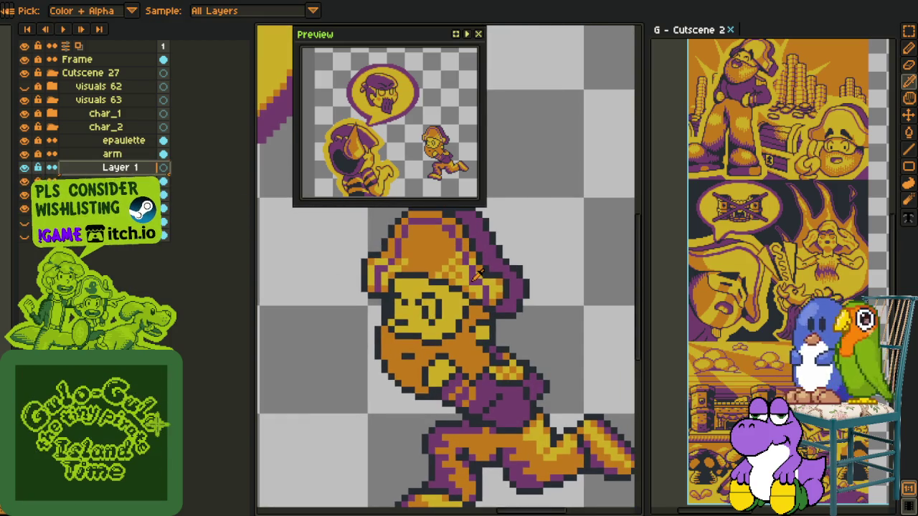
{"action": "scroll", "coordinate": [474, 276], "scroll_direction": "up", "scroll_amount": 1}
{"action": "scroll", "coordinate": [475, 277], "scroll_direction": "up", "scroll_amount": 2}
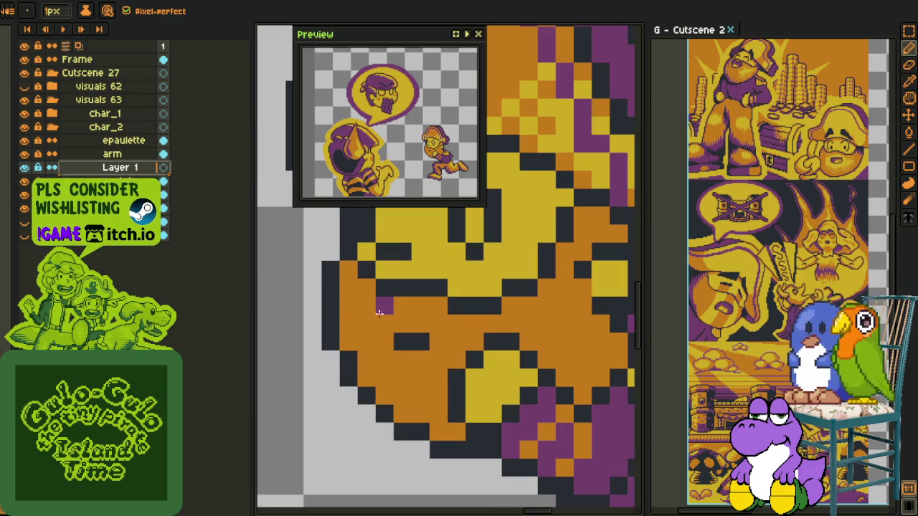
{"action": "left_click_drag", "start_coordinate": [379, 310], "coordinate": [390, 403]}
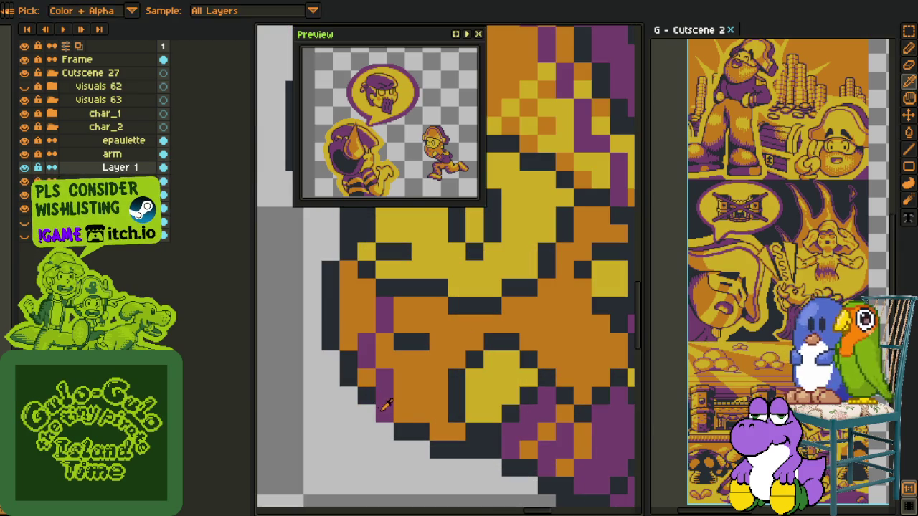
{"action": "left_click_drag", "start_coordinate": [385, 402], "coordinate": [409, 418]}
{"action": "left_click", "coordinate": [366, 378]}
{"action": "key", "text": "g"}
{"action": "left_click", "coordinate": [348, 302]}
{"action": "left_click", "coordinate": [385, 337]}
{"action": "key", "text": "b"}
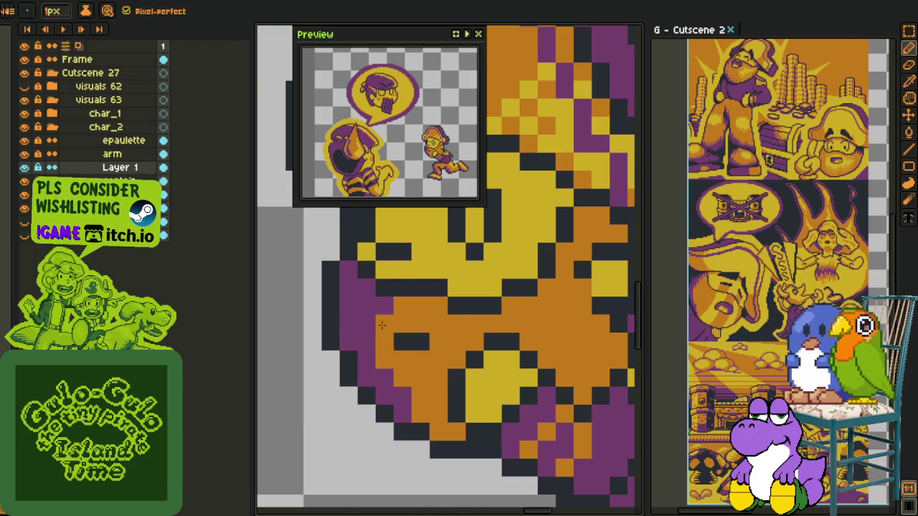
Step: Rework the left cheek, filling it orange and painting purple pixels over it
{"action": "scroll", "coordinate": [381, 327], "scroll_direction": "down", "scroll_amount": 1}
{"action": "scroll", "coordinate": [373, 322], "scroll_direction": "down", "scroll_amount": 1}
{"action": "scroll", "coordinate": [358, 315], "scroll_direction": "up", "scroll_amount": 1}
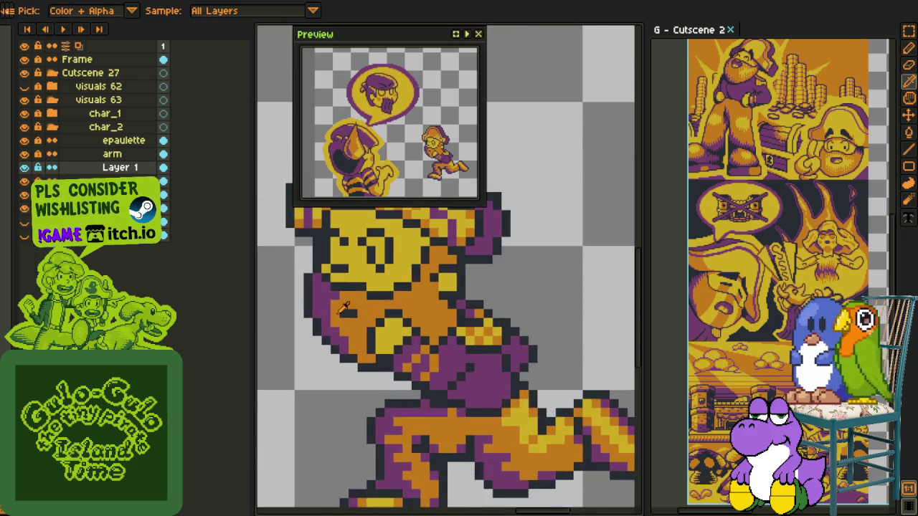
{"action": "scroll", "coordinate": [343, 308], "scroll_direction": "up", "scroll_amount": 1}
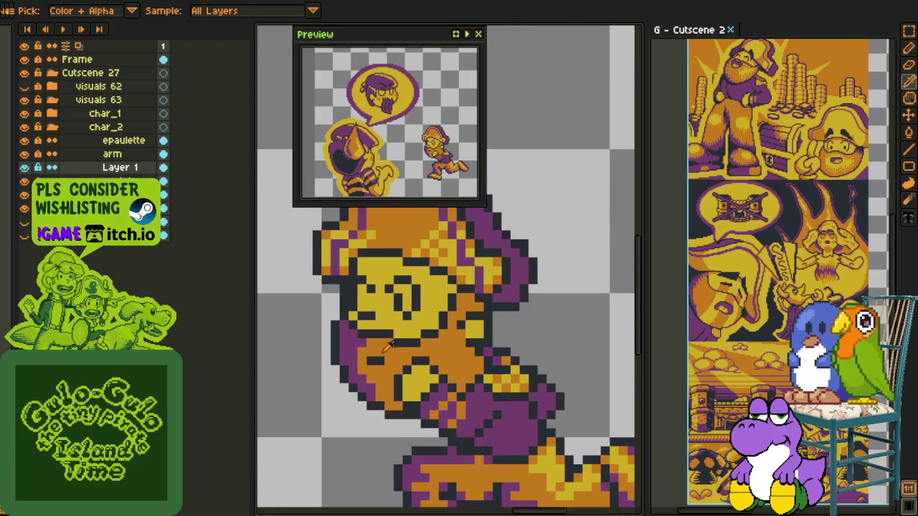
{"action": "key", "text": "g"}
{"action": "left_click", "coordinate": [374, 346]}
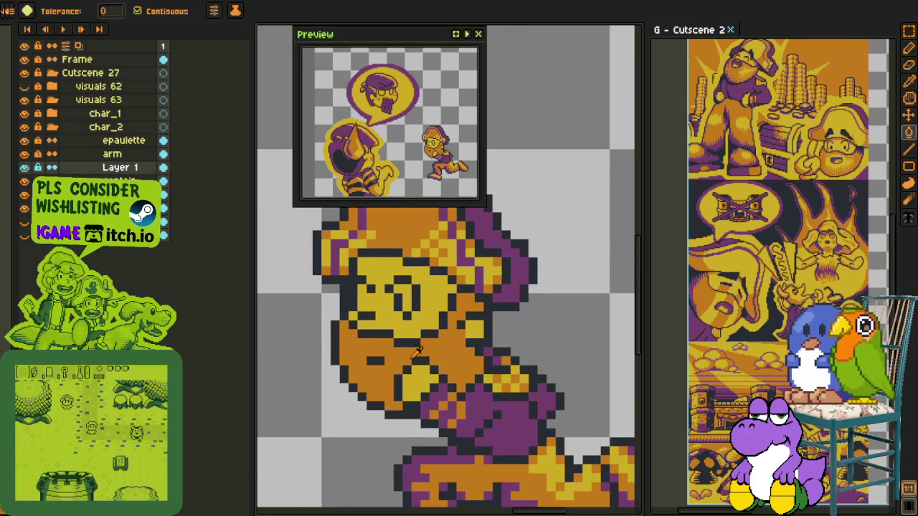
{"action": "key", "text": "i"}
{"action": "key", "text": "b"}
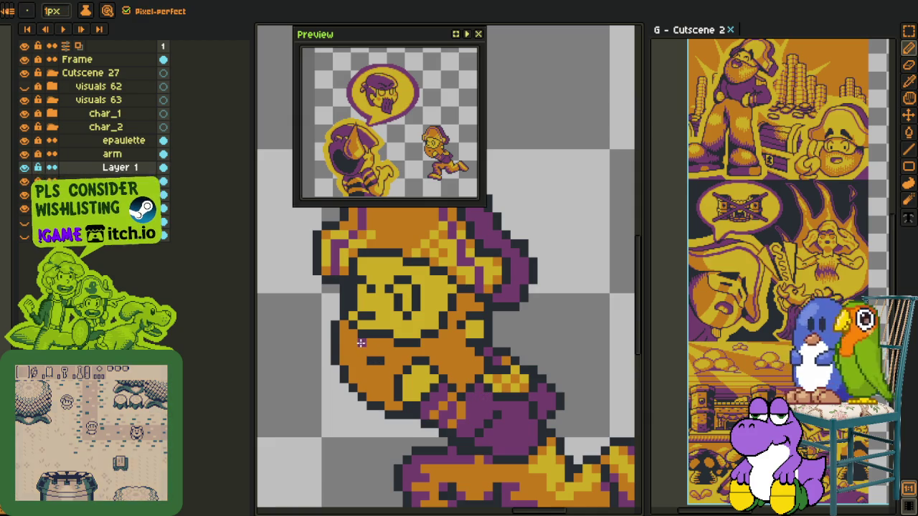
{"action": "mouse_move", "coordinate": [370, 344]}
{"action": "left_mouse_down"}
{"action": "mouse_move", "coordinate": [354, 352]}
{"action": "mouse_move", "coordinate": [354, 371]}
{"action": "left_mouse_up"}
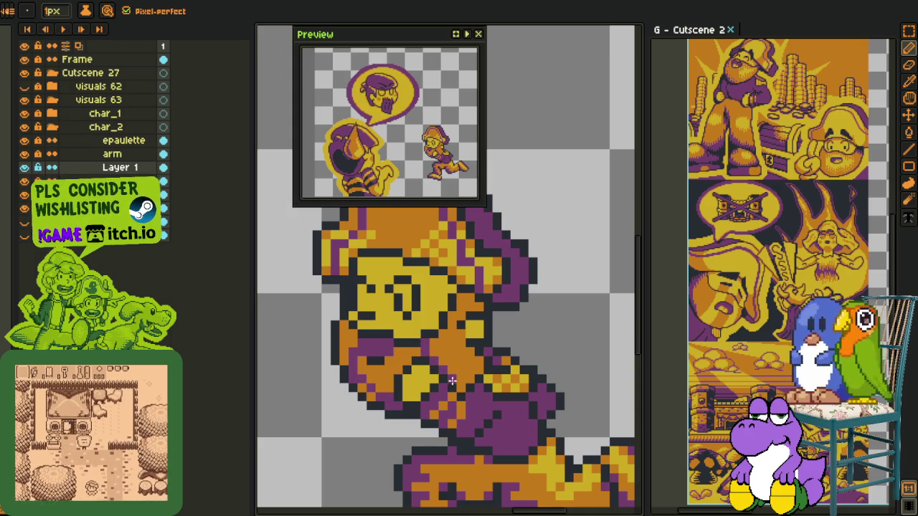
Step: Fill the orange arm area with purple and sample colours from the captain sprite
{"action": "key", "text": "g"}
{"action": "left_click", "coordinate": [393, 364]}
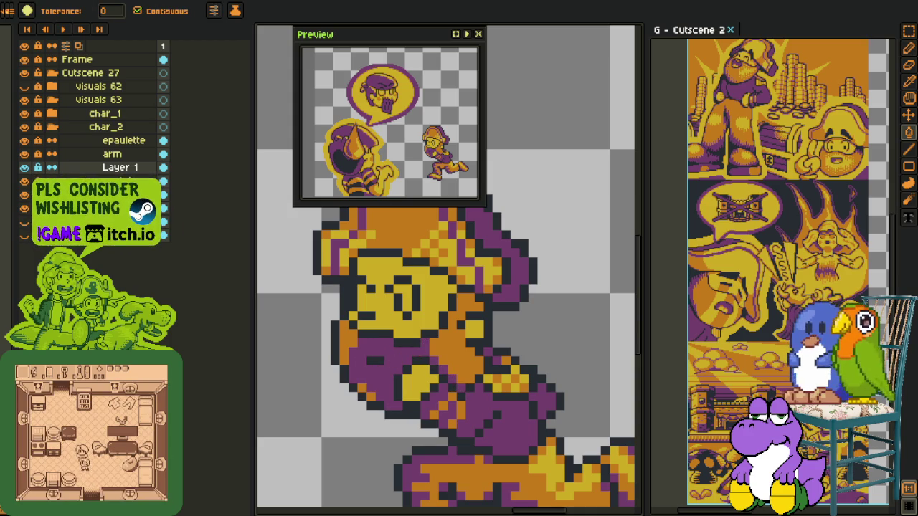
{"action": "left_click", "coordinate": [24, 155]}
{"action": "left_click", "coordinate": [416, 387]}
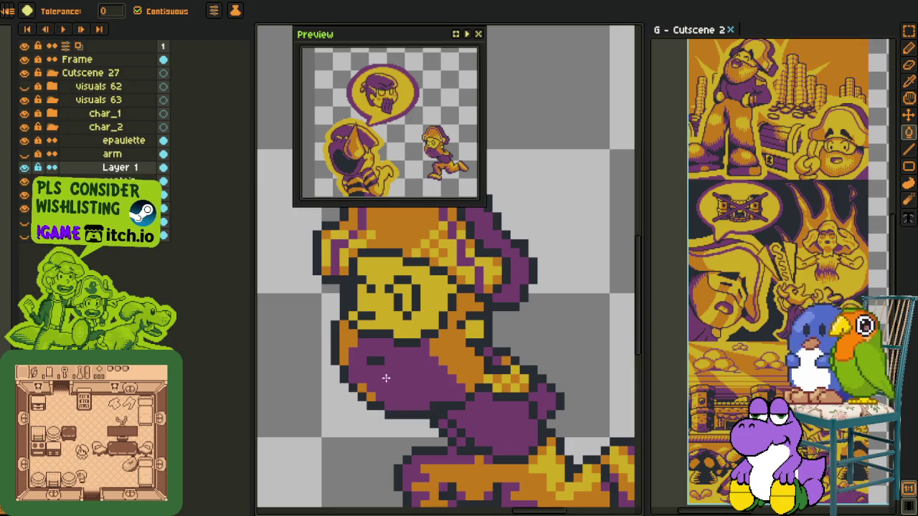
{"action": "key", "text": "i"}
{"action": "key", "text": "b"}
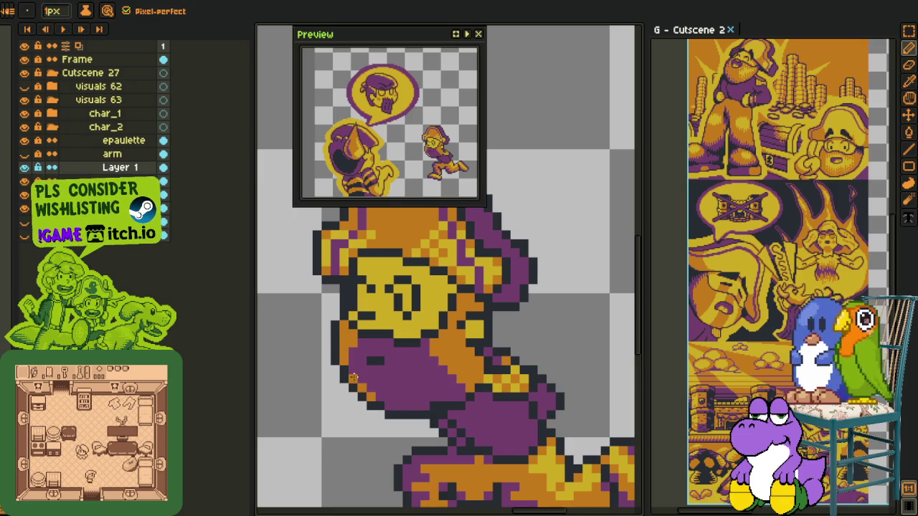
{"action": "scroll", "coordinate": [351, 355], "scroll_direction": "down", "scroll_amount": 2}
{"action": "key", "text": "i"}
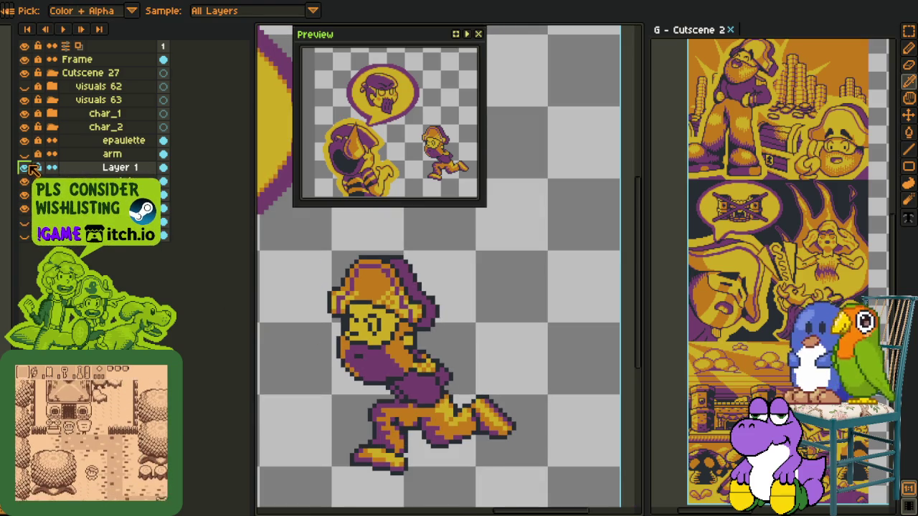
{"action": "scroll", "coordinate": [373, 331], "scroll_direction": "down", "scroll_amount": 2}
{"action": "scroll", "coordinate": [388, 344], "scroll_direction": "up", "scroll_amount": 2}
{"action": "scroll", "coordinate": [399, 366], "scroll_direction": "up", "scroll_amount": 3}
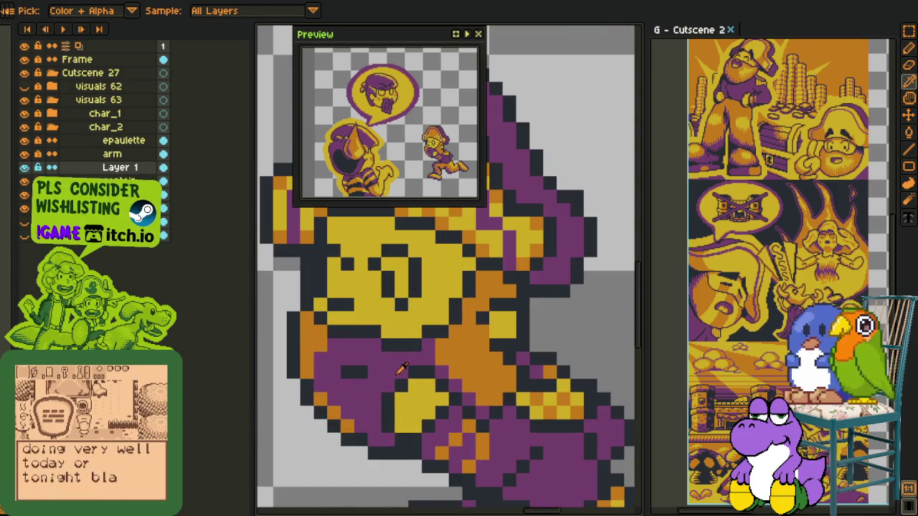
{"action": "key", "text": "b"}
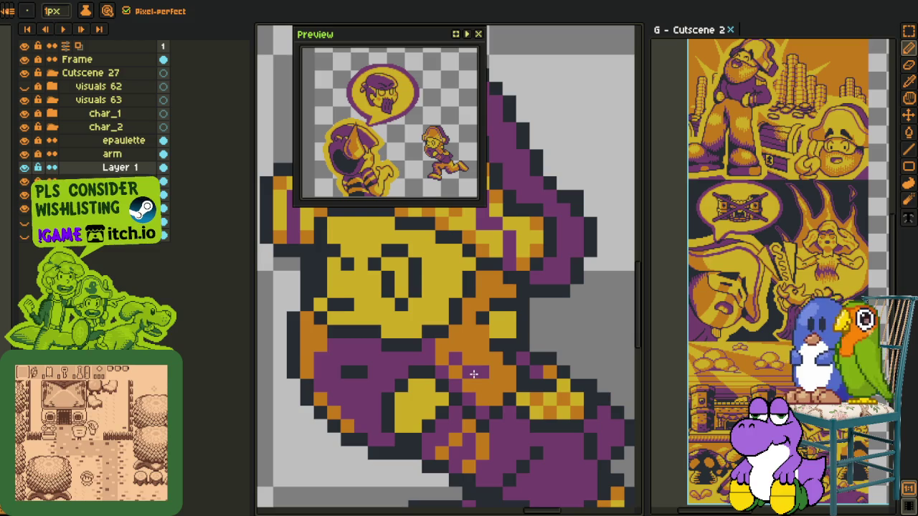
{"action": "left_click", "coordinate": [476, 380], "text": "alt"}
{"action": "left_click", "coordinate": [479, 391], "text": "alt"}
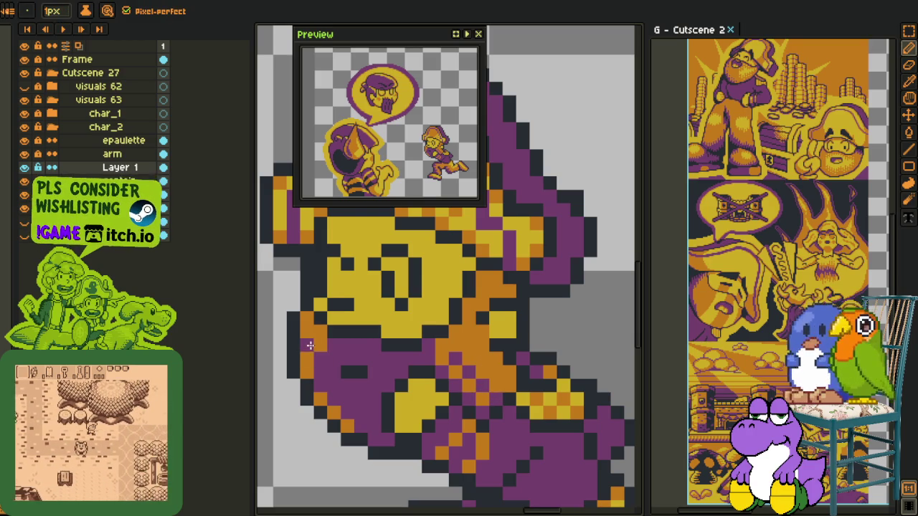
Step: Sample colours with Alt while zooming around the captain's shoulder shading
{"action": "key", "text": "alt"}
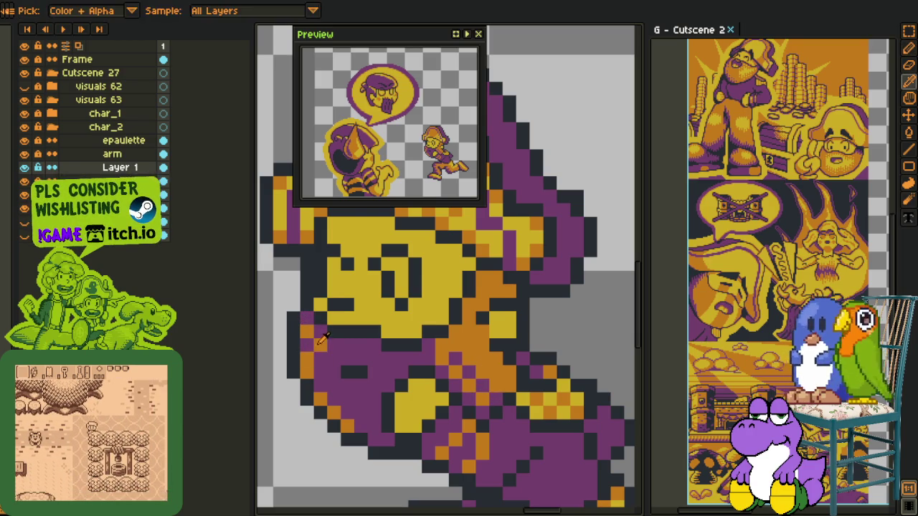
{"action": "key", "text": "alt"}
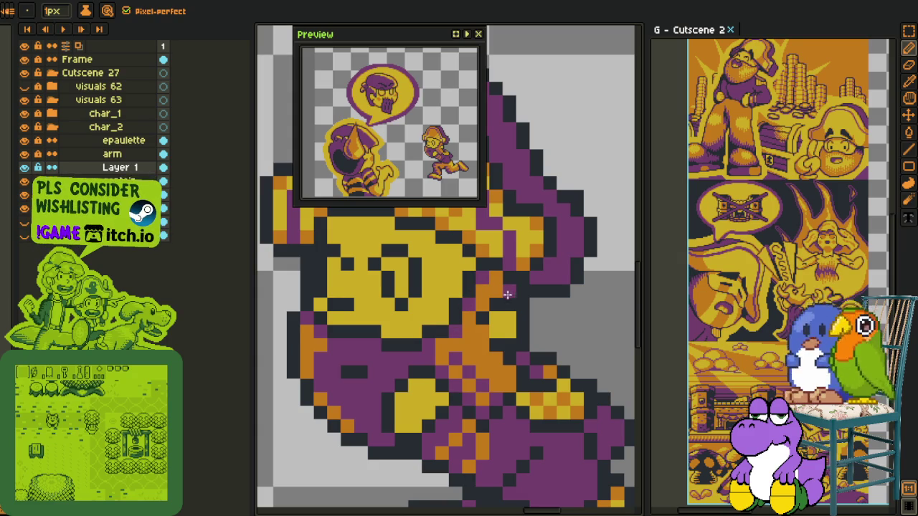
{"action": "key", "text": "alt"}
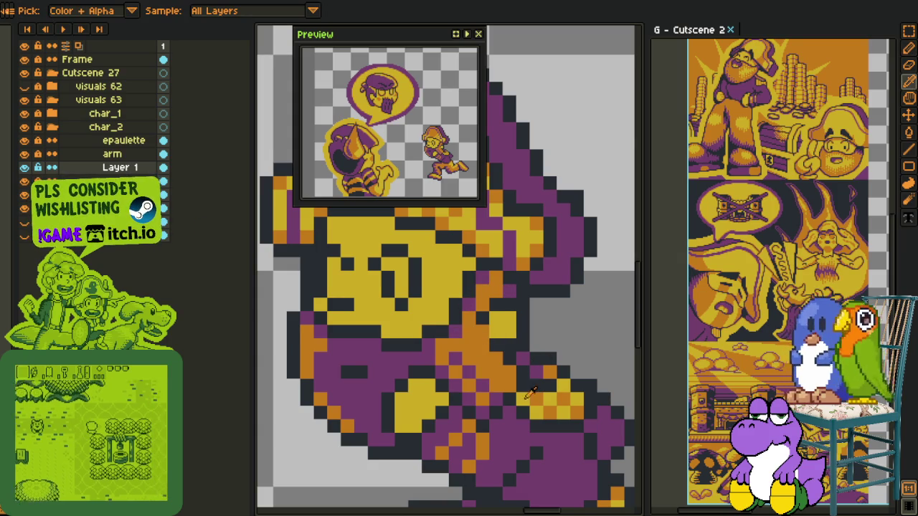
{"action": "key", "text": "alt"}
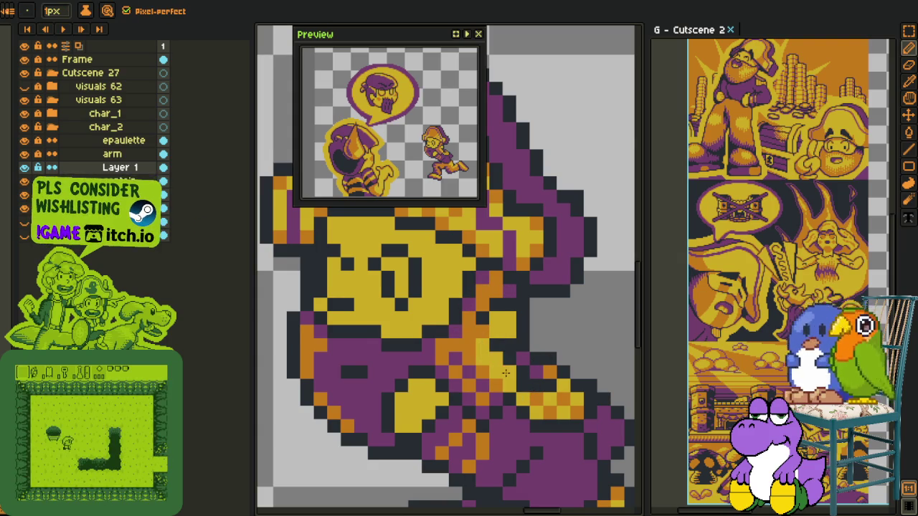
{"action": "key", "text": "alt"}
{"action": "scroll", "coordinate": [506, 373], "scroll_direction": "down", "scroll_amount": 5}
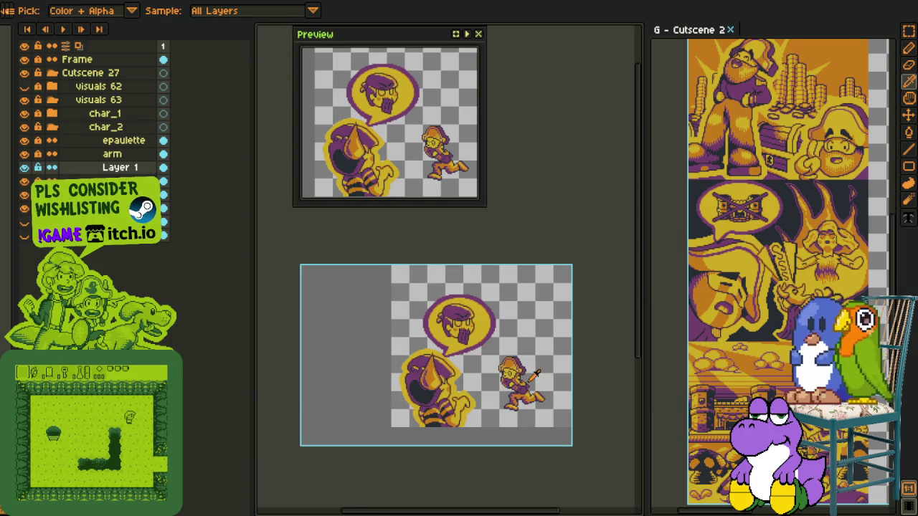
{"action": "scroll", "coordinate": [534, 373], "scroll_direction": "up", "scroll_amount": 3}
{"action": "scroll", "coordinate": [502, 380], "scroll_direction": "up", "scroll_amount": 2}
{"action": "scroll", "coordinate": [467, 384], "scroll_direction": "up", "scroll_amount": 2}
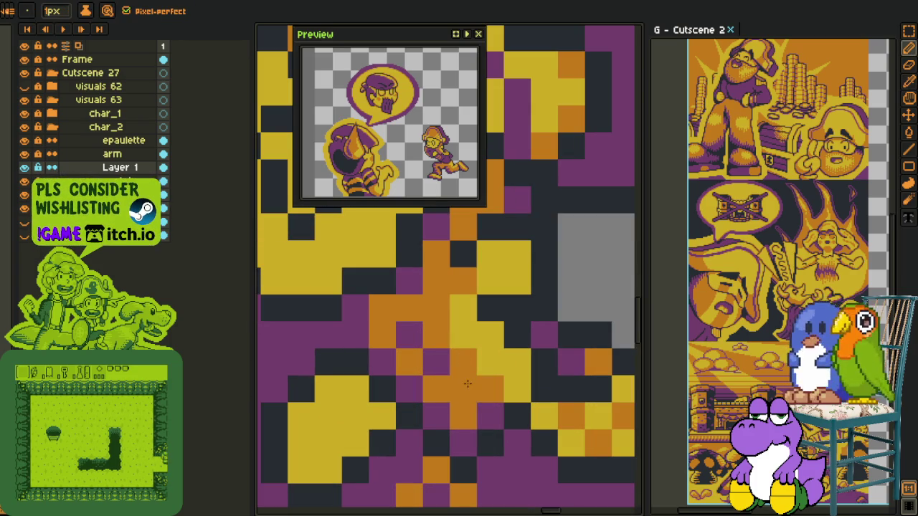
{"action": "key", "text": "alt"}
{"action": "scroll", "coordinate": [464, 354], "scroll_direction": "down", "scroll_amount": 3}
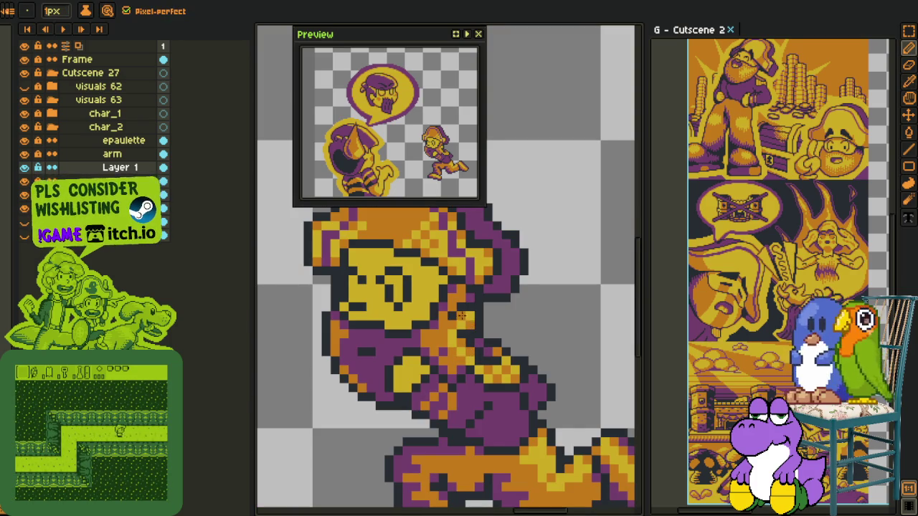
{"action": "scroll", "coordinate": [462, 319], "scroll_direction": "down", "scroll_amount": 2}
{"action": "scroll", "coordinate": [487, 333], "scroll_direction": "down", "scroll_amount": 1}
{"action": "scroll", "coordinate": [506, 343], "scroll_direction": "down", "scroll_amount": 1}
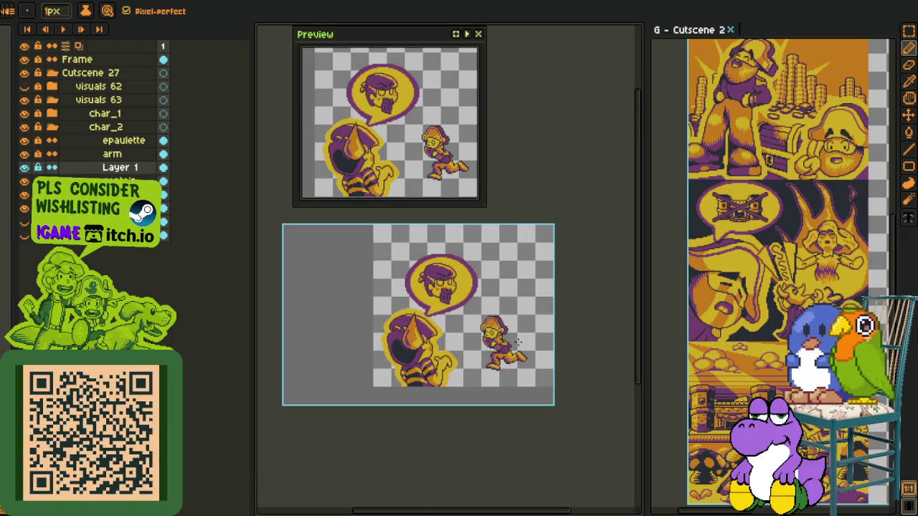
{"action": "scroll", "coordinate": [517, 342], "scroll_direction": "up", "scroll_amount": 2}
{"action": "scroll", "coordinate": [473, 359], "scroll_direction": "up", "scroll_amount": 2}
{"action": "scroll", "coordinate": [423, 388], "scroll_direction": "up", "scroll_amount": 2}
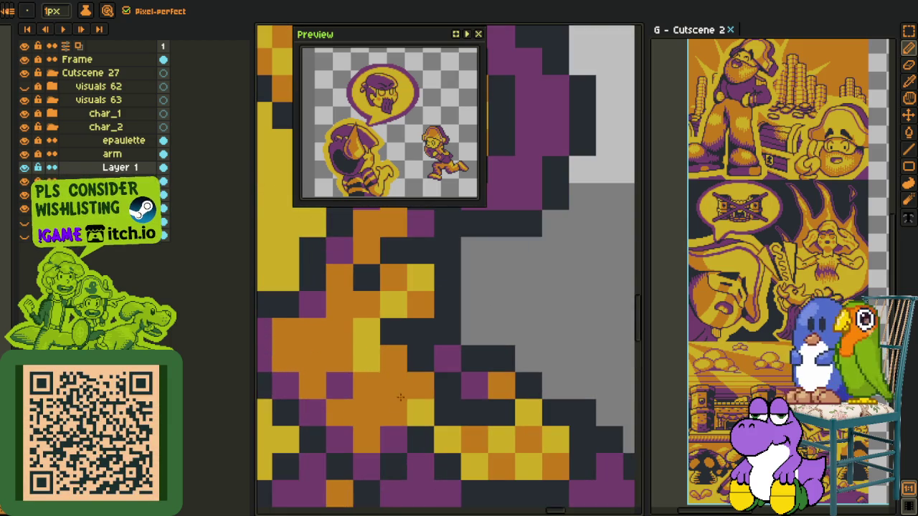
{"action": "scroll", "coordinate": [369, 334], "scroll_direction": "down", "scroll_amount": 3}
Step: Repaint the remaining orange and purple shading pixels on the captain's shoulder
{"action": "key", "text": "i"}
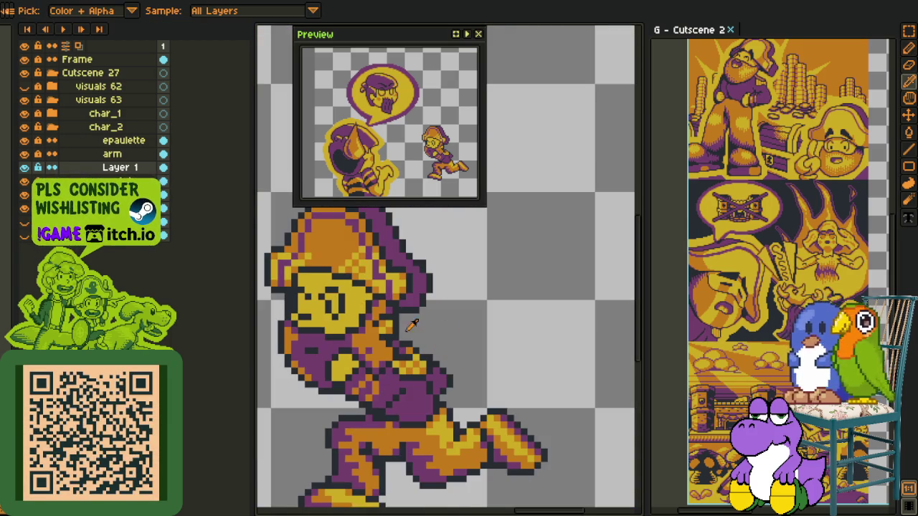
{"action": "scroll", "coordinate": [374, 346], "scroll_direction": "up", "scroll_amount": 2}
{"action": "key", "text": "b"}
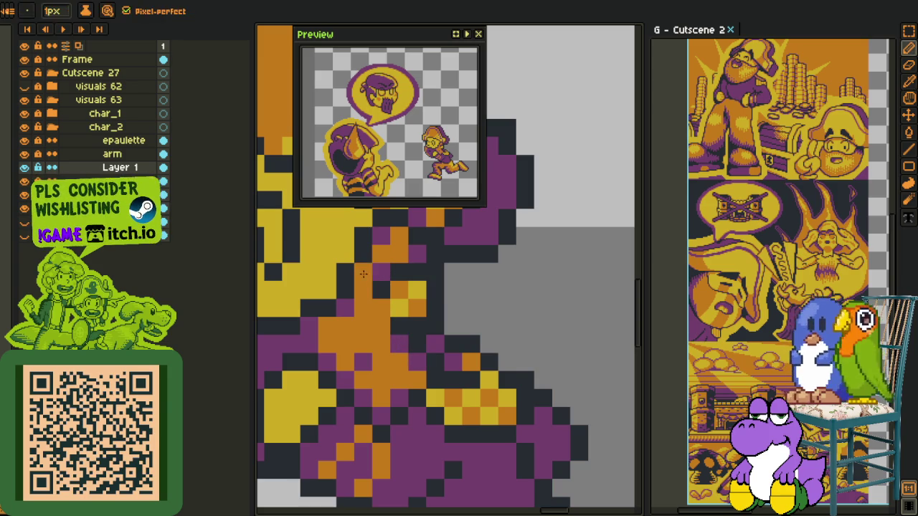
{"action": "key", "text": "i"}
{"action": "key", "text": "b"}
{"action": "key", "text": "i"}
{"action": "key", "text": "b"}
{"action": "scroll", "coordinate": [413, 324], "scroll_direction": "down", "scroll_amount": 1}
{"action": "scroll", "coordinate": [412, 324], "scroll_direction": "down", "scroll_amount": 3}
{"action": "scroll", "coordinate": [459, 330], "scroll_direction": "down", "scroll_amount": 2}
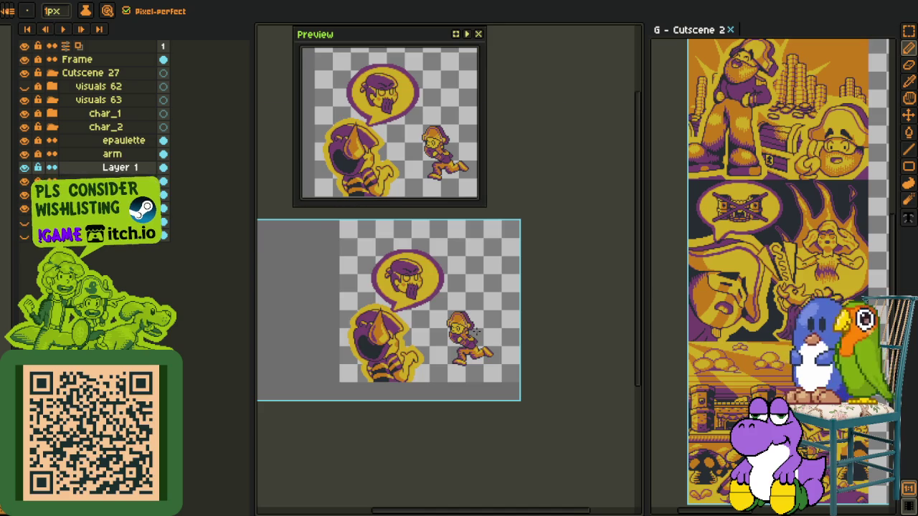
{"action": "scroll", "coordinate": [475, 332], "scroll_direction": "up", "scroll_amount": 5}
Step: Add a new Layer 2 above Layer 1 and centre the captain's head in view
{"action": "key", "text": "i"}
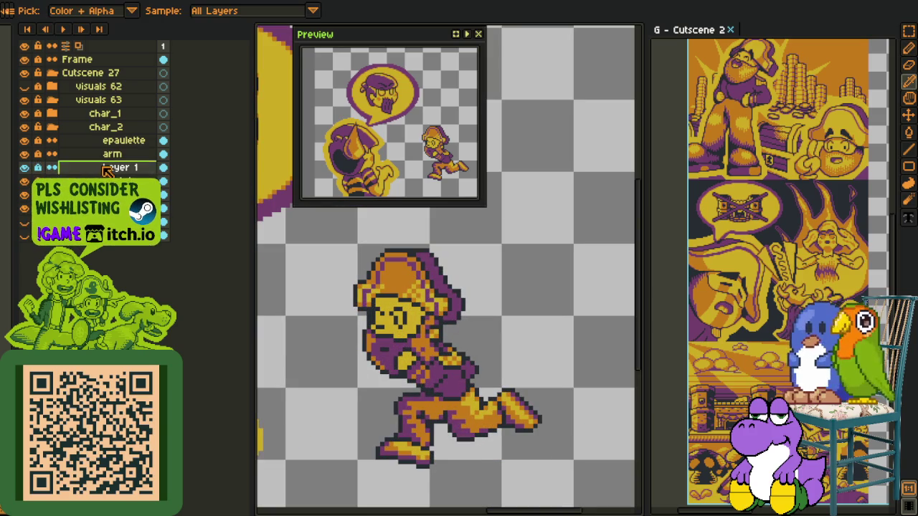
{"action": "right_click", "coordinate": [106, 171]}
{"action": "left_click", "coordinate": [208, 190]}
{"action": "scroll", "coordinate": [399, 310], "scroll_direction": "up", "scroll_amount": 2}
{"action": "key", "text": "m"}
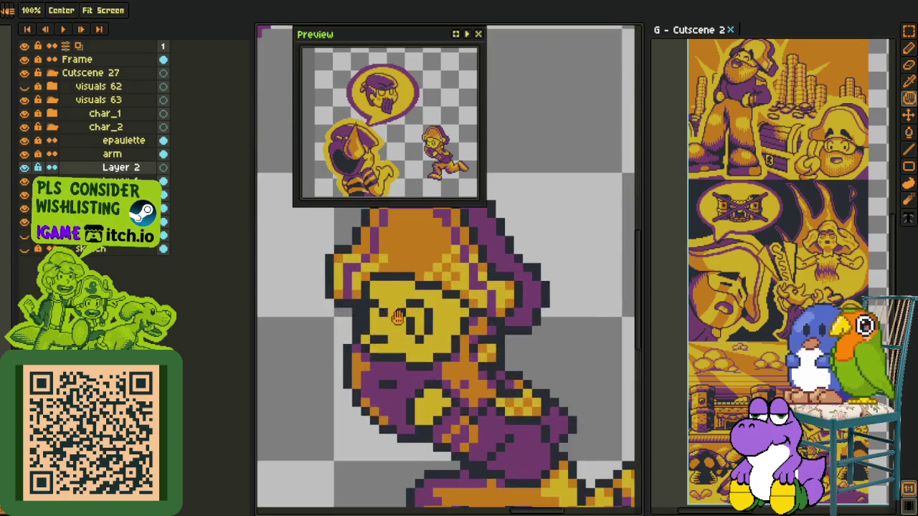
{"action": "left_click_drag", "start_coordinate": [399, 310], "coordinate": [375, 335]}
Step: Paint a red band across the captain's brow above the eyes with the Pencil
{"action": "key", "text": "i"}
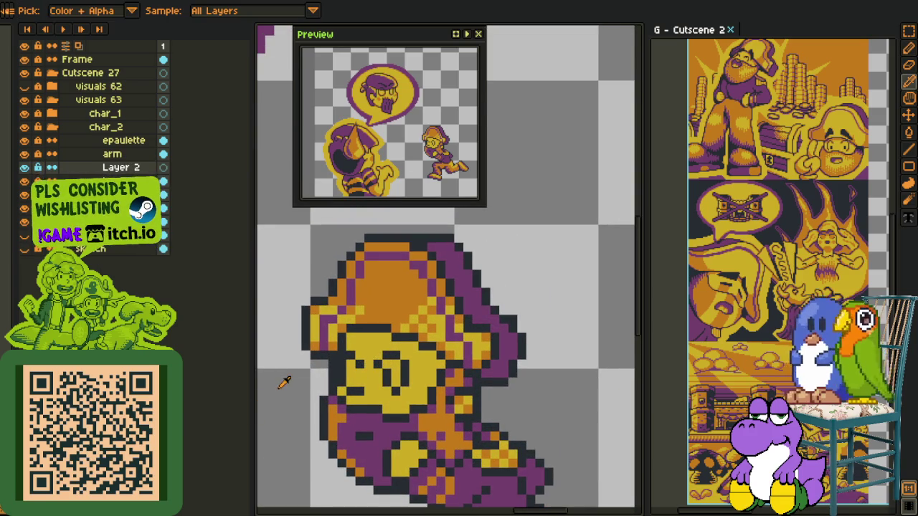
{"action": "key", "text": "b"}
{"action": "left_click", "coordinate": [373, 330]}
{"action": "scroll", "coordinate": [372, 331], "scroll_direction": "up", "scroll_amount": 2}
{"action": "scroll", "coordinate": [408, 330], "scroll_direction": "up", "scroll_amount": 1}
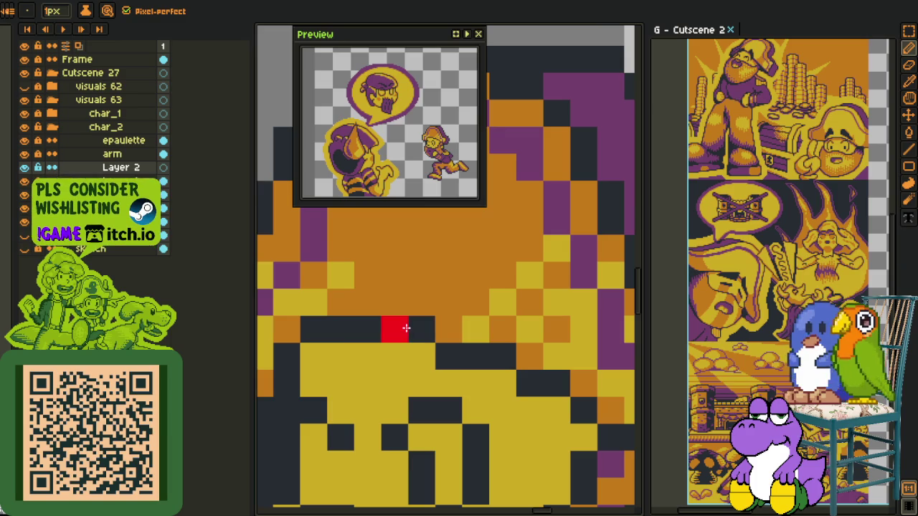
{"action": "left_click", "coordinate": [404, 349]}
{"action": "left_click_drag", "start_coordinate": [404, 361], "coordinate": [502, 357]}
{"action": "left_click_drag", "start_coordinate": [422, 330], "coordinate": [474, 330]}
{"action": "mouse_move", "coordinate": [340, 330]}
{"action": "left_mouse_down"}
{"action": "mouse_move", "coordinate": [323, 361]}
{"action": "mouse_move", "coordinate": [318, 332]}
{"action": "left_mouse_up"}
{"action": "scroll", "coordinate": [318, 332], "scroll_direction": "down", "scroll_amount": 5}
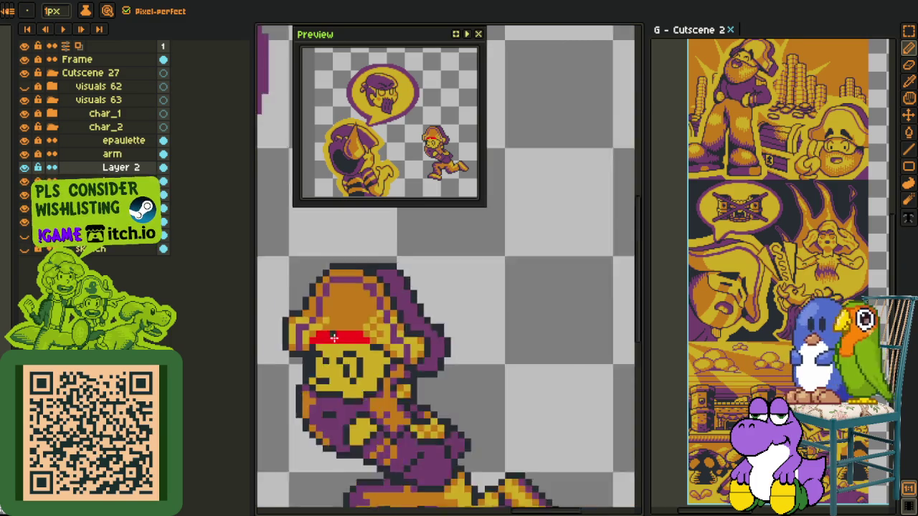
{"action": "scroll", "coordinate": [318, 332], "scroll_direction": "down", "scroll_amount": 2}
Step: Move the red band on Layer 2 down one pixel and confirm its position
{"action": "key", "text": "h"}
{"action": "scroll", "coordinate": [402, 350], "scroll_direction": "up", "scroll_amount": 2}
{"action": "scroll", "coordinate": [358, 323], "scroll_direction": "up", "scroll_amount": 2}
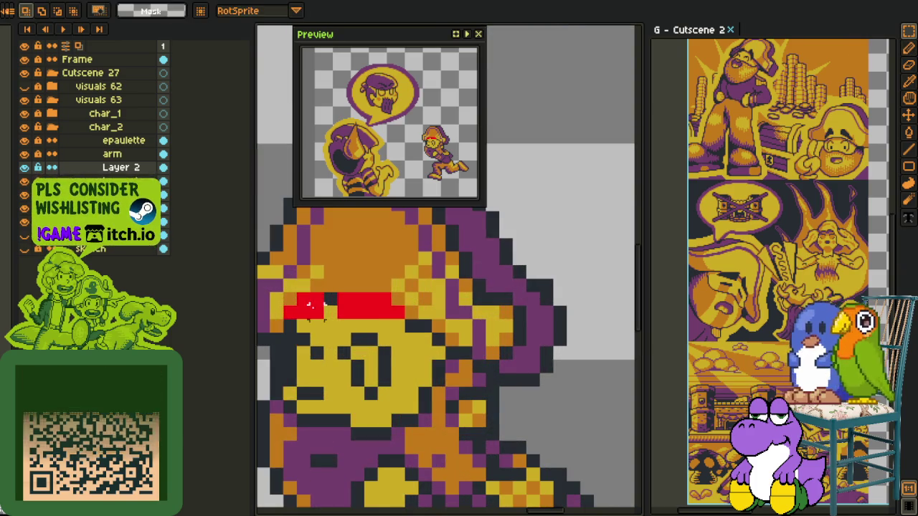
{"action": "left_click_drag", "start_coordinate": [297, 308], "coordinate": [332, 312]}
{"action": "key", "text": "ctrl+t"}
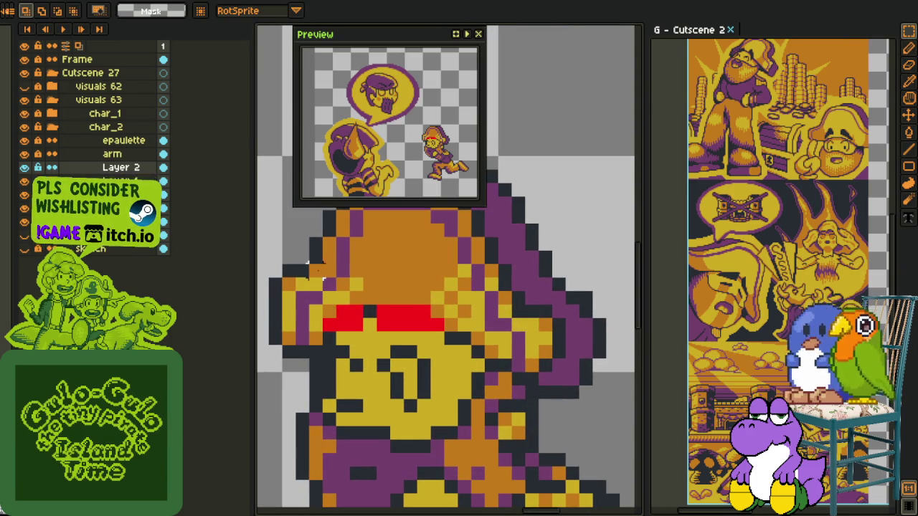
{"action": "mouse_move", "coordinate": [422, 343]}
{"action": "left_mouse_down"}
{"action": "mouse_move", "coordinate": [422, 357]}
{"action": "mouse_move", "coordinate": [326, 334]}
{"action": "left_mouse_up"}
{"action": "key", "text": "Return"}
{"action": "key", "text": "i"}
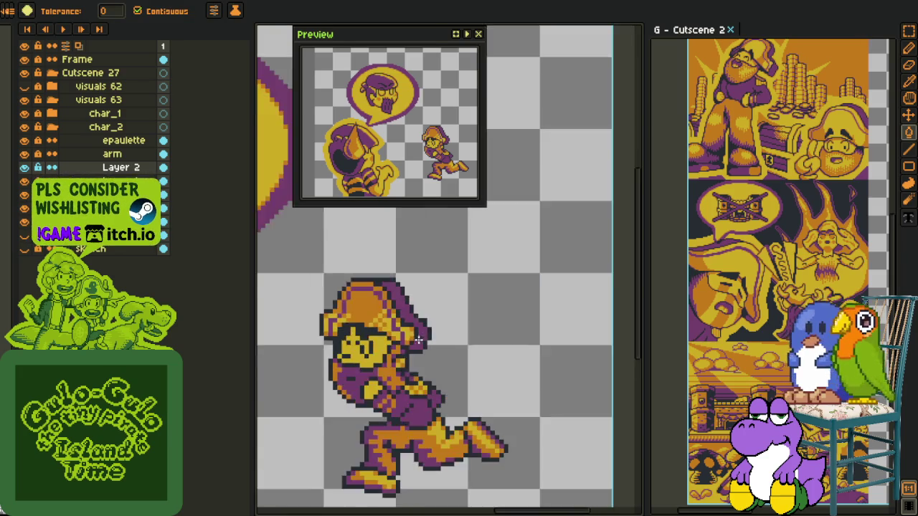
{"action": "scroll", "coordinate": [451, 344], "scroll_direction": "down", "scroll_amount": 2}
{"action": "scroll", "coordinate": [430, 341], "scroll_direction": "down", "scroll_amount": 2}
{"action": "scroll", "coordinate": [409, 338], "scroll_direction": "up", "scroll_amount": 1}
{"action": "key", "text": "ctrl+t"}
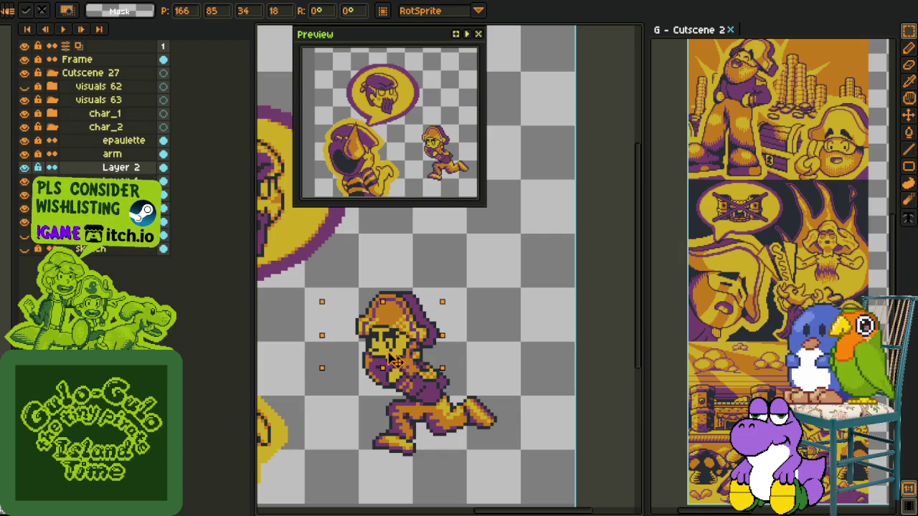
Step: Nudge the Layer 2 hat piece down with drags and arrow keys, then commit it
{"action": "left_click_drag", "start_coordinate": [392, 361], "coordinate": [394, 373]}
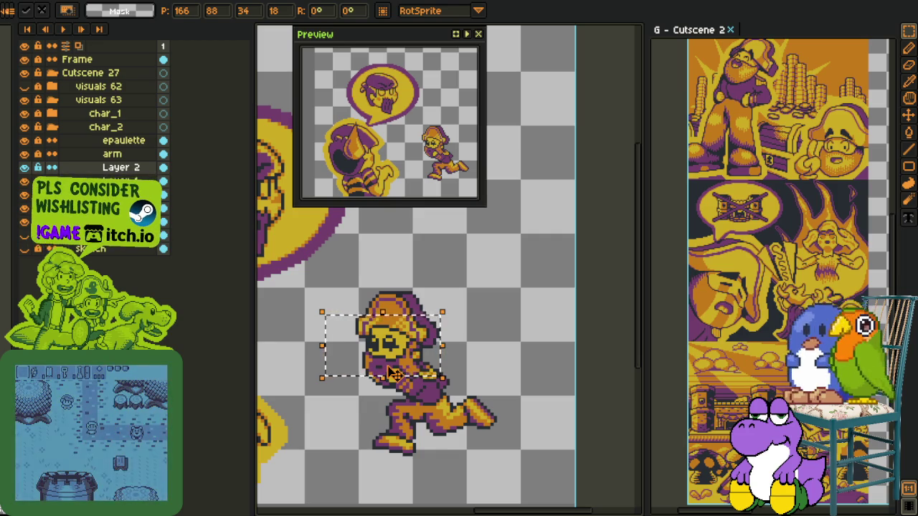
{"action": "scroll", "coordinate": [392, 373], "scroll_direction": "up", "scroll_amount": 3}
{"action": "mouse_move", "coordinate": [398, 347]}
{"action": "left_mouse_down"}
{"action": "mouse_move", "coordinate": [502, 271]}
{"action": "mouse_move", "coordinate": [398, 294]}
{"action": "left_mouse_up"}
{"action": "scroll", "coordinate": [502, 271], "scroll_direction": "down", "scroll_amount": 1}
{"action": "key", "text": "Left"}
{"action": "key", "text": "Down"}
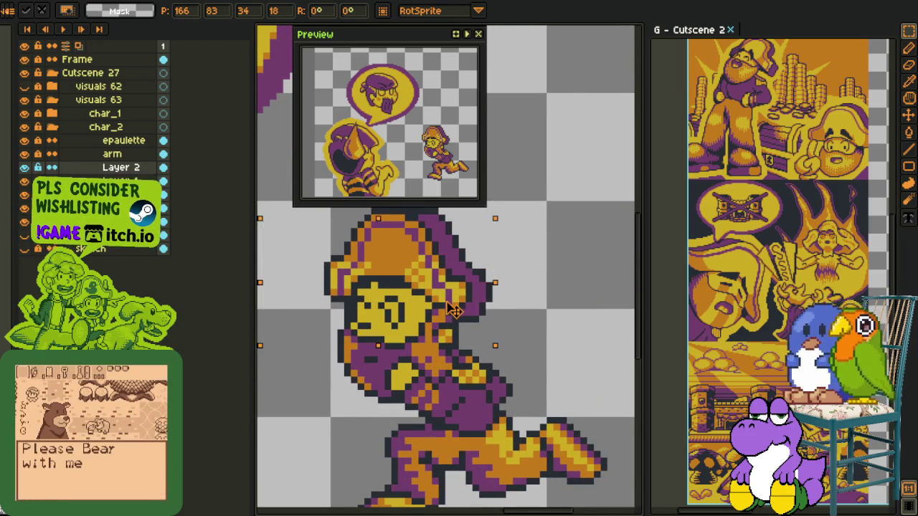
{"action": "key", "text": "Down"}
{"action": "key", "text": "Down"}
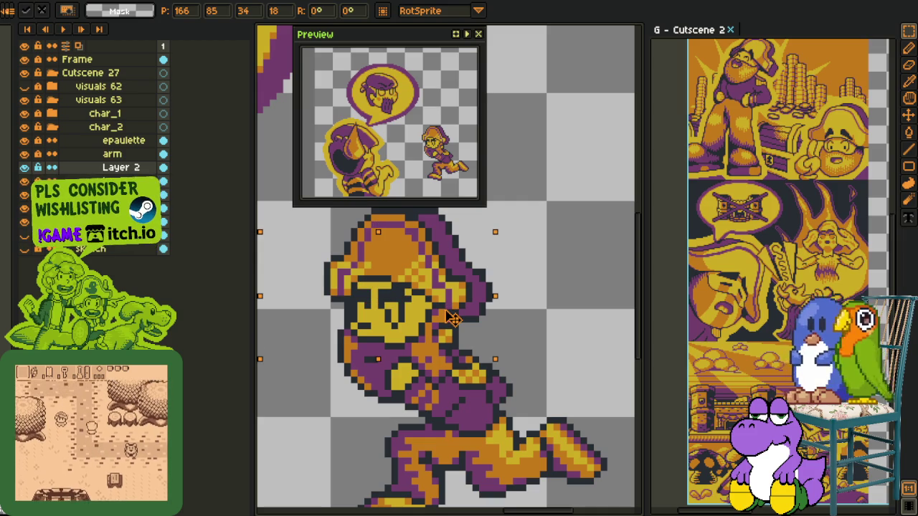
{"action": "mouse_move", "coordinate": [452, 318]}
{"action": "left_mouse_down"}
{"action": "mouse_move", "coordinate": [455, 307]}
{"action": "mouse_move", "coordinate": [455, 327]}
{"action": "left_mouse_up"}
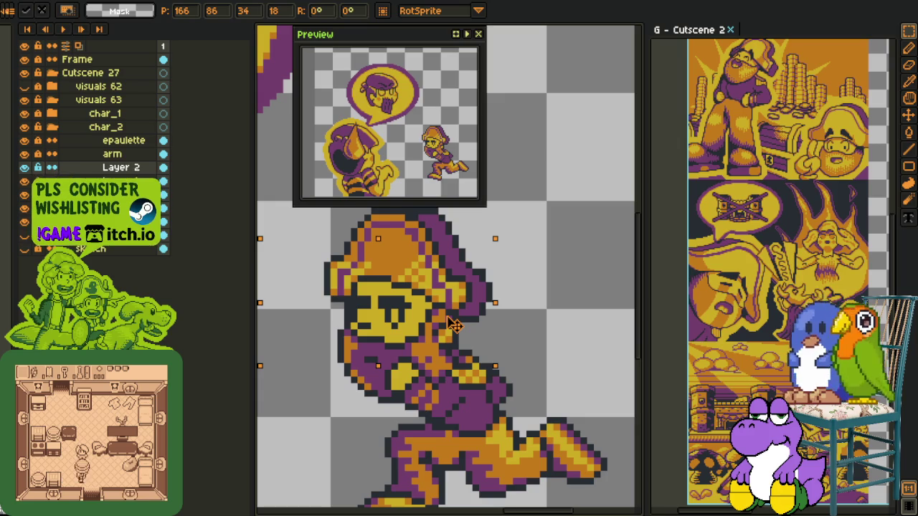
{"action": "key", "text": "Return"}
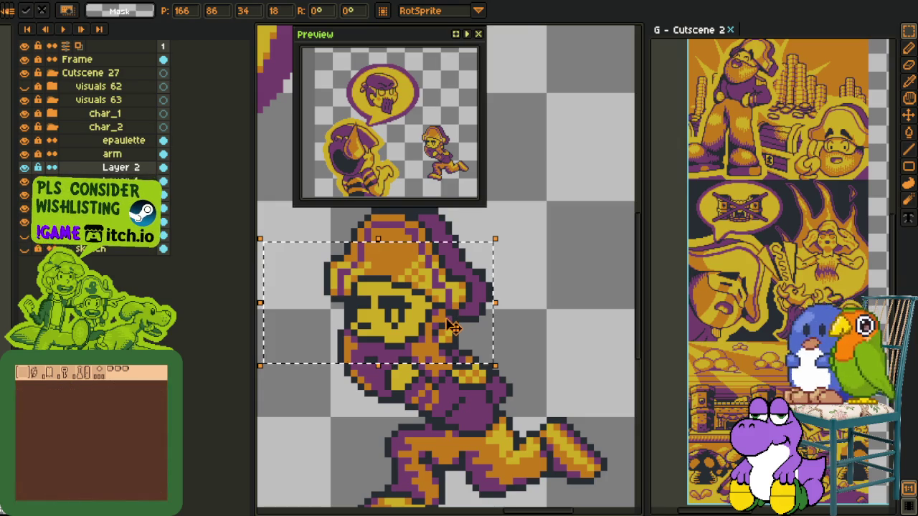
Step: Clear the selection around the hat and pan back to the running captain
{"action": "scroll", "coordinate": [455, 330], "scroll_direction": "down", "scroll_amount": 2}
{"action": "left_click", "coordinate": [523, 317]}
{"action": "scroll", "coordinate": [511, 328], "scroll_direction": "down", "scroll_amount": 2}
{"action": "scroll", "coordinate": [511, 328], "scroll_direction": "up", "scroll_amount": 3}
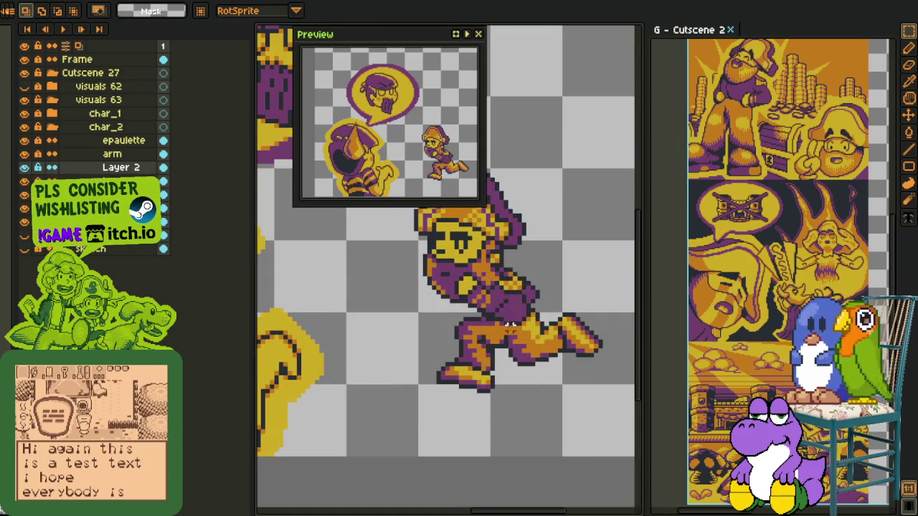
{"action": "left_click_drag", "start_coordinate": [509, 265], "coordinate": [507, 327]}
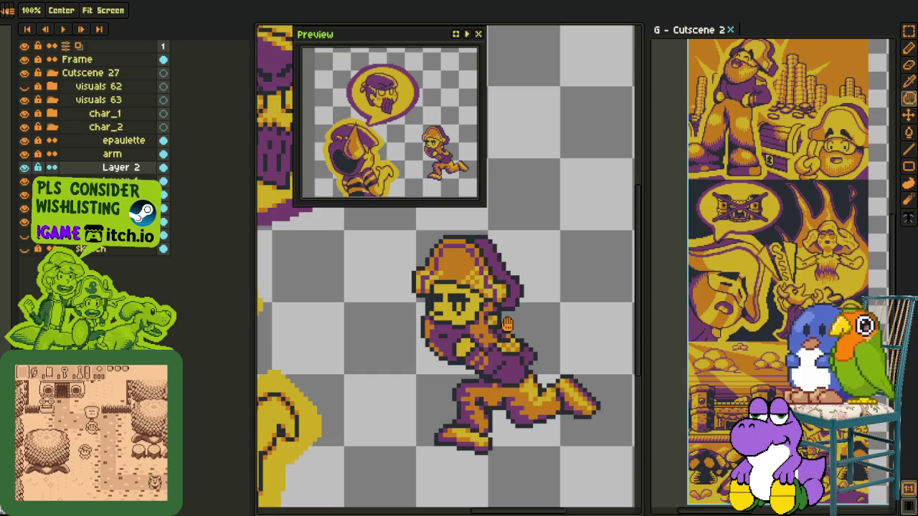
Step: Repaint the orange rows just under the captain's hat purple
{"action": "scroll", "coordinate": [507, 325], "scroll_direction": "up", "scroll_amount": 1}
{"action": "scroll", "coordinate": [530, 303], "scroll_direction": "up", "scroll_amount": 3}
{"action": "key", "text": "i"}
{"action": "mouse_move", "coordinate": [508, 289]}
{"action": "left_mouse_down"}
{"action": "mouse_move", "coordinate": [530, 322]}
{"action": "mouse_move", "coordinate": [491, 313]}
{"action": "mouse_move", "coordinate": [392, 318]}
{"action": "mouse_move", "coordinate": [366, 276]}
{"action": "mouse_move", "coordinate": [380, 284]}
{"action": "mouse_move", "coordinate": [437, 278]}
{"action": "left_mouse_up"}
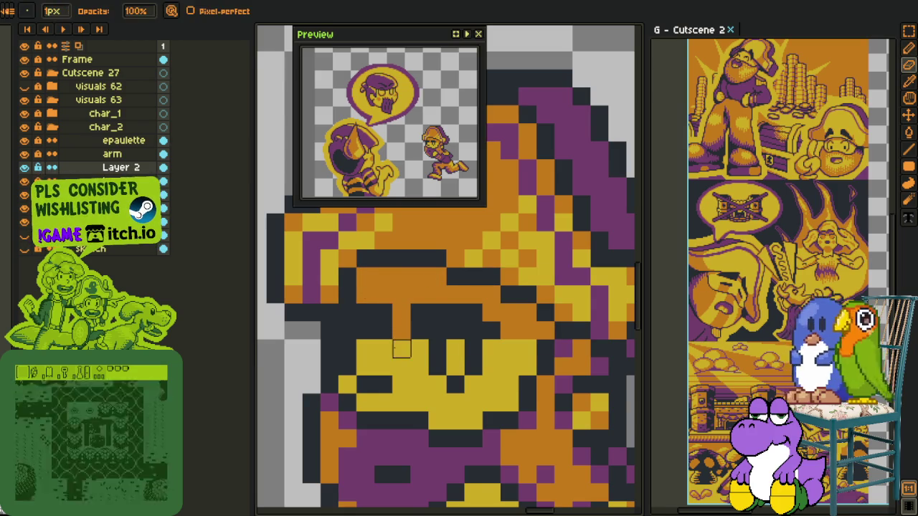
{"action": "scroll", "coordinate": [407, 353], "scroll_direction": "down", "scroll_amount": 3}
{"action": "scroll", "coordinate": [407, 353], "scroll_direction": "up", "scroll_amount": 1}
{"action": "scroll", "coordinate": [386, 305], "scroll_direction": "up", "scroll_amount": 2}
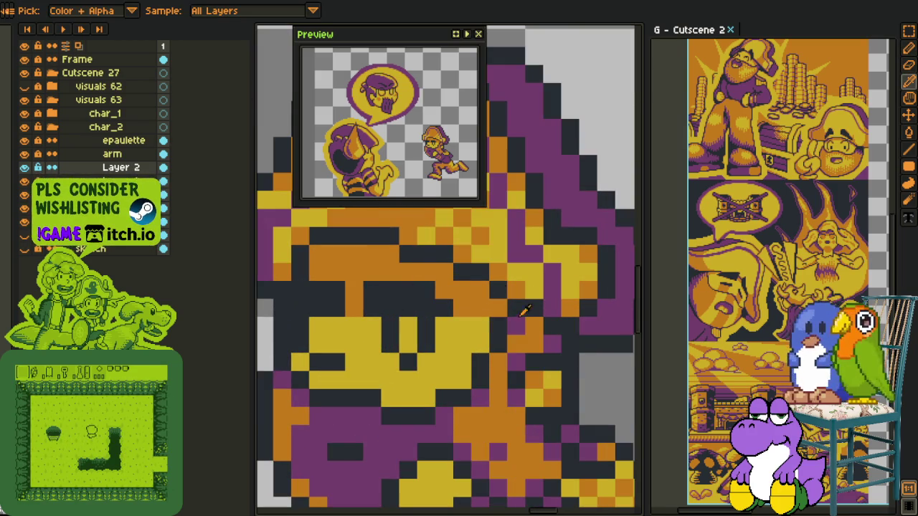
{"action": "left_click", "coordinate": [390, 254]}
{"action": "mouse_move", "coordinate": [329, 256]}
{"action": "left_mouse_down"}
{"action": "mouse_move", "coordinate": [434, 266]}
{"action": "mouse_move", "coordinate": [499, 308]}
{"action": "left_mouse_up"}
{"action": "left_click_drag", "start_coordinate": [352, 270], "coordinate": [324, 271]}
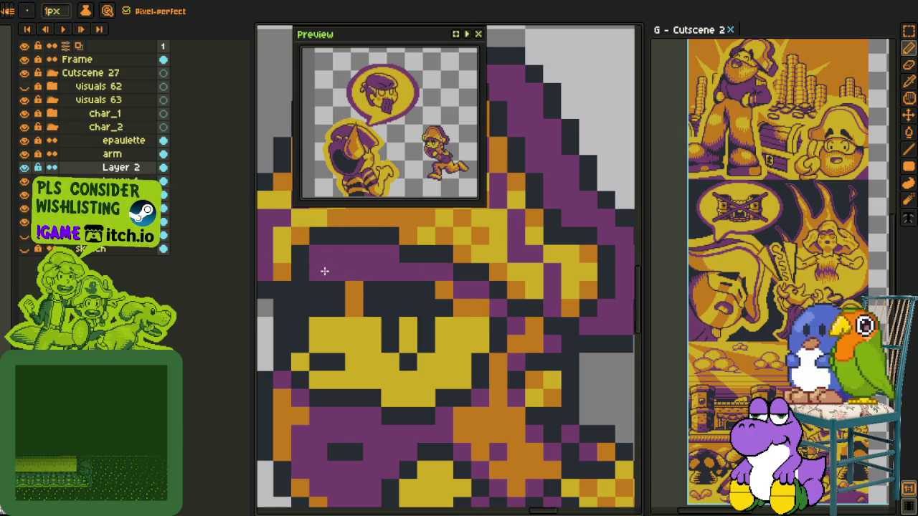
Step: Sample the hat's orange and paint a row of the hat orange
{"action": "left_click", "coordinate": [353, 291], "text": "alt"}
{"action": "left_click_drag", "start_coordinate": [315, 272], "coordinate": [387, 271]}
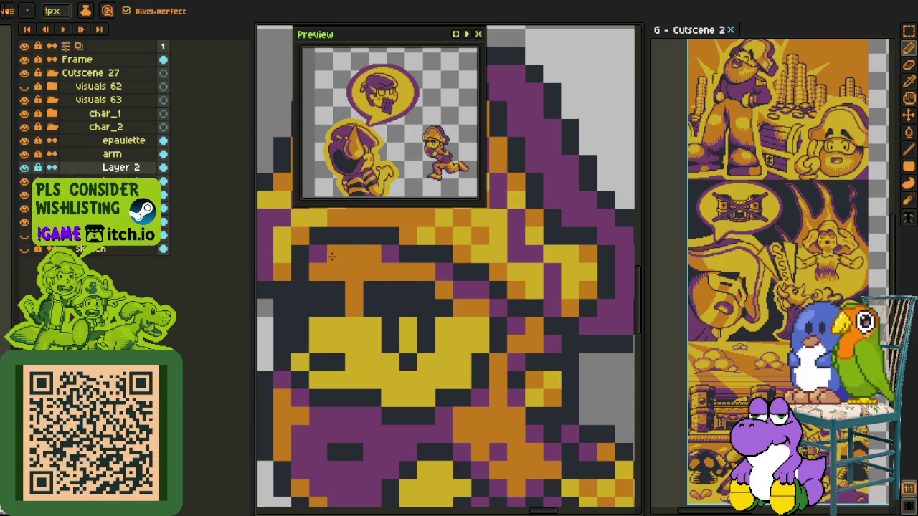
{"action": "scroll", "coordinate": [359, 262], "scroll_direction": "down", "scroll_amount": 3}
{"action": "scroll", "coordinate": [372, 289], "scroll_direction": "down", "scroll_amount": 2}
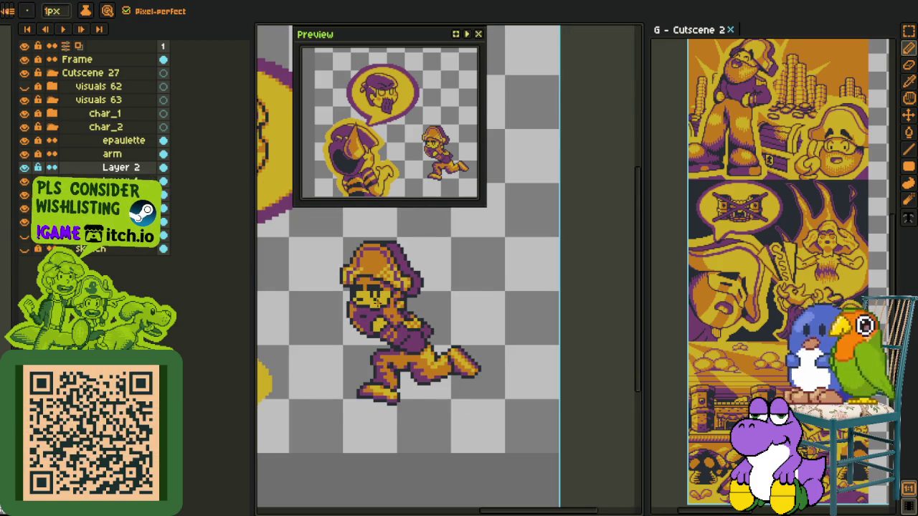
{"action": "scroll", "coordinate": [380, 291], "scroll_direction": "up", "scroll_amount": 2}
{"action": "scroll", "coordinate": [372, 276], "scroll_direction": "up", "scroll_amount": 2}
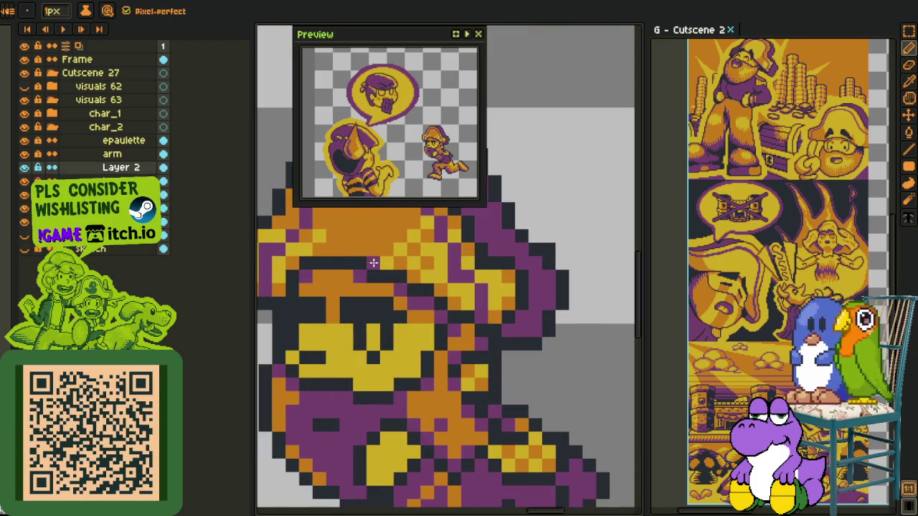
{"action": "scroll", "coordinate": [412, 281], "scroll_direction": "down", "scroll_amount": 1}
{"action": "scroll", "coordinate": [459, 294], "scroll_direction": "down", "scroll_amount": 1}
Step: Darken pixels on the head and over the orange pixels under the hat
{"action": "key", "text": "alt"}
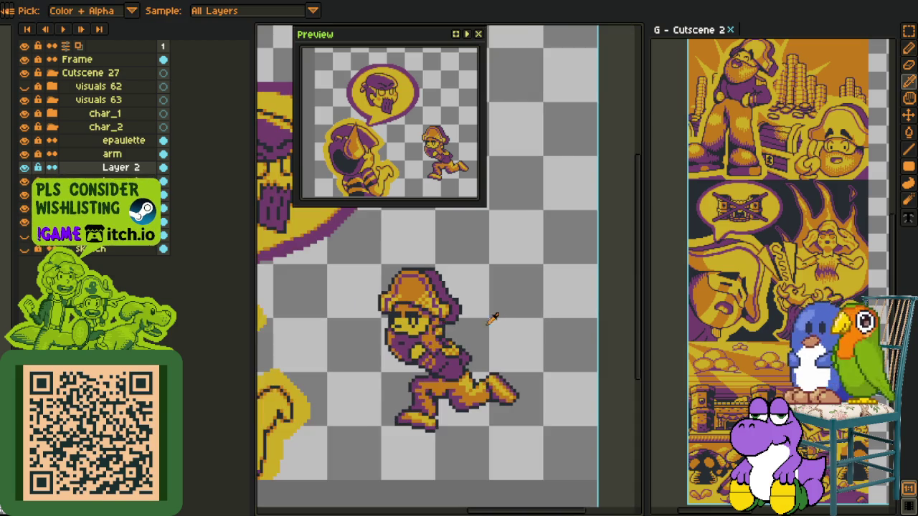
{"action": "scroll", "coordinate": [500, 311], "scroll_direction": "down", "scroll_amount": 1}
{"action": "key", "text": "space"}
{"action": "mouse_move", "coordinate": [500, 312]}
{"action": "left_mouse_down"}
{"action": "mouse_move", "coordinate": [475, 303]}
{"action": "mouse_move", "coordinate": [478, 294]}
{"action": "left_mouse_up"}
{"action": "scroll", "coordinate": [431, 294], "scroll_direction": "up", "scroll_amount": 2}
{"action": "scroll", "coordinate": [401, 291], "scroll_direction": "up", "scroll_amount": 1}
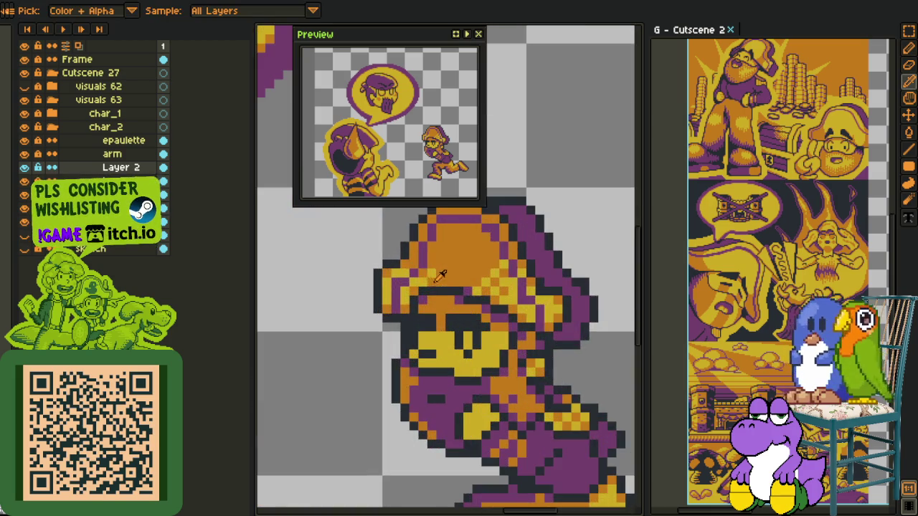
{"action": "scroll", "coordinate": [388, 290], "scroll_direction": "up", "scroll_amount": 1}
{"action": "mouse_move", "coordinate": [398, 293]}
{"action": "left_mouse_down"}
{"action": "mouse_move", "coordinate": [467, 291]}
{"action": "mouse_move", "coordinate": [430, 279]}
{"action": "mouse_move", "coordinate": [380, 294]}
{"action": "left_mouse_up"}
{"action": "key", "text": "alt"}
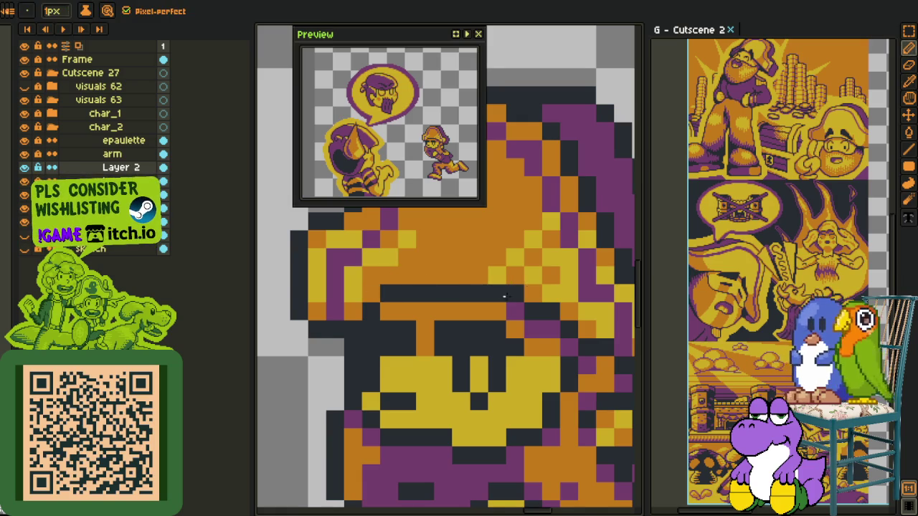
{"action": "left_click", "coordinate": [514, 310]}
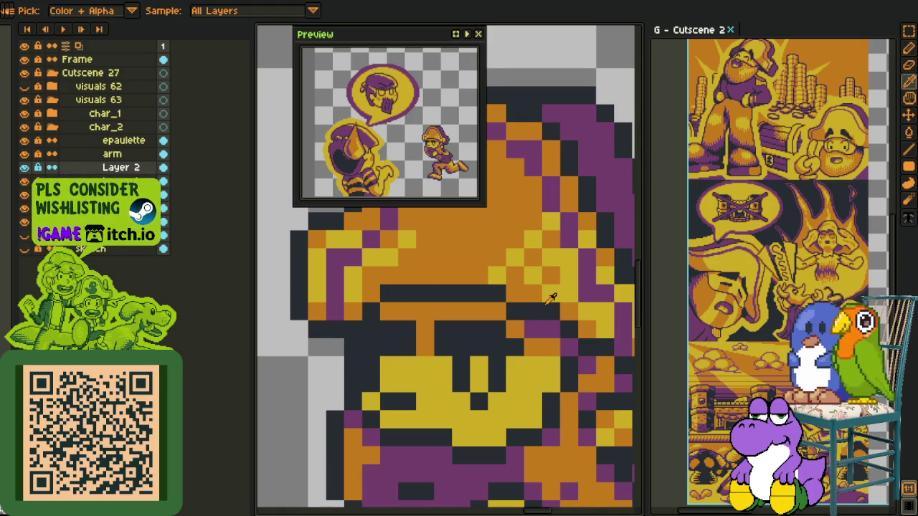
{"action": "left_click", "coordinate": [532, 329]}
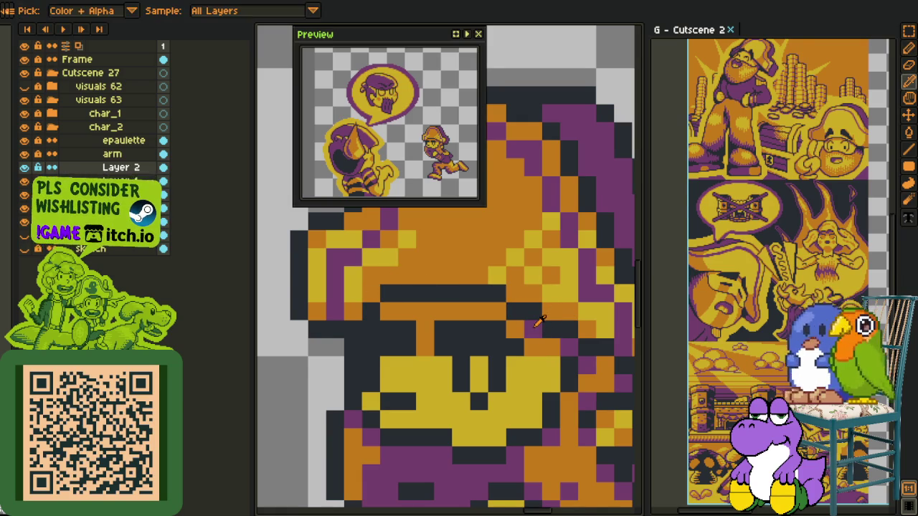
{"action": "left_click_drag", "start_coordinate": [407, 312], "coordinate": [392, 316]}
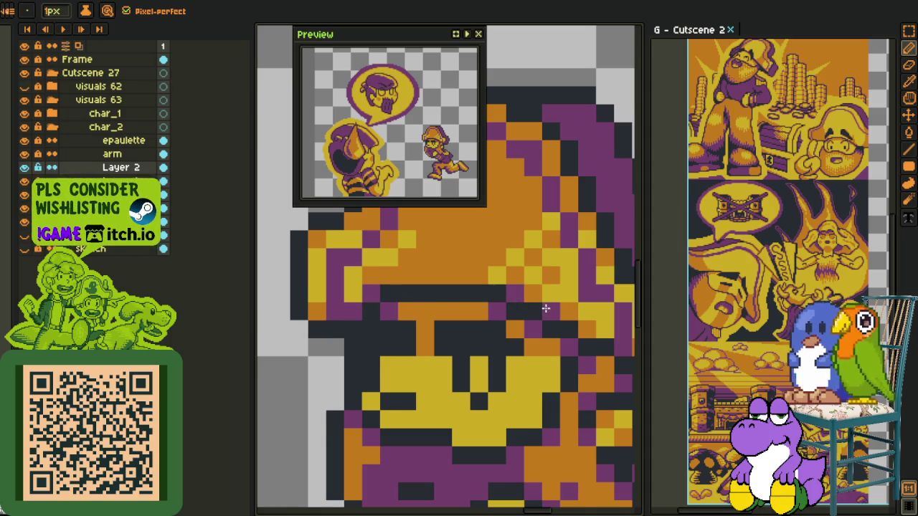
Step: Zoom out to the whole scene and save the file
{"action": "scroll", "coordinate": [364, 316], "scroll_direction": "down", "scroll_amount": 5}
{"action": "key", "text": "z"}
{"action": "key", "text": "o"}
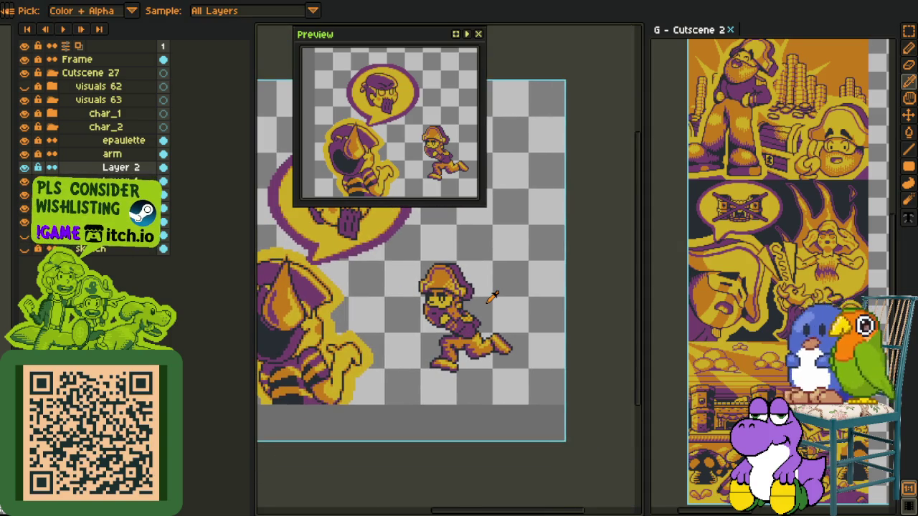
{"action": "key", "text": "ctrl+s"}
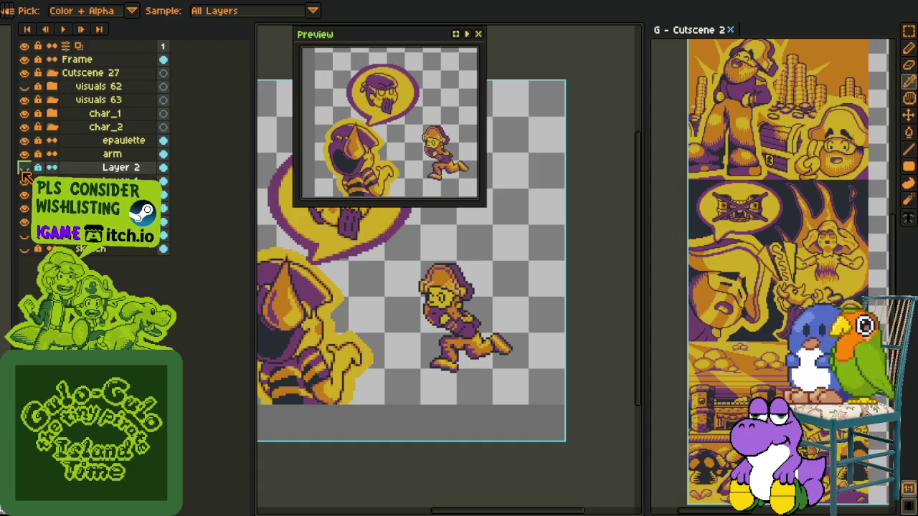
Step: Merge Layer 2 down into Layer 1, then Layer 1 down into the captain layer
{"action": "right_click", "coordinate": [107, 172]}
{"action": "left_click", "coordinate": [155, 252]}
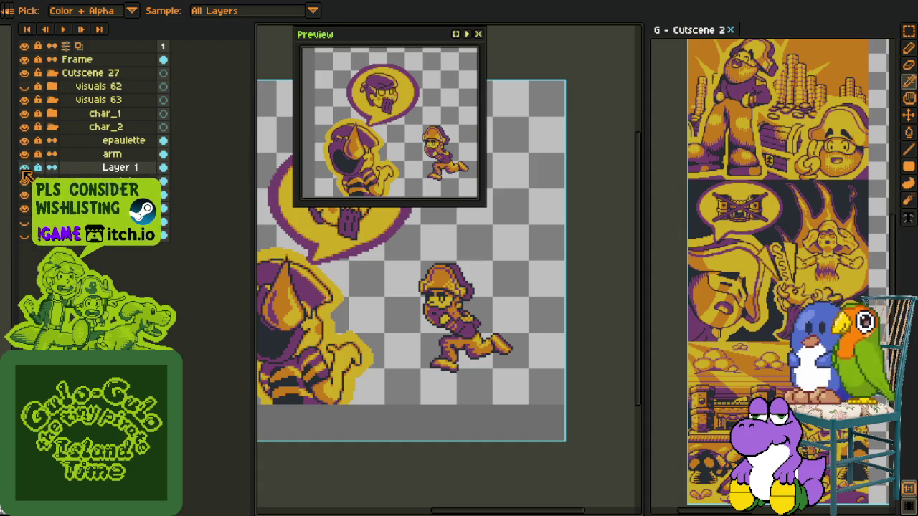
{"action": "right_click", "coordinate": [154, 170]}
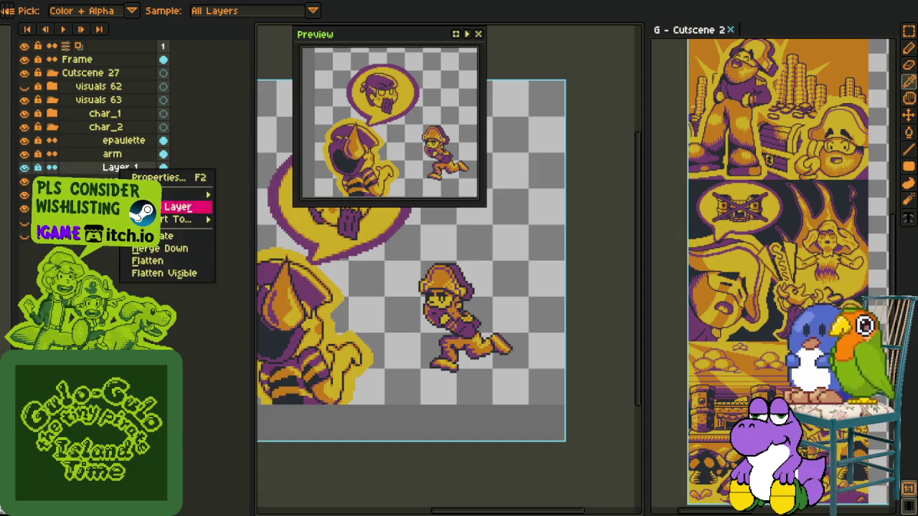
{"action": "left_click", "coordinate": [172, 246]}
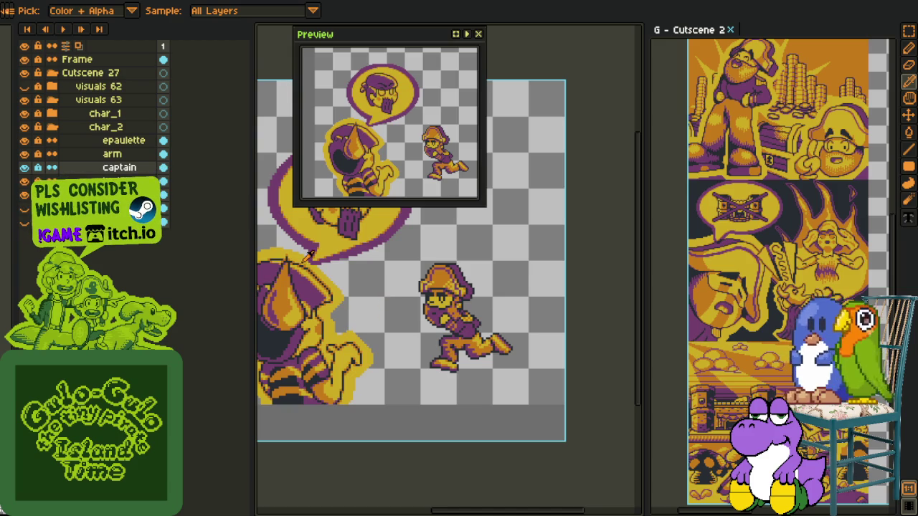
{"action": "key", "text": "v"}
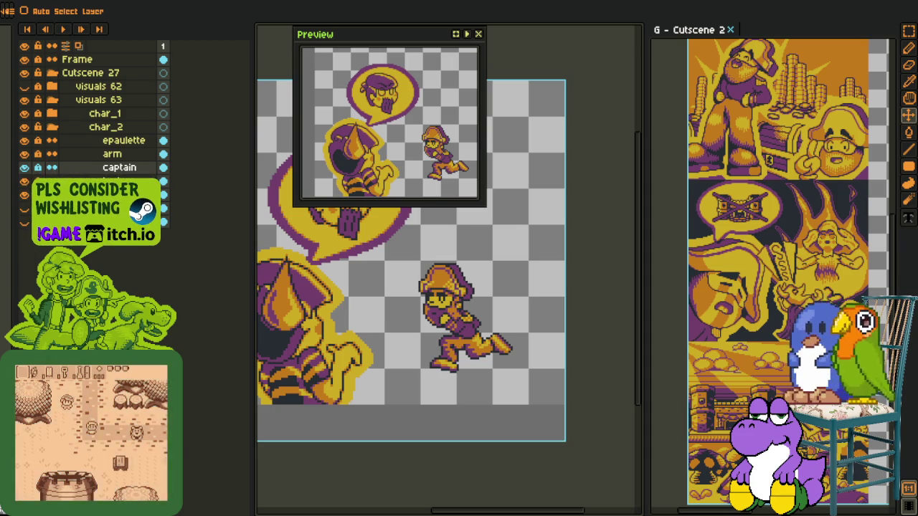
{"action": "key", "text": "i"}
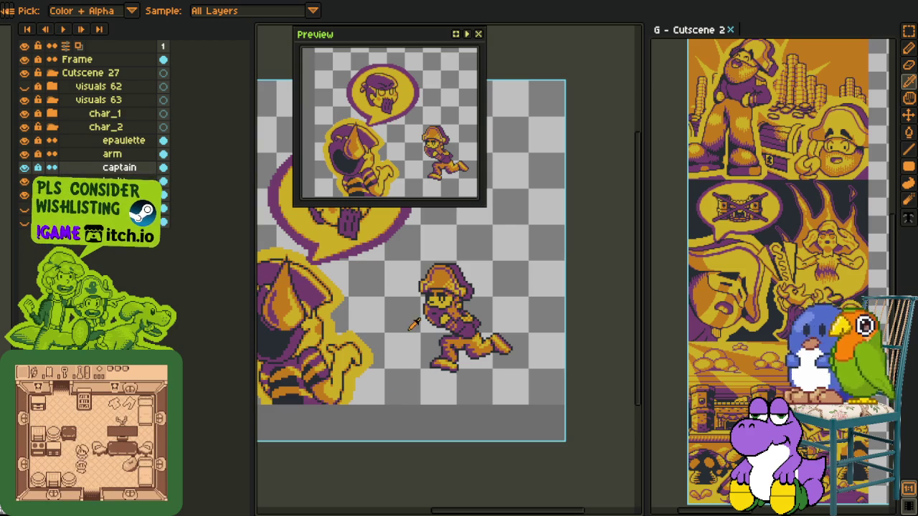
Step: Centre the running captain and toggle the captain layer's visibility to compare
{"action": "scroll", "coordinate": [414, 326], "scroll_direction": "up", "scroll_amount": 1}
{"action": "left_click_drag", "start_coordinate": [412, 324], "coordinate": [339, 320]}
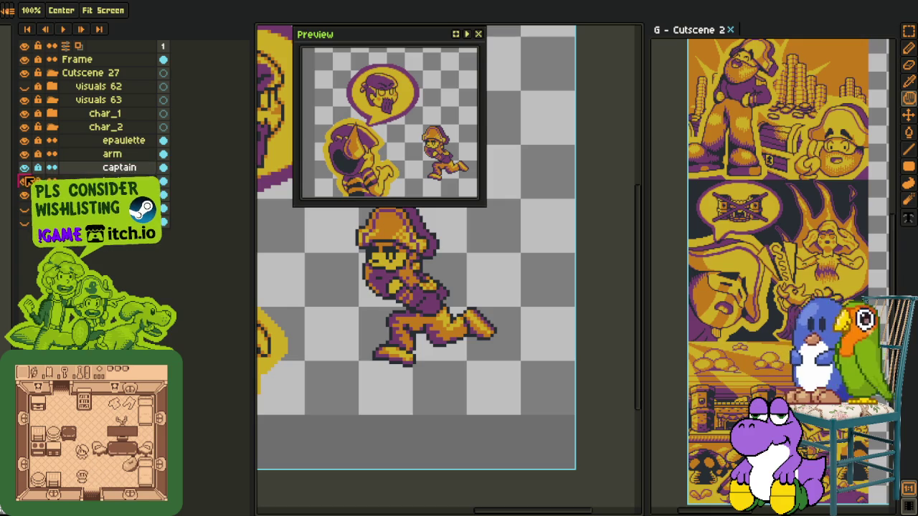
{"action": "left_click", "coordinate": [24, 168]}
{"action": "left_click", "coordinate": [24, 168]}
{"action": "left_click", "coordinate": [24, 168]}
{"action": "left_click", "coordinate": [25, 168]}
{"action": "left_click", "coordinate": [24, 168]}
{"action": "left_click", "coordinate": [24, 168]}
{"action": "left_click", "coordinate": [24, 168]}
{"action": "left_click", "coordinate": [24, 168]}
Step: On the arm layer, recolour yellow arm pixels orange and dark with the Pencil
{"action": "left_click", "coordinate": [92, 154]}
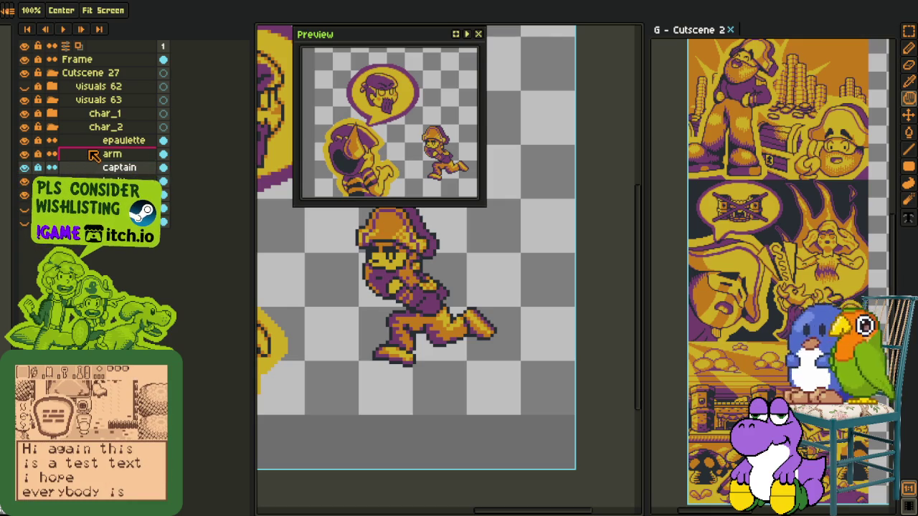
{"action": "scroll", "coordinate": [416, 255], "scroll_direction": "up", "scroll_amount": 3}
{"action": "scroll", "coordinate": [416, 256], "scroll_direction": "up", "scroll_amount": 2}
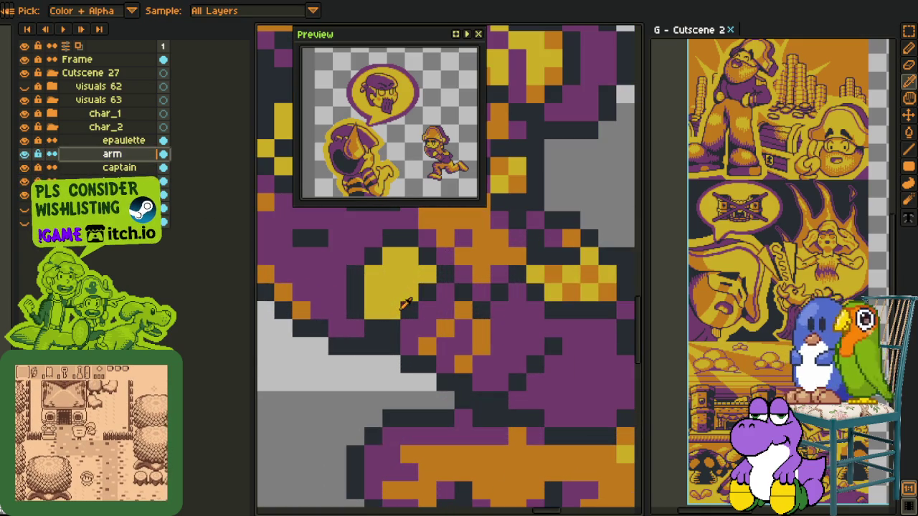
{"action": "key", "text": "b"}
{"action": "left_click", "coordinate": [409, 256]}
{"action": "left_click", "coordinate": [391, 256]}
{"action": "left_click", "coordinate": [373, 275]}
{"action": "mouse_move", "coordinate": [391, 276]}
{"action": "left_mouse_down"}
{"action": "mouse_move", "coordinate": [415, 294]}
{"action": "mouse_move", "coordinate": [369, 309]}
{"action": "mouse_move", "coordinate": [372, 287]}
{"action": "left_mouse_up"}
{"action": "key", "text": "alt"}
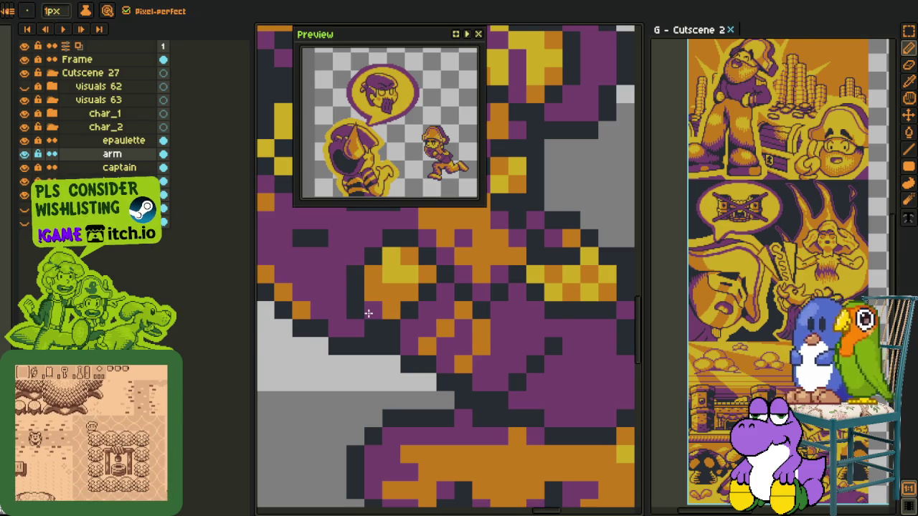
{"action": "scroll", "coordinate": [445, 302], "scroll_direction": "down", "scroll_amount": 5}
{"action": "key", "text": "alt"}
{"action": "scroll", "coordinate": [453, 305], "scroll_direction": "up", "scroll_amount": 5}
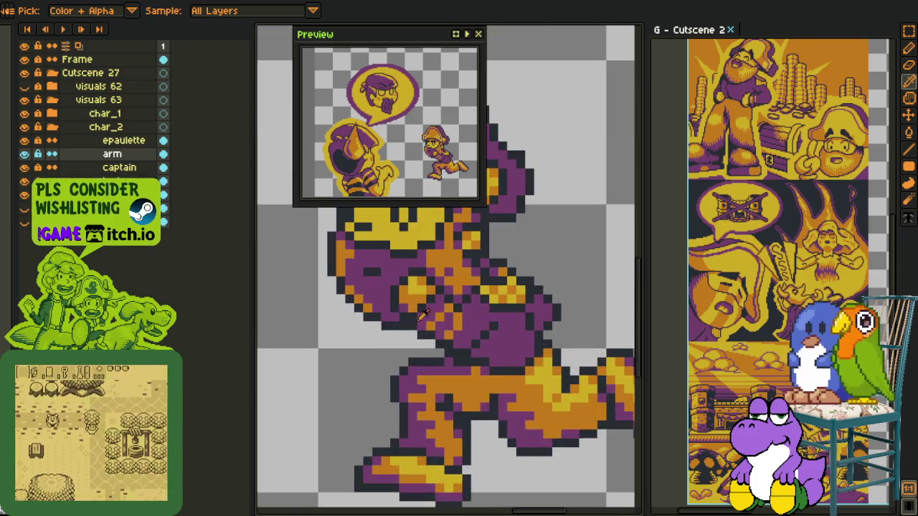
{"action": "scroll", "coordinate": [453, 305], "scroll_direction": "up", "scroll_amount": 2}
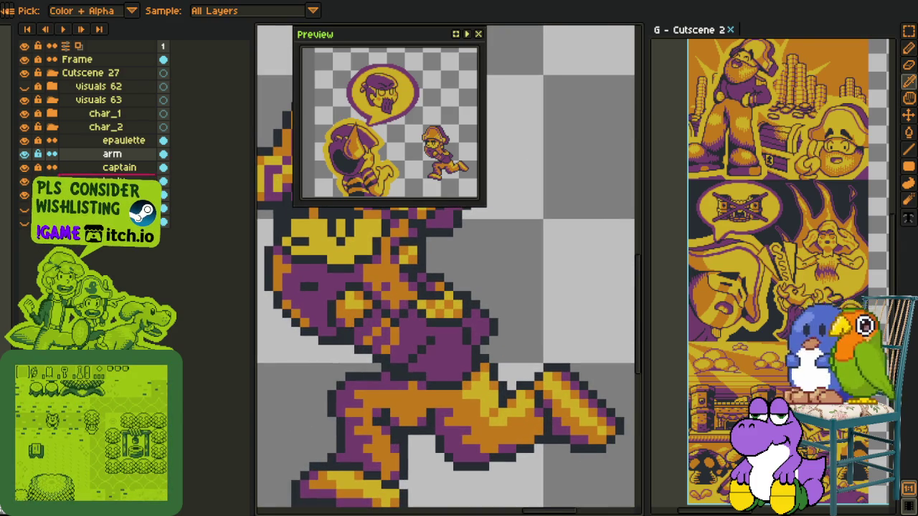
Step: Add a new layer above arm, paint a red patch below the face, and apply Replace Color
{"action": "right_click", "coordinate": [181, 154]}
{"action": "left_click", "coordinate": [230, 180]}
{"action": "scroll", "coordinate": [361, 335], "scroll_direction": "up", "scroll_amount": 2}
{"action": "mouse_move", "coordinate": [361, 335]}
{"action": "left_mouse_down"}
{"action": "mouse_move", "coordinate": [372, 357]}
{"action": "mouse_move", "coordinate": [452, 395]}
{"action": "left_mouse_up"}
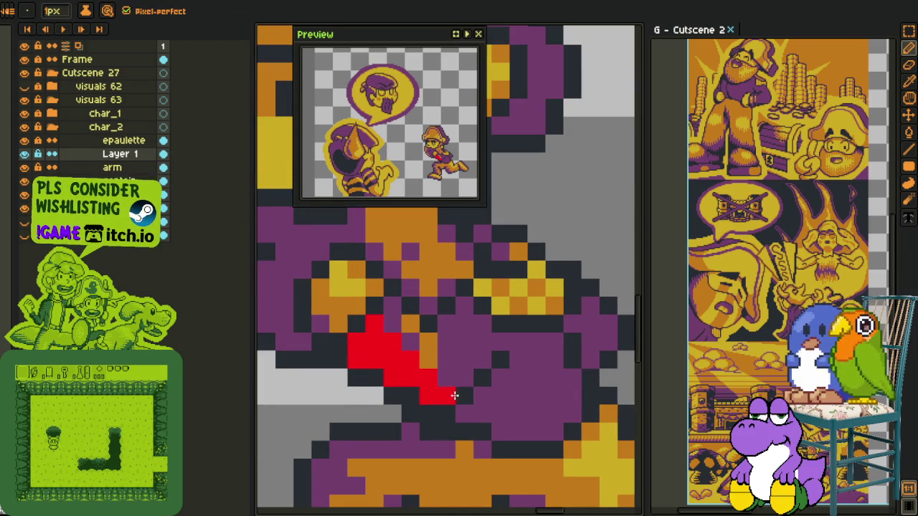
{"action": "scroll", "coordinate": [446, 380], "scroll_direction": "down", "scroll_amount": 3}
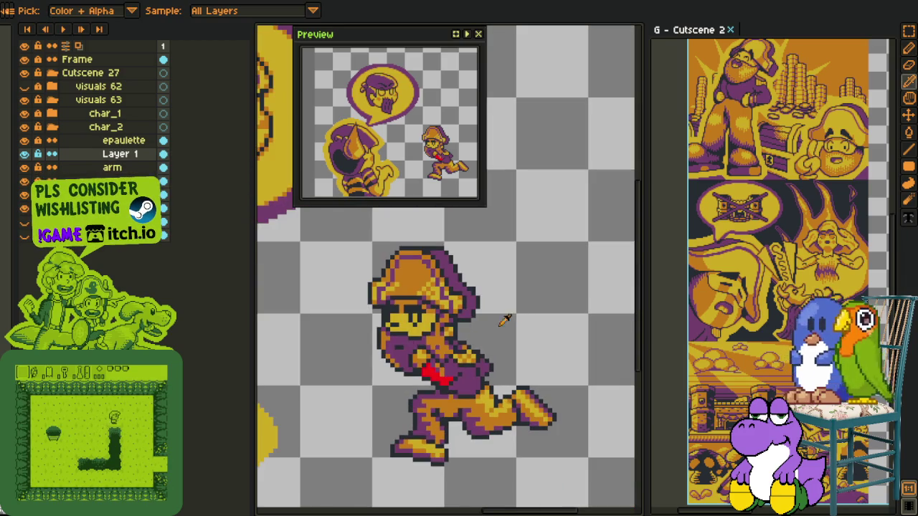
{"action": "scroll", "coordinate": [436, 368], "scroll_direction": "up", "scroll_amount": 2}
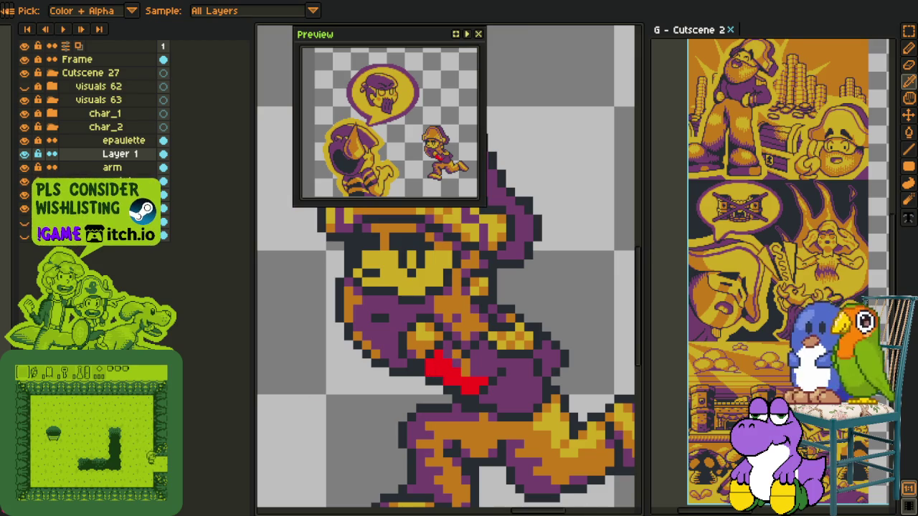
{"action": "key", "text": "shift+r"}
{"action": "left_click", "coordinate": [358, 401]}
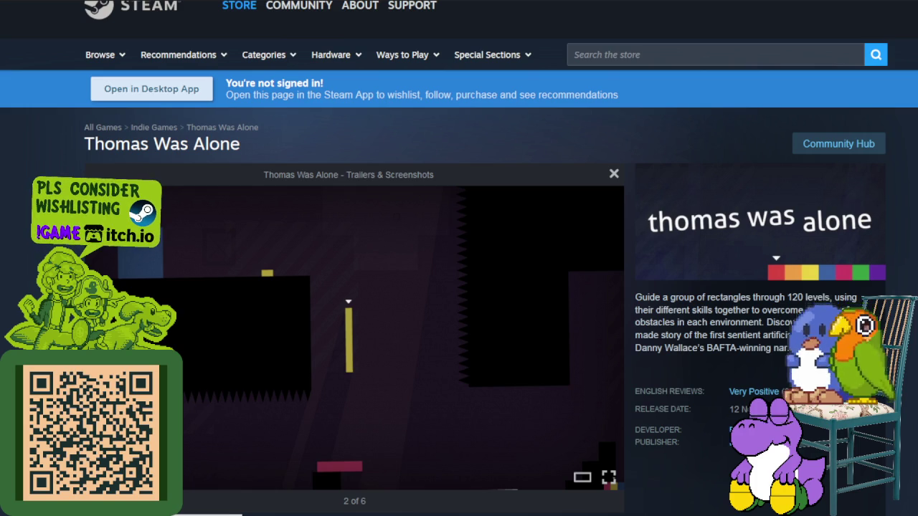
Step: Advance the Thomas Was Alone screenshot viewer three screenshots with the Right arrow
{"action": "key", "text": "Right"}
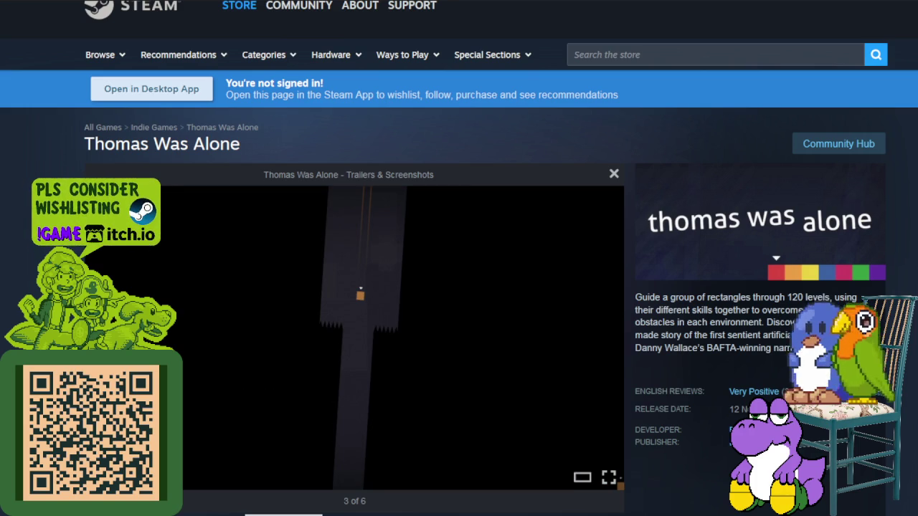
{"action": "key", "text": "Right"}
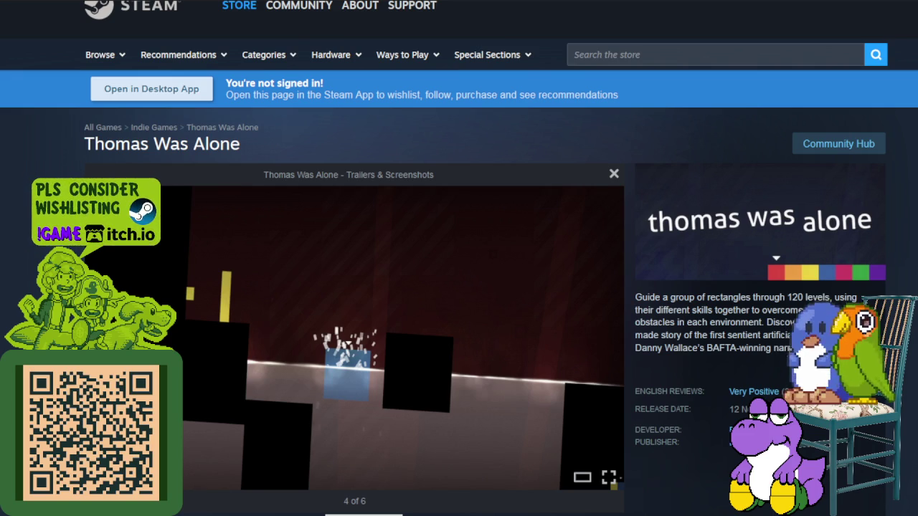
{"action": "key", "text": "Right"}
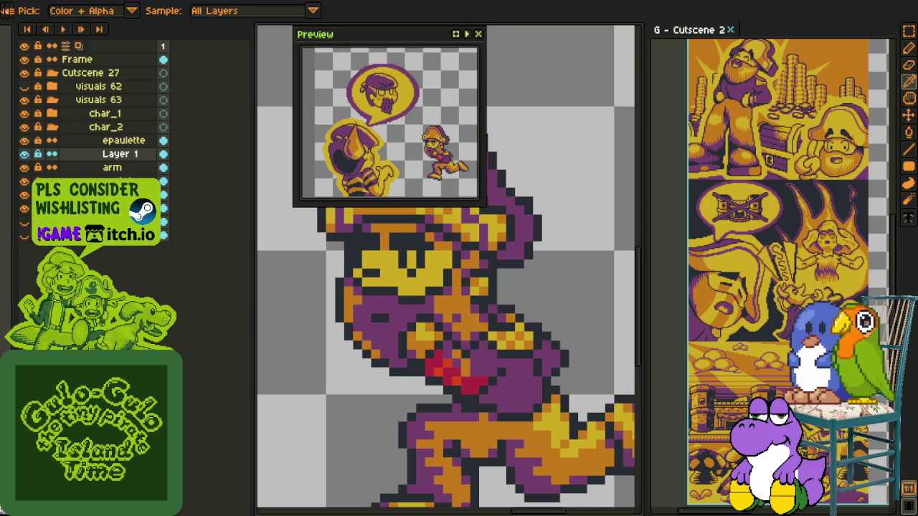
Step: Paint over the red mouth with dark navy and fill the two leftover red pixels
{"action": "scroll", "coordinate": [462, 259], "scroll_direction": "down", "scroll_amount": 2}
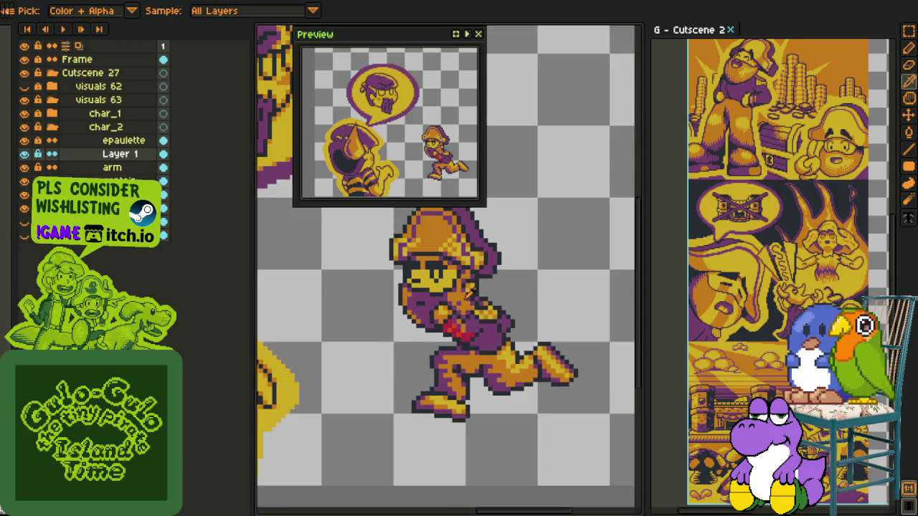
{"action": "scroll", "coordinate": [378, 343], "scroll_direction": "up", "scroll_amount": 4}
{"action": "left_click_drag", "start_coordinate": [375, 335], "coordinate": [433, 363]}
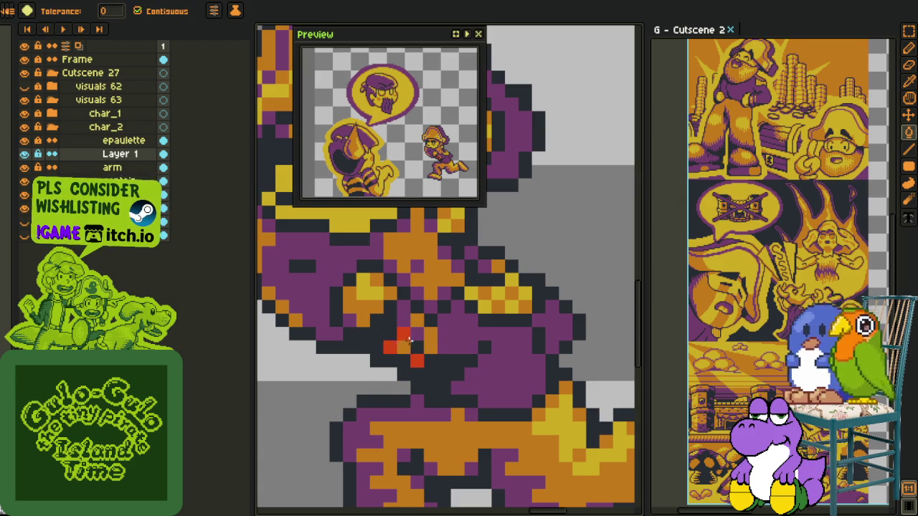
{"action": "key", "text": "g"}
{"action": "left_click", "coordinate": [391, 347]}
{"action": "left_click", "coordinate": [416, 361]}
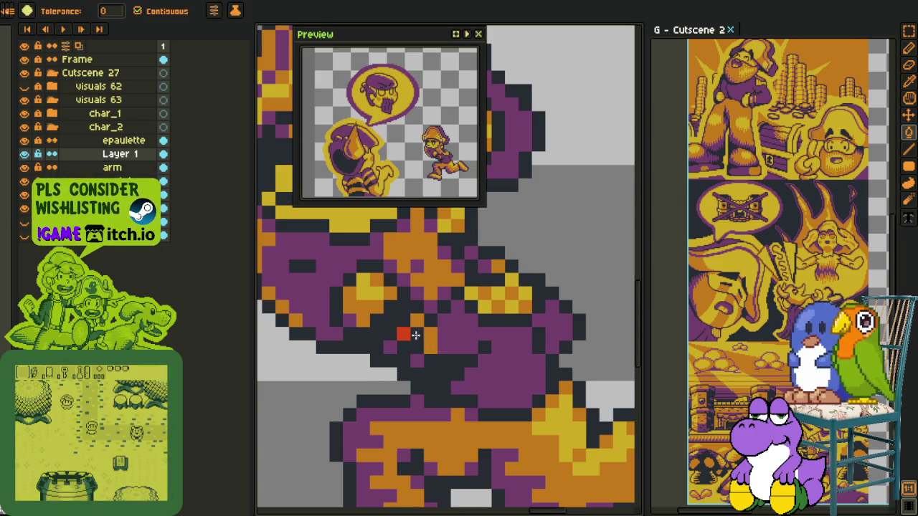
Step: Switch between eyedropper and pencil and zoom the view back out
{"action": "key", "text": "i"}
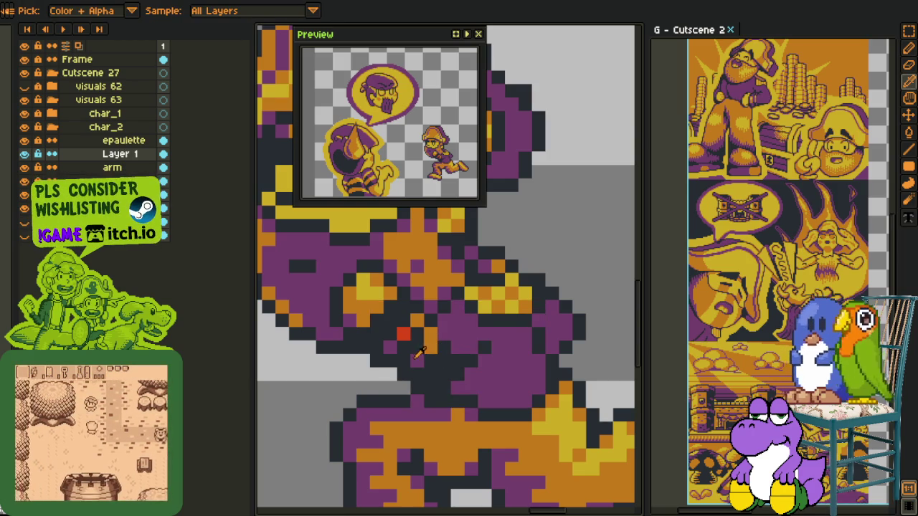
{"action": "key", "text": "b"}
{"action": "key", "text": "i"}
{"action": "scroll", "coordinate": [403, 337], "scroll_direction": "down", "scroll_amount": 2}
{"action": "scroll", "coordinate": [409, 343], "scroll_direction": "up", "scroll_amount": 1}
{"action": "scroll", "coordinate": [416, 347], "scroll_direction": "up", "scroll_amount": 1}
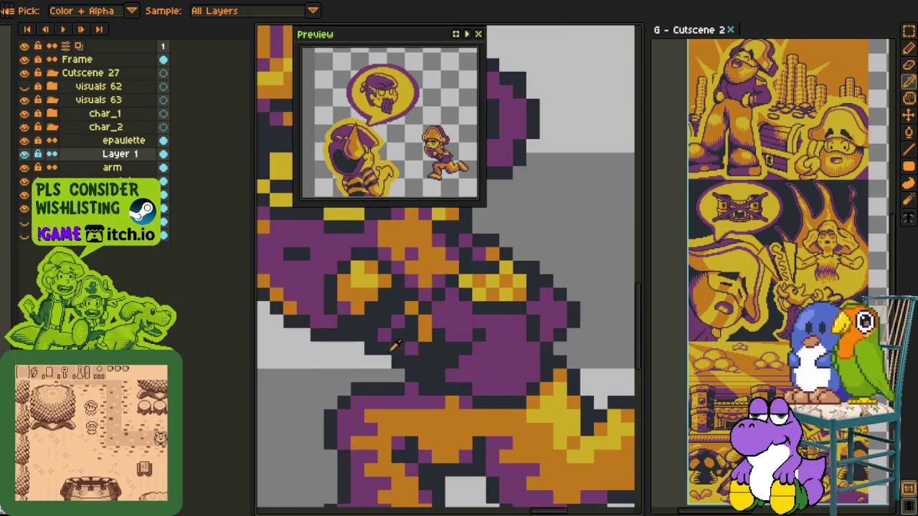
{"action": "scroll", "coordinate": [314, 359], "scroll_direction": "down", "scroll_amount": 1}
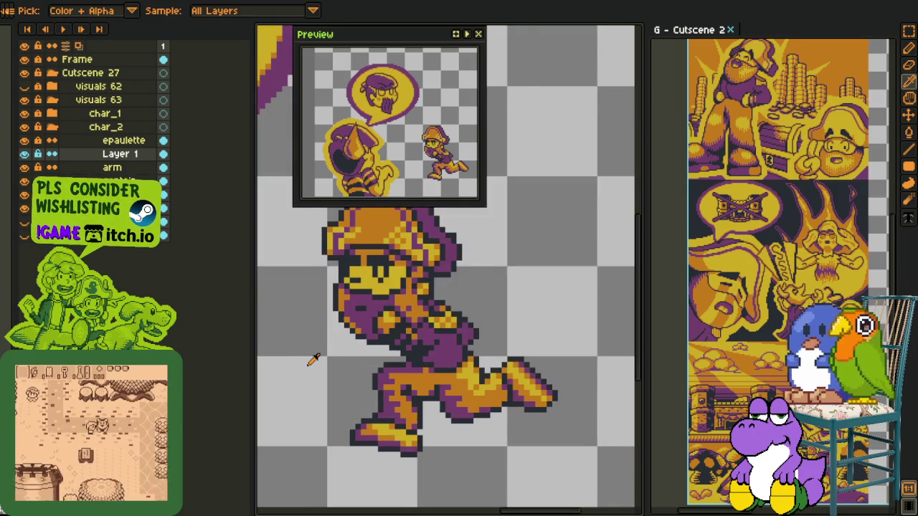
{"action": "scroll", "coordinate": [314, 360], "scroll_direction": "down", "scroll_amount": 1}
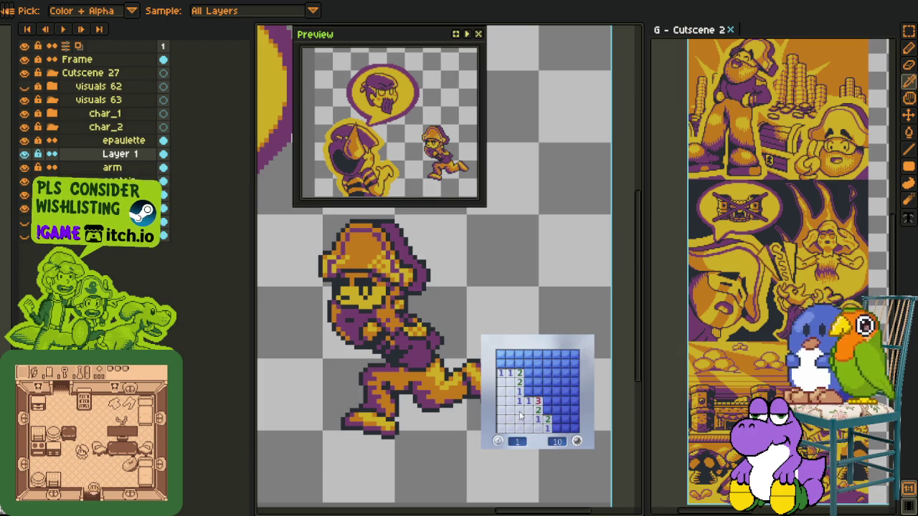
Step: Finish clearing the current Minesweeper board, flagging suspected mines in the corners and edges
{"action": "left_click", "coordinate": [535, 375]}
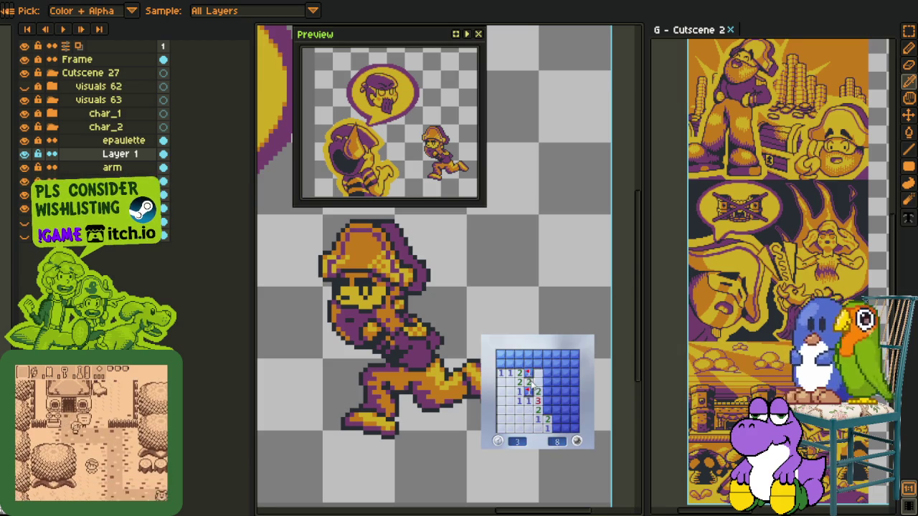
{"action": "left_click", "coordinate": [547, 381]}
{"action": "right_click", "coordinate": [547, 401]}
{"action": "left_click", "coordinate": [563, 412]}
{"action": "right_click", "coordinate": [565, 411]}
{"action": "right_click", "coordinate": [547, 420]}
{"action": "left_click", "coordinate": [524, 363]}
{"action": "right_click", "coordinate": [510, 364]}
{"action": "left_click", "coordinate": [502, 364]}
{"action": "right_click", "coordinate": [510, 354]}
{"action": "left_click", "coordinate": [529, 354]}
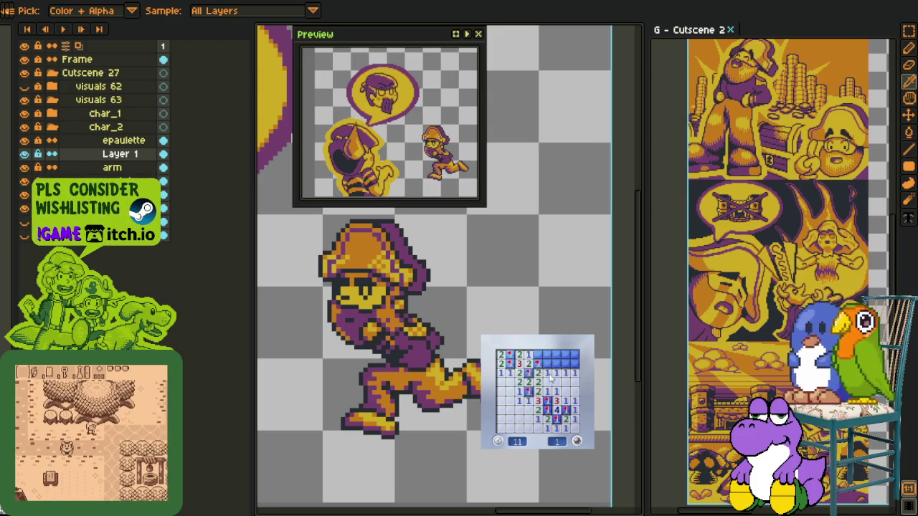
{"action": "left_click", "coordinate": [556, 354]}
{"action": "right_click", "coordinate": [565, 364]}
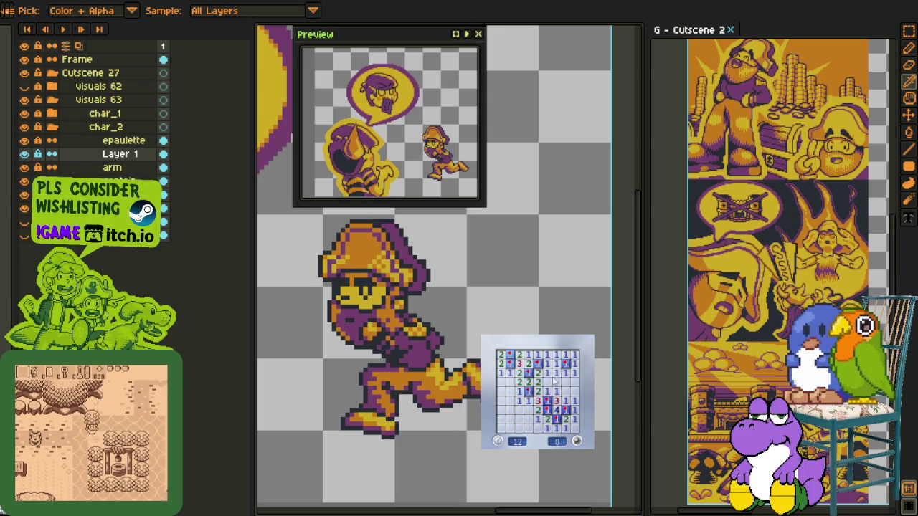
Step: Start a new Minesweeper round, opening the top and right areas and flagging two mines
{"action": "left_click", "coordinate": [554, 379]}
{"action": "left_click", "coordinate": [531, 420]}
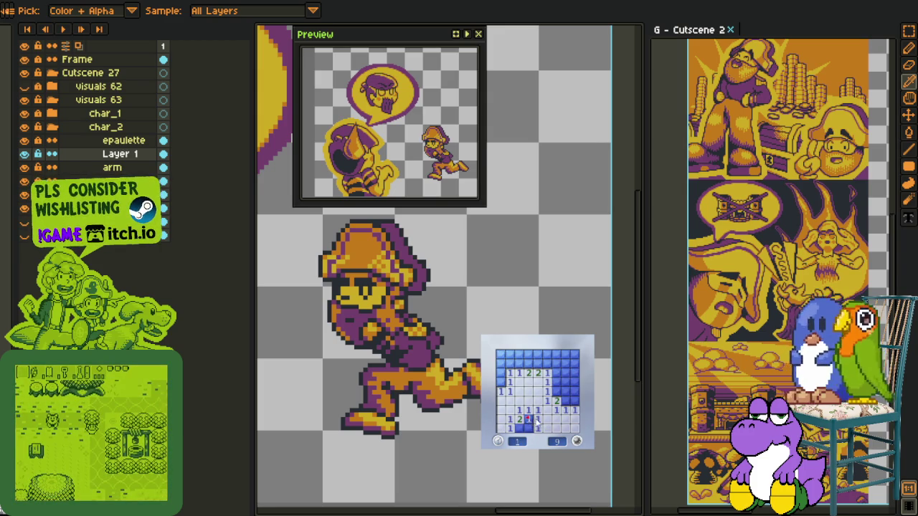
{"action": "left_click", "coordinate": [505, 382]}
{"action": "right_click", "coordinate": [529, 363]}
{"action": "left_click", "coordinate": [556, 365]}
{"action": "left_click", "coordinate": [510, 356]}
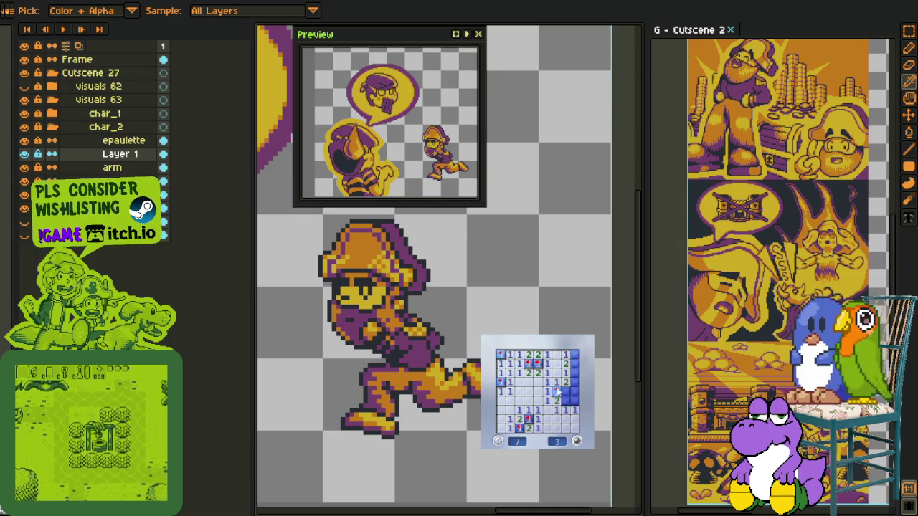
{"action": "left_click", "coordinate": [566, 391]}
{"action": "right_click", "coordinate": [564, 400]}
Step: Start another round, open the upper and lower left, and flag four mines, leaving 2 mines
{"action": "left_click", "coordinate": [573, 383]}
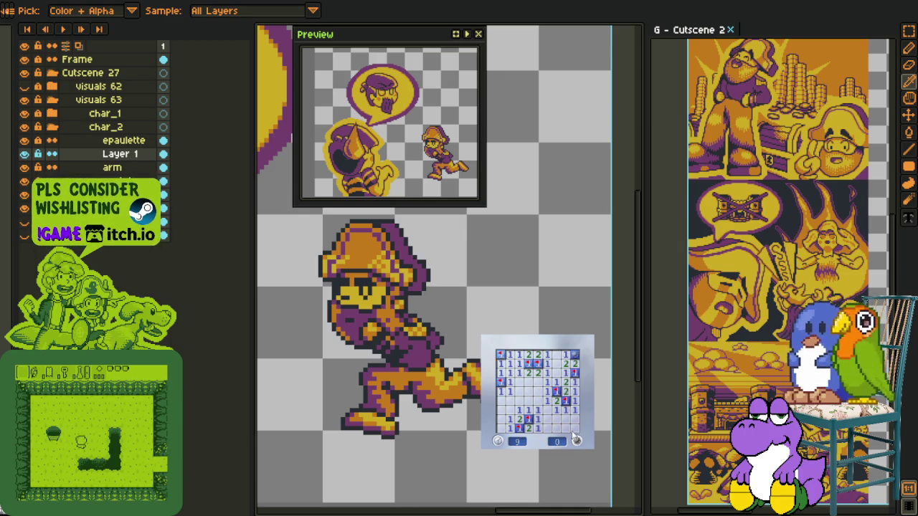
{"action": "left_click", "coordinate": [546, 414]}
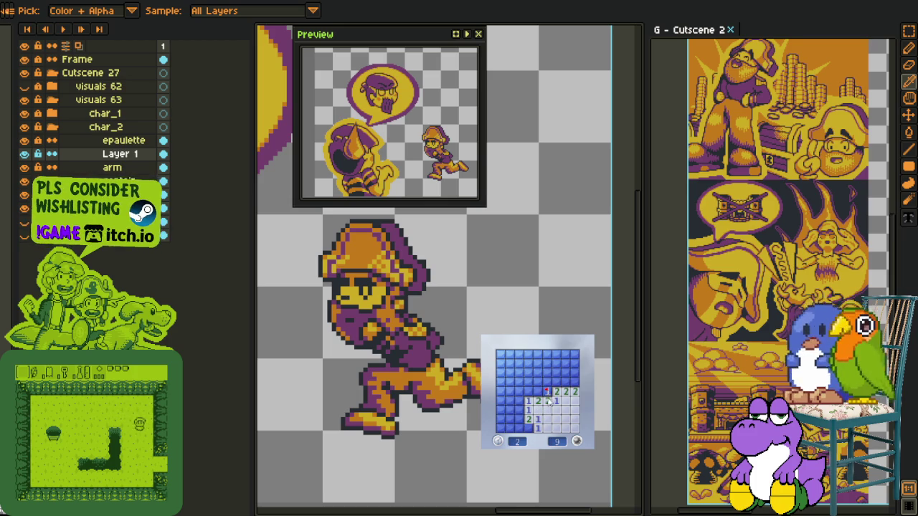
{"action": "left_click", "coordinate": [529, 390]}
{"action": "right_click", "coordinate": [566, 383]}
{"action": "right_click", "coordinate": [574, 383]}
{"action": "right_click", "coordinate": [510, 399]}
{"action": "right_click", "coordinate": [502, 391]}
{"action": "left_click", "coordinate": [501, 400]}
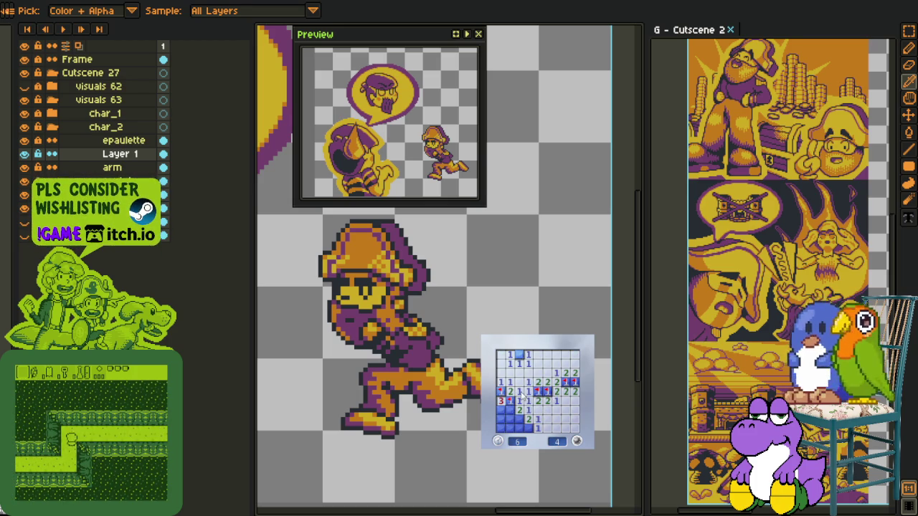
{"action": "left_click", "coordinate": [506, 409]}
{"action": "left_click", "coordinate": [518, 419]}
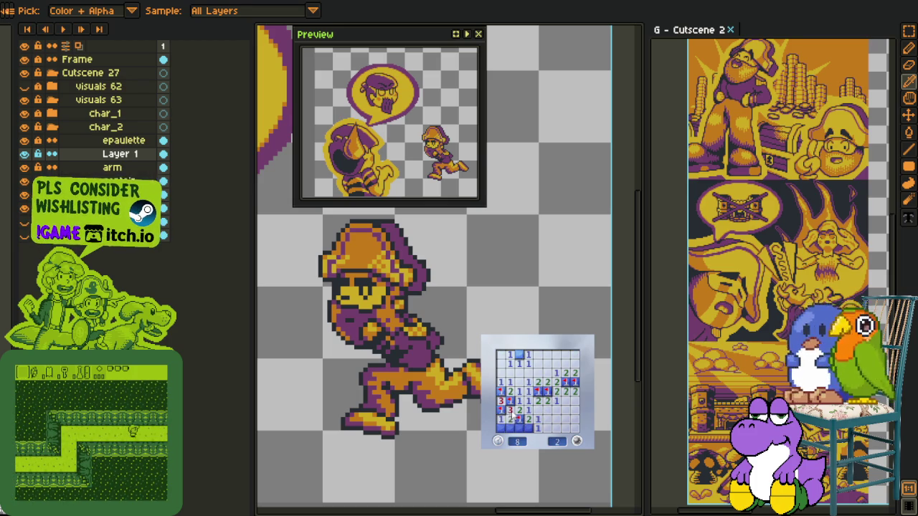
{"action": "left_click", "coordinate": [517, 427]}
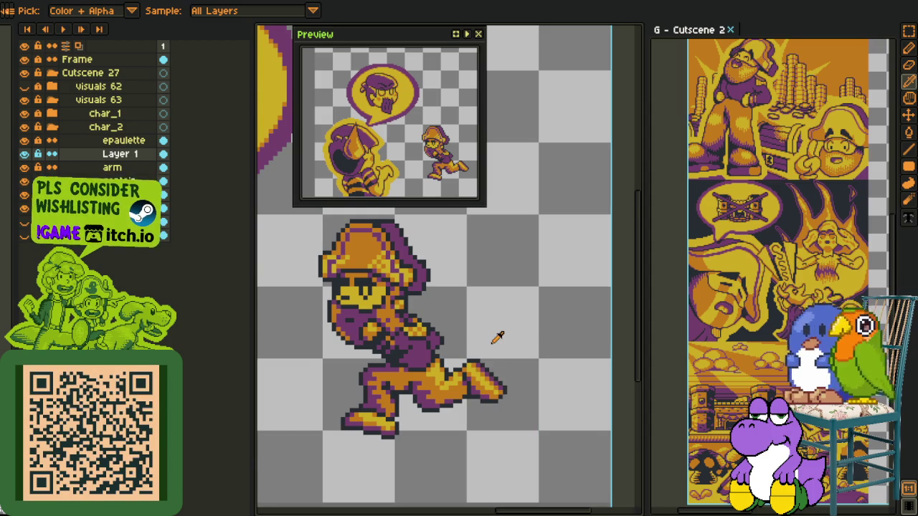
Step: Zoom around the captain and toggle Layer 1's visibility to compare the chest detail
{"action": "scroll", "coordinate": [498, 337], "scroll_direction": "down", "scroll_amount": 2}
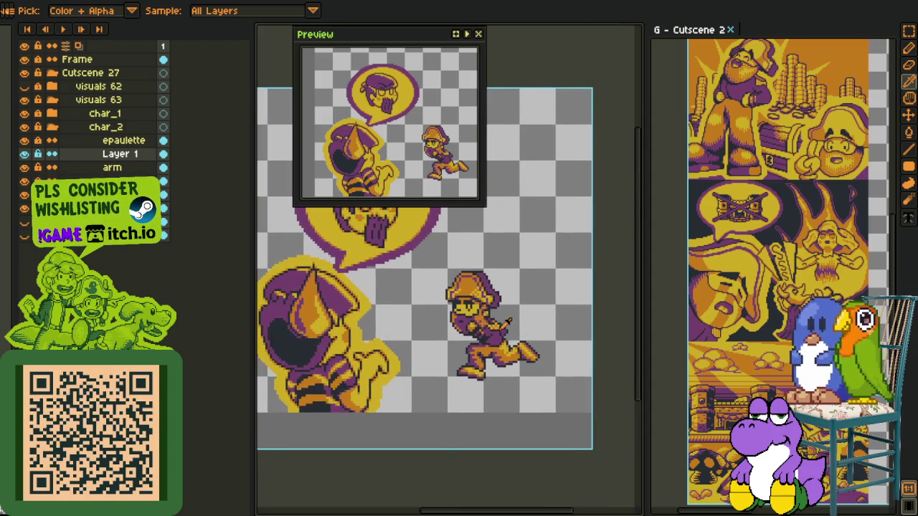
{"action": "scroll", "coordinate": [508, 323], "scroll_direction": "up", "scroll_amount": 2}
{"action": "scroll", "coordinate": [475, 323], "scroll_direction": "up", "scroll_amount": 1}
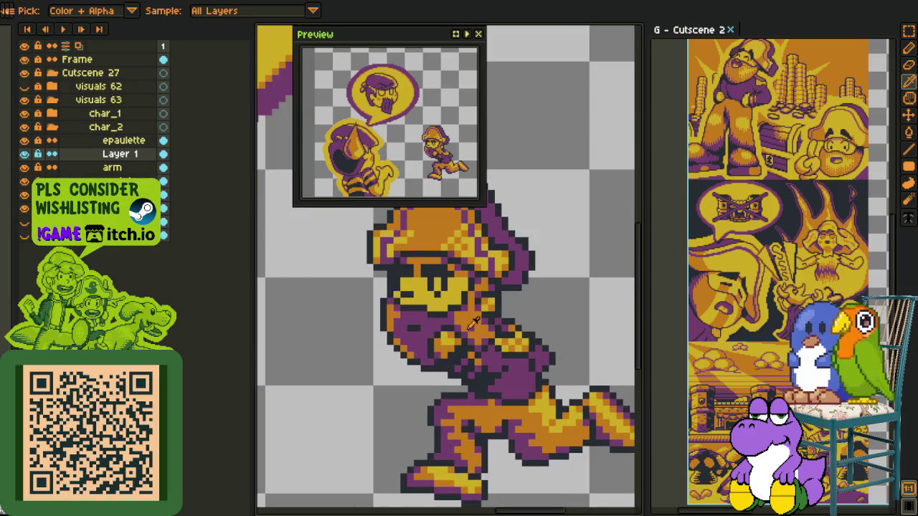
{"action": "scroll", "coordinate": [475, 315], "scroll_direction": "up", "scroll_amount": 1}
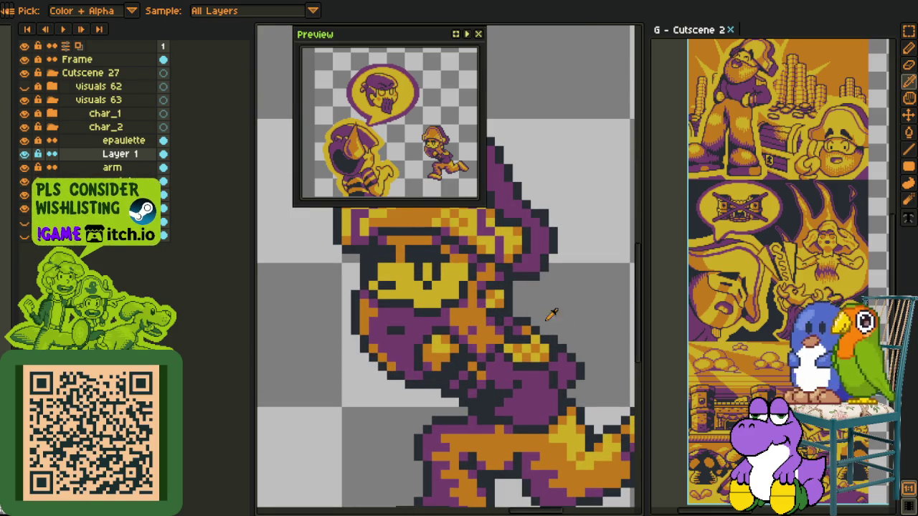
{"action": "scroll", "coordinate": [594, 309], "scroll_direction": "down", "scroll_amount": 2}
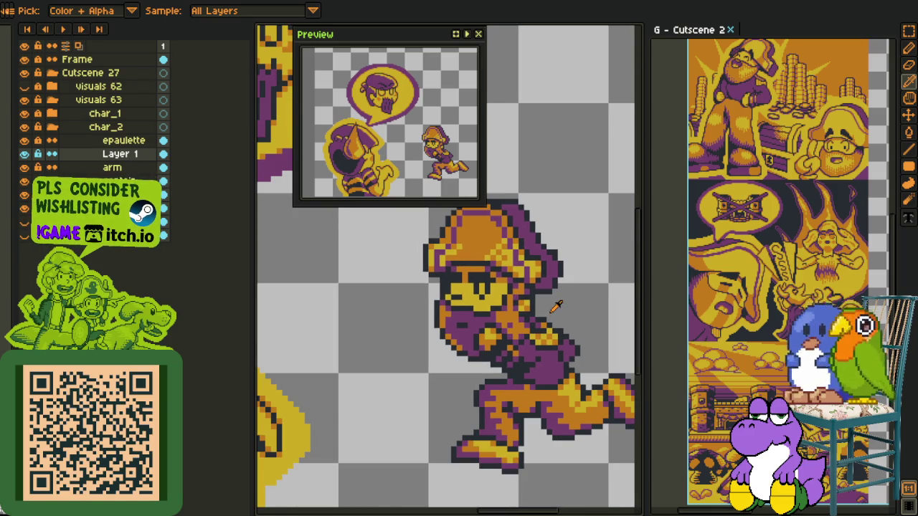
{"action": "scroll", "coordinate": [557, 306], "scroll_direction": "down", "scroll_amount": 1}
{"action": "scroll", "coordinate": [574, 319], "scroll_direction": "down", "scroll_amount": 1}
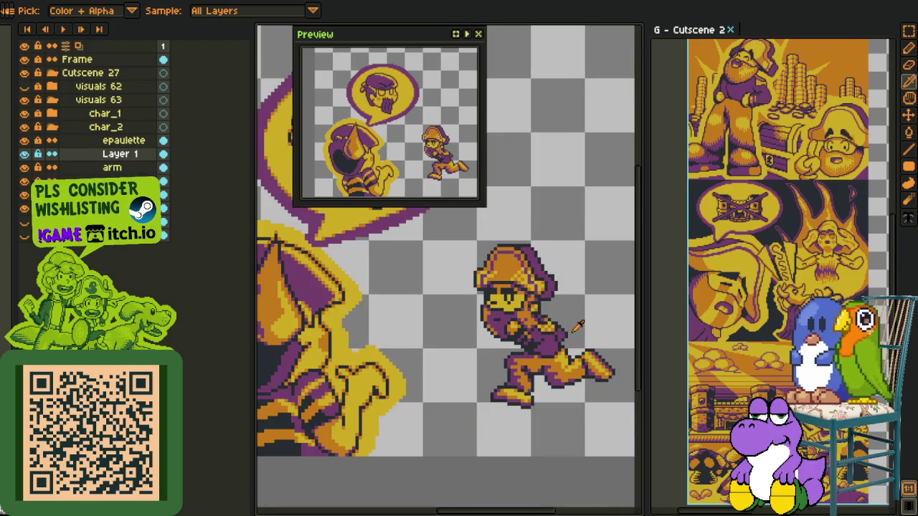
{"action": "scroll", "coordinate": [578, 326], "scroll_direction": "up", "scroll_amount": 1}
{"action": "left_click", "coordinate": [25, 155]}
{"action": "left_click", "coordinate": [25, 154]}
{"action": "left_click", "coordinate": [26, 154]}
{"action": "left_click", "coordinate": [25, 154]}
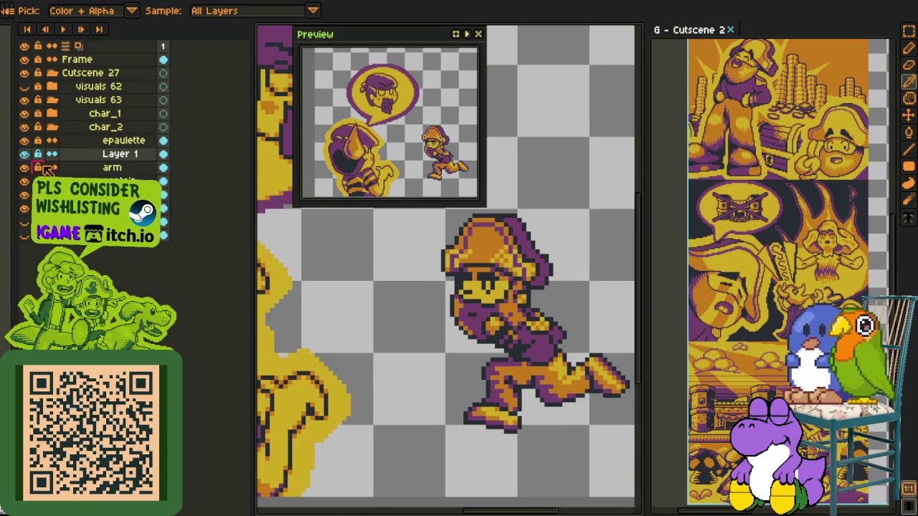
Step: Merge Layer 1 down into the arm layer and recentre the running captain in view
{"action": "right_click", "coordinate": [96, 157]}
{"action": "left_click", "coordinate": [140, 239]}
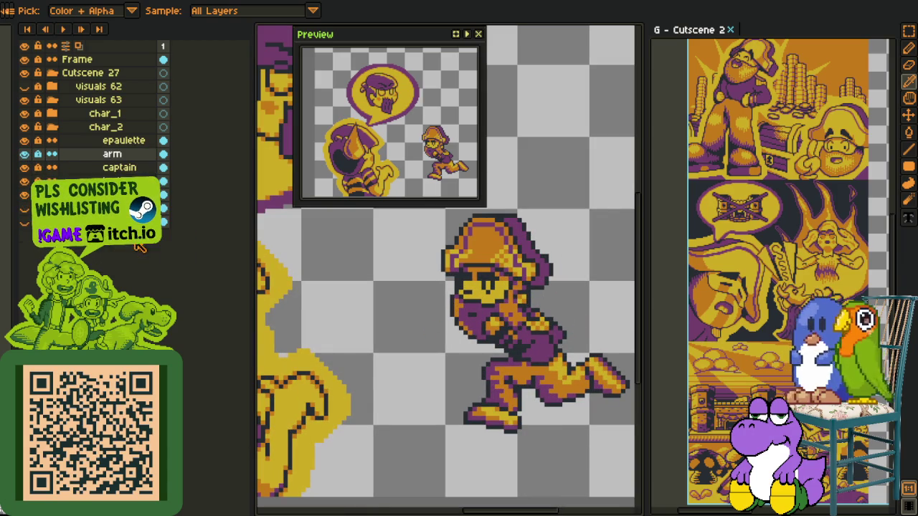
{"action": "left_click_drag", "start_coordinate": [380, 324], "coordinate": [362, 307]}
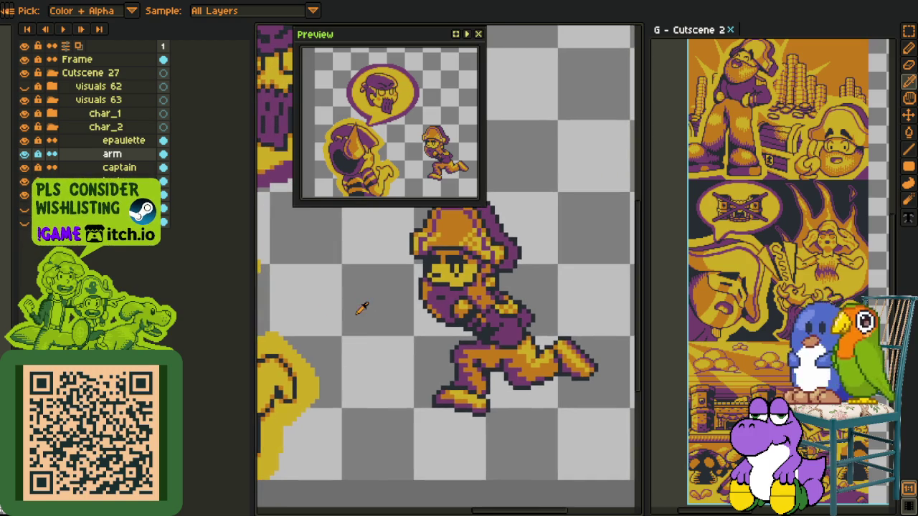
{"action": "left_click_drag", "start_coordinate": [386, 344], "coordinate": [389, 331]}
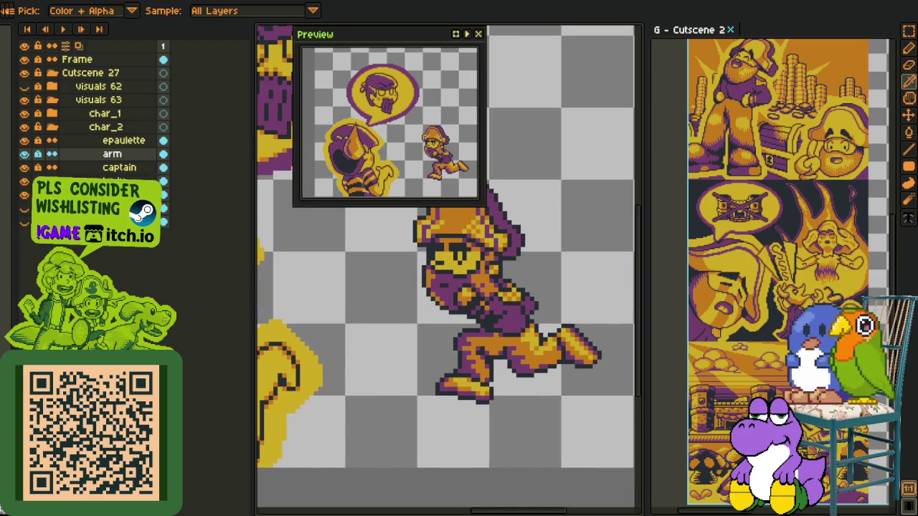
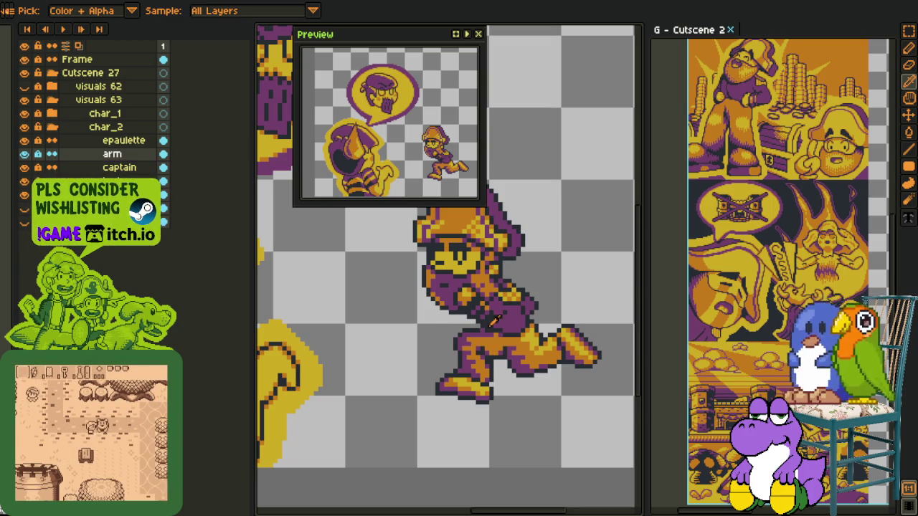
Step: Flash the arm and captain layers off and on to compare them, recentring the pirate
{"action": "left_click", "coordinate": [24, 153]}
{"action": "left_click", "coordinate": [25, 153]}
{"action": "left_click", "coordinate": [25, 170]}
{"action": "left_click", "coordinate": [25, 169]}
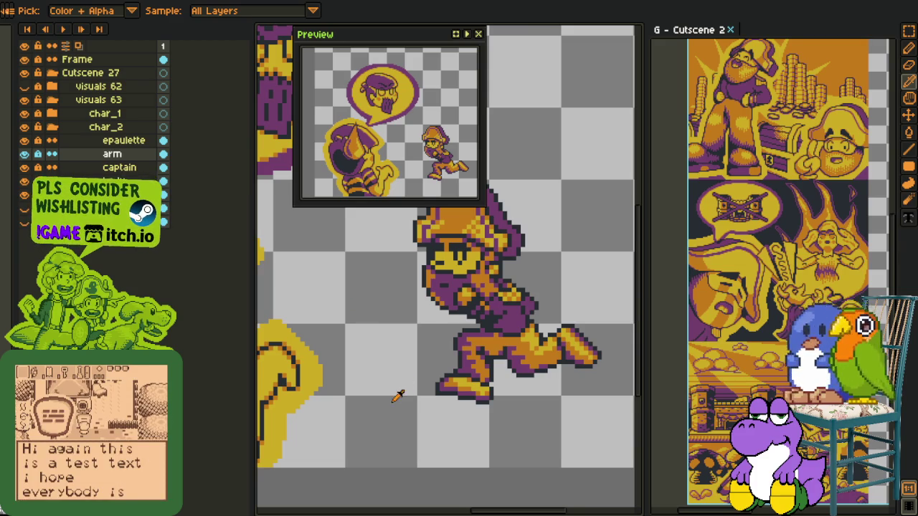
{"action": "left_click_drag", "start_coordinate": [368, 352], "coordinate": [338, 324]}
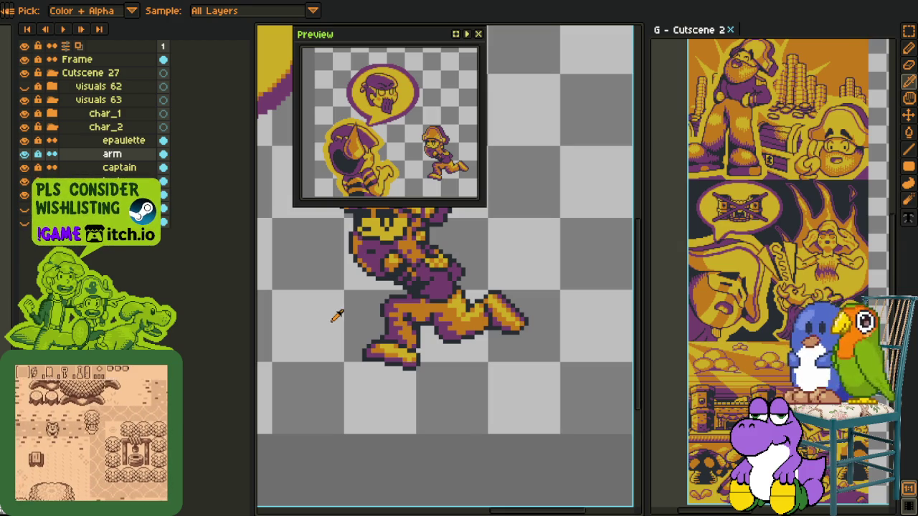
{"action": "scroll", "coordinate": [342, 312], "scroll_direction": "left", "scroll_amount": 2}
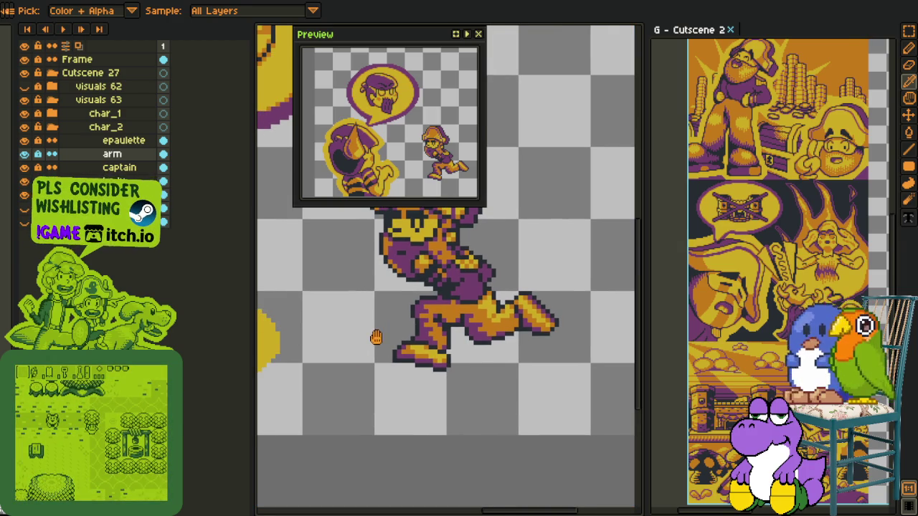
{"action": "left_click", "coordinate": [25, 167]}
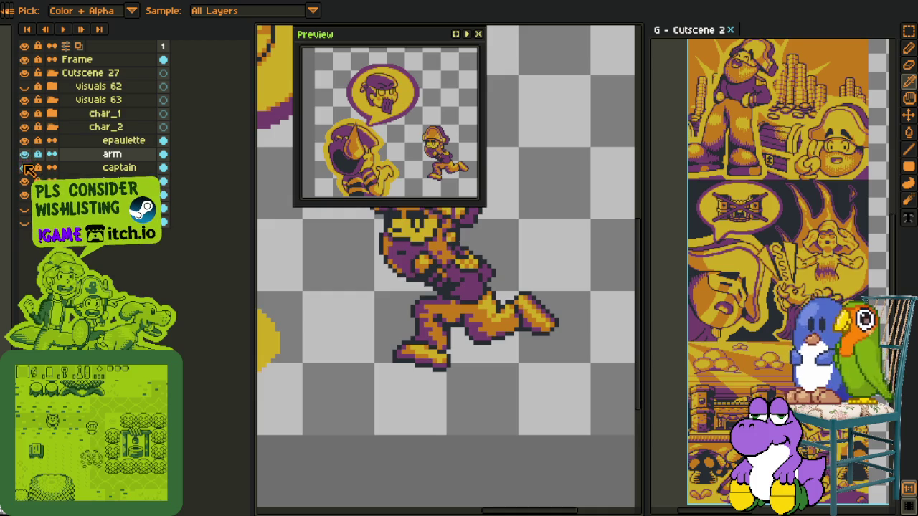
{"action": "left_click", "coordinate": [25, 167]}
{"action": "left_click", "coordinate": [24, 154]}
{"action": "left_click", "coordinate": [24, 154]}
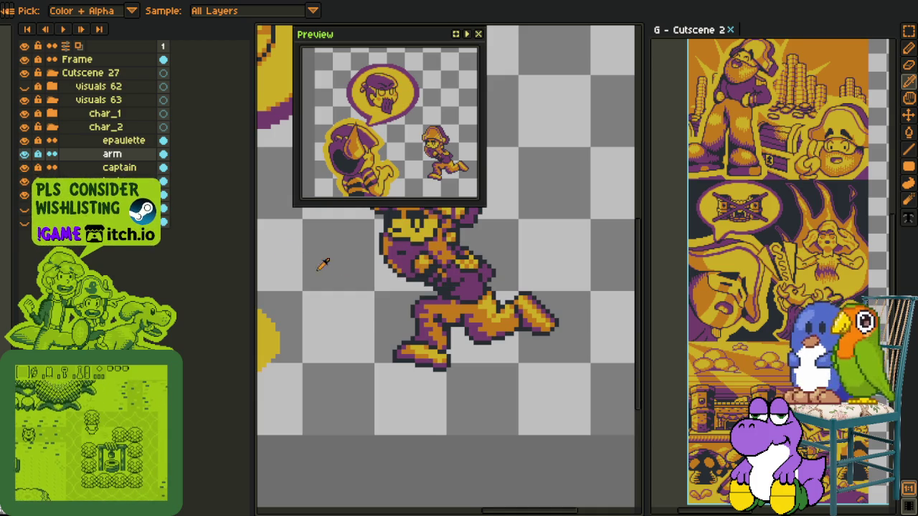
Step: Recheck the captain layer, keep the arm visible, and leave the legs layer hidden
{"action": "scroll", "coordinate": [340, 263], "scroll_direction": "up", "scroll_amount": 3}
{"action": "scroll", "coordinate": [340, 263], "scroll_direction": "right", "scroll_amount": 3}
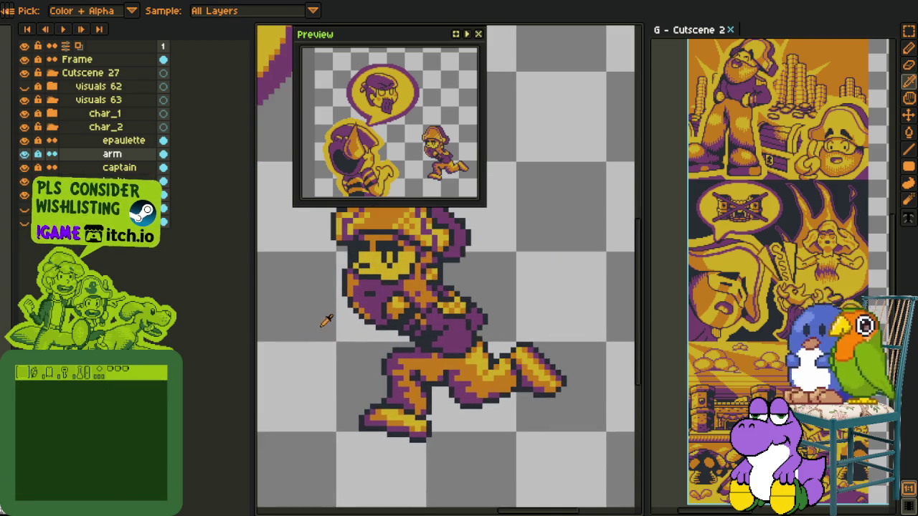
{"action": "scroll", "coordinate": [350, 333], "scroll_direction": "up", "scroll_amount": 1}
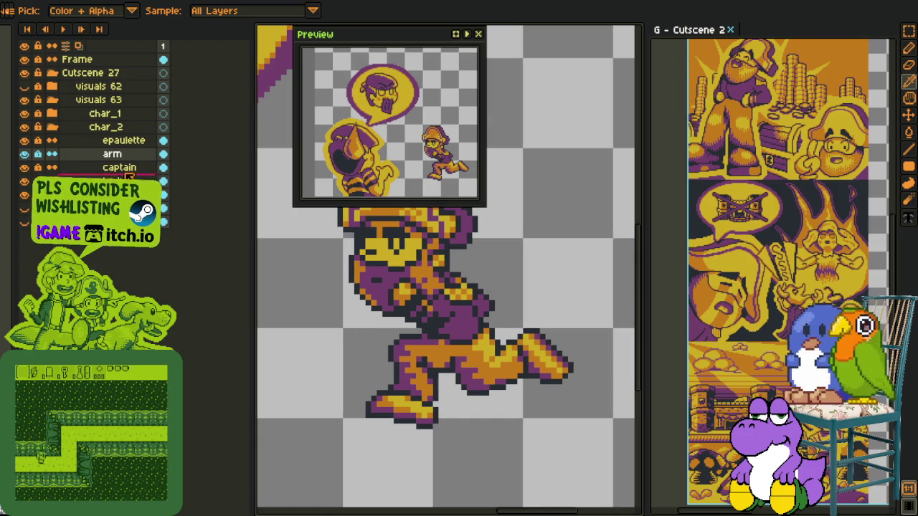
{"action": "left_click", "coordinate": [24, 167]}
{"action": "left_click", "coordinate": [25, 168]}
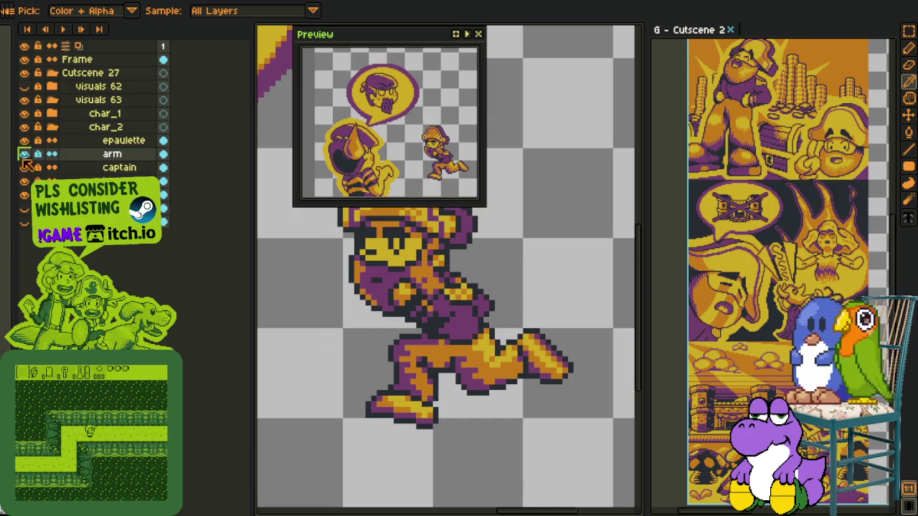
{"action": "left_click", "coordinate": [25, 153]}
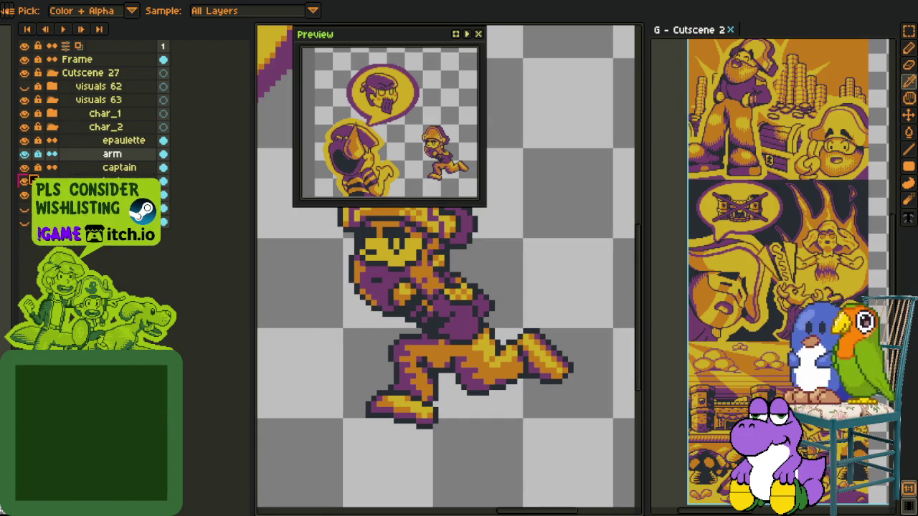
{"action": "left_click", "coordinate": [24, 182]}
{"action": "left_click", "coordinate": [23, 181]}
{"action": "left_click", "coordinate": [24, 182]}
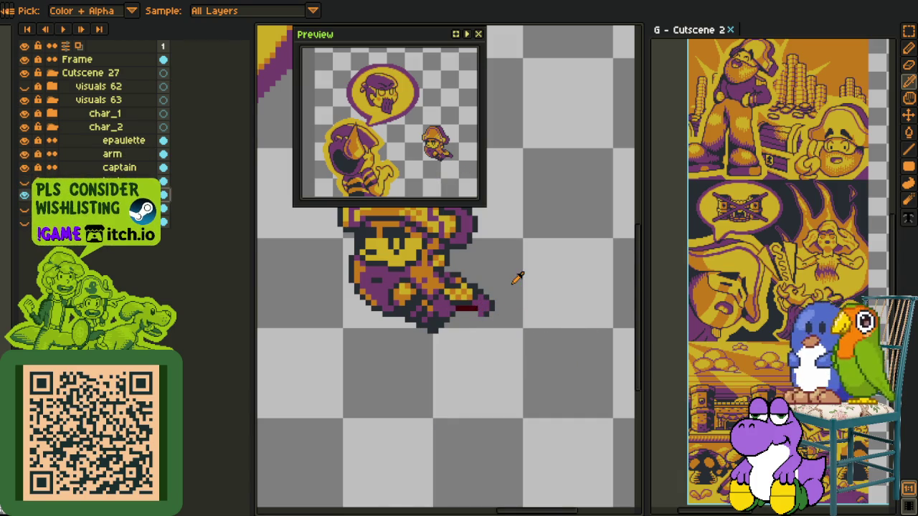
Step: Replace the stray dark-red pixels with purple
{"action": "key", "text": "shift+r"}
{"action": "left_click", "coordinate": [375, 403]}
{"action": "key", "text": "o"}
Step: Show the running legs layer again and add a new layer
{"action": "left_click", "coordinate": [23, 180]}
{"action": "right_click", "coordinate": [86, 180]}
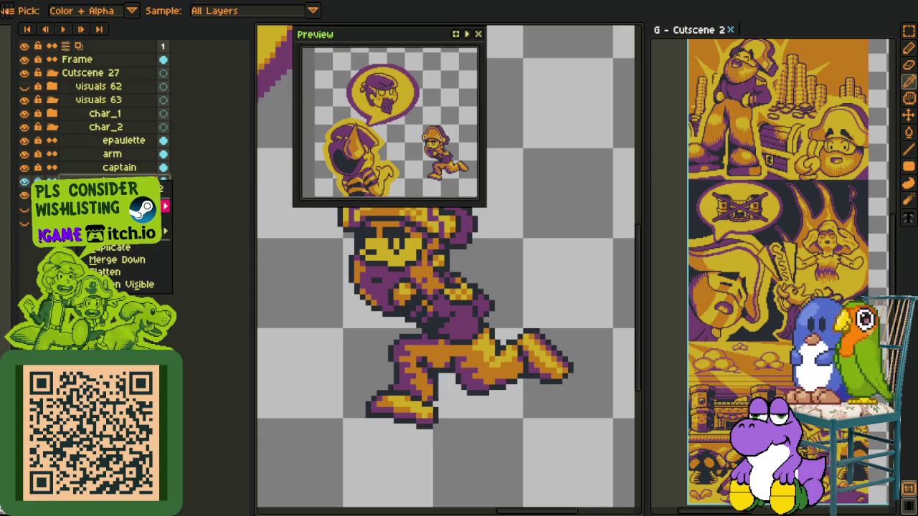
{"action": "left_click", "coordinate": [205, 203]}
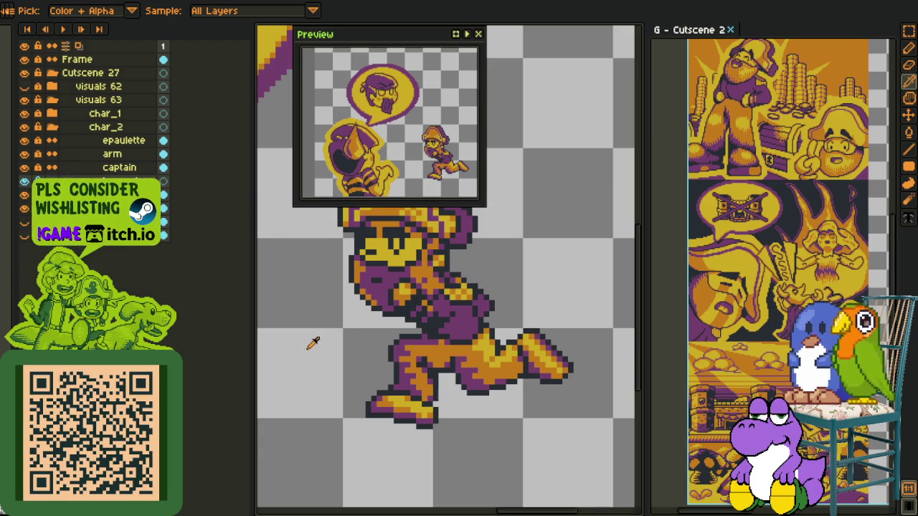
{"action": "scroll", "coordinate": [312, 343], "scroll_direction": "up", "scroll_amount": 1}
{"action": "scroll", "coordinate": [426, 286], "scroll_direction": "up", "scroll_amount": 1}
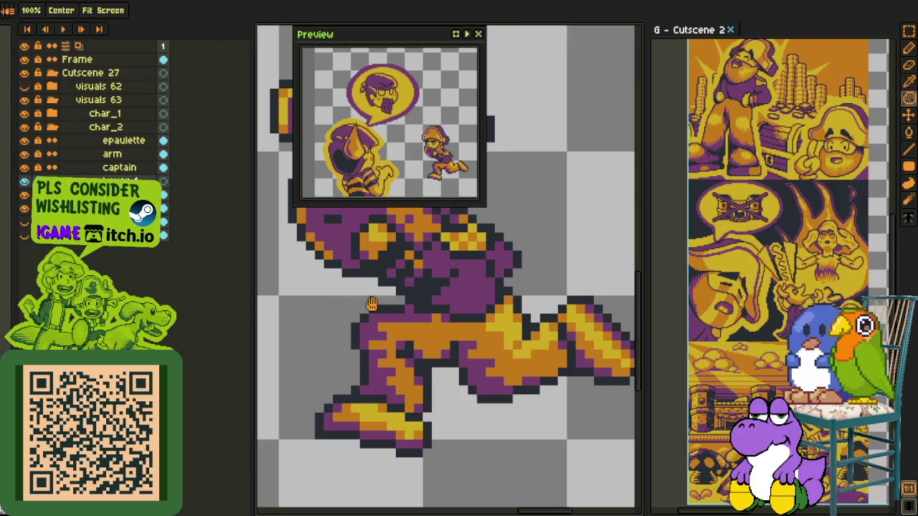
{"action": "scroll", "coordinate": [373, 309], "scroll_direction": "up", "scroll_amount": 1}
{"action": "scroll", "coordinate": [390, 328], "scroll_direction": "up", "scroll_amount": 1}
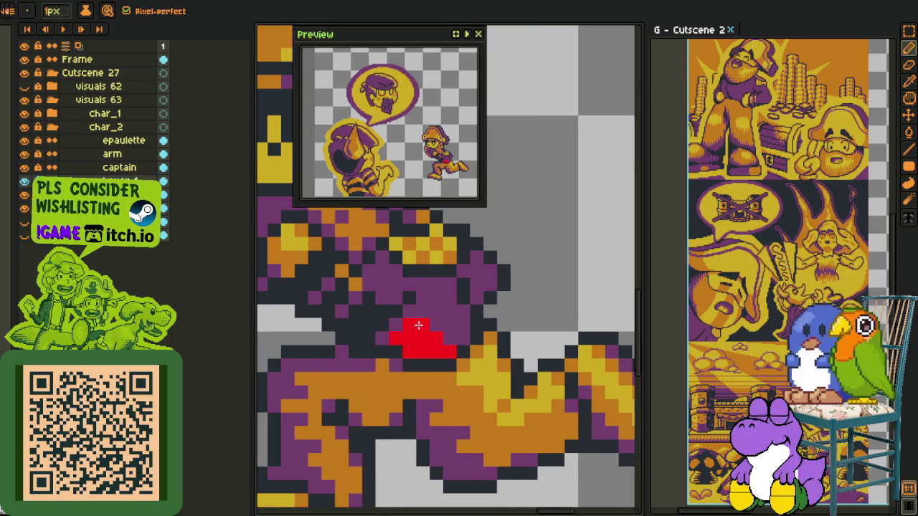
Step: Paint orange pixels on the pirate's body and a short orange stroke near the arm
{"action": "key", "text": "alt"}
{"action": "scroll", "coordinate": [419, 340], "scroll_direction": "down", "scroll_amount": 2}
{"action": "scroll", "coordinate": [426, 294], "scroll_direction": "up", "scroll_amount": 1}
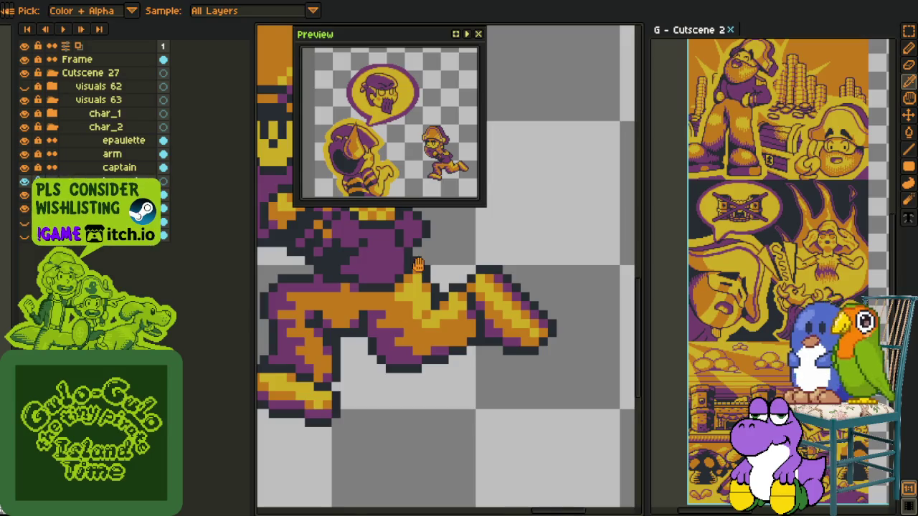
{"action": "scroll", "coordinate": [425, 294], "scroll_direction": "up", "scroll_amount": 1}
{"action": "scroll", "coordinate": [425, 294], "scroll_direction": "up", "scroll_amount": 1}
{"action": "left_click", "coordinate": [431, 270]}
{"action": "left_click_drag", "start_coordinate": [430, 288], "coordinate": [450, 306]}
{"action": "key", "text": "alt"}
{"action": "scroll", "coordinate": [510, 304], "scroll_direction": "down", "scroll_amount": 3}
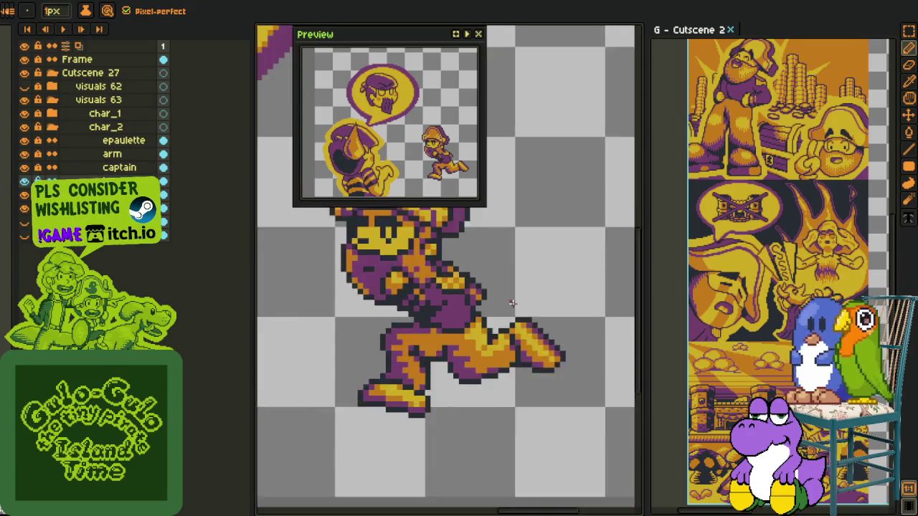
{"action": "scroll", "coordinate": [510, 303], "scroll_direction": "down", "scroll_amount": 2}
{"action": "scroll", "coordinate": [513, 310], "scroll_direction": "up", "scroll_amount": 1}
{"action": "scroll", "coordinate": [476, 293], "scroll_direction": "up", "scroll_amount": 2}
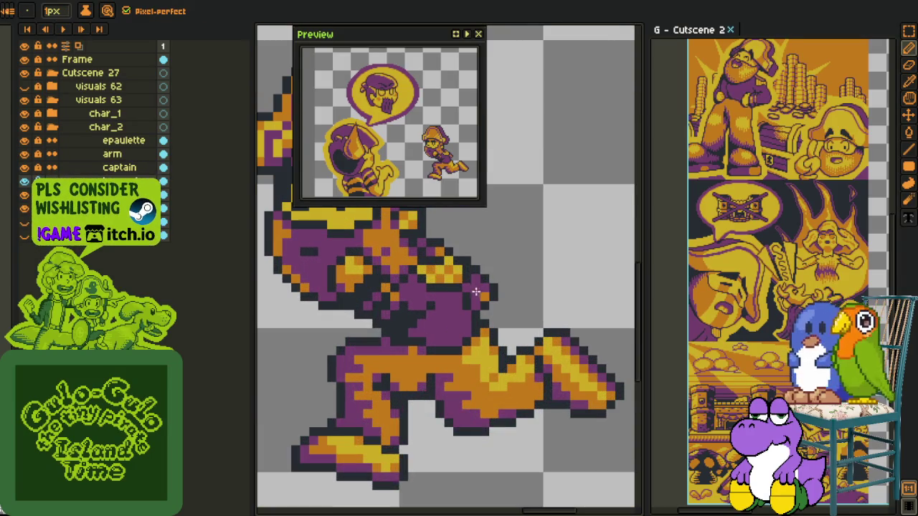
Step: Sample a colour from the pirate's body and review the touch-ups
{"action": "key", "text": "alt"}
{"action": "left_click", "coordinate": [467, 377], "text": "alt"}
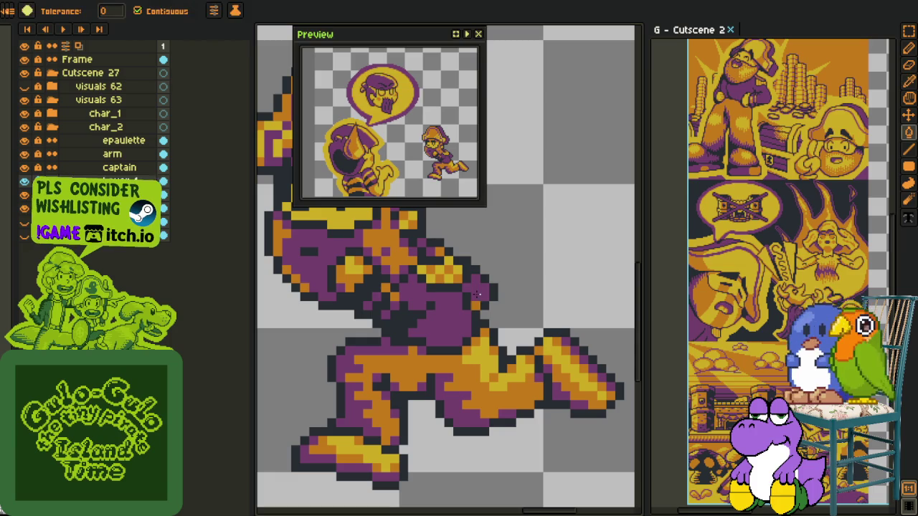
{"action": "scroll", "coordinate": [482, 296], "scroll_direction": "down", "scroll_amount": 2}
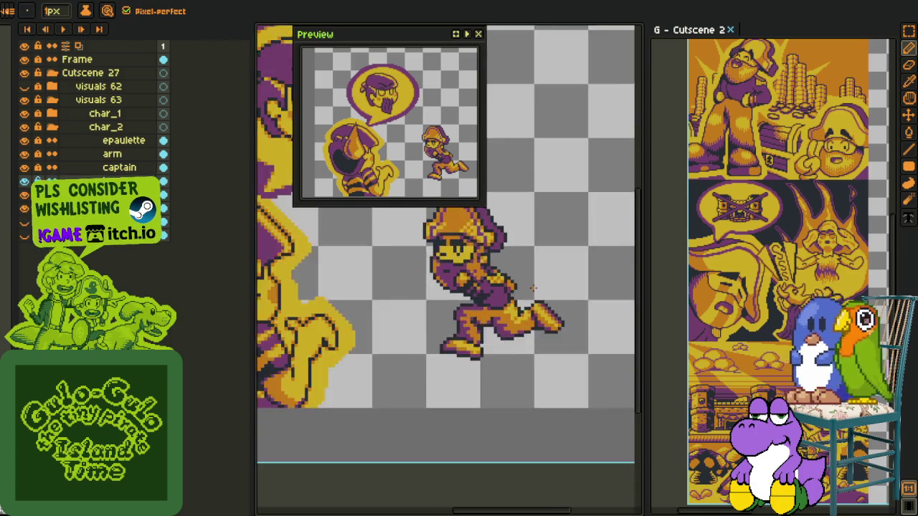
{"action": "scroll", "coordinate": [542, 292], "scroll_direction": "down", "scroll_amount": 2}
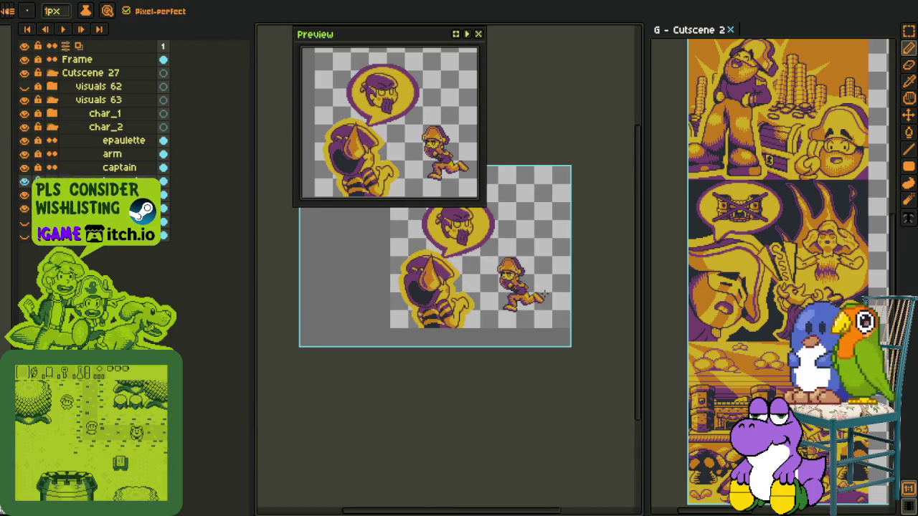
{"action": "scroll", "coordinate": [543, 292], "scroll_direction": "up", "scroll_amount": 2}
{"action": "scroll", "coordinate": [492, 279], "scroll_direction": "up", "scroll_amount": 2}
{"action": "key", "text": "alt"}
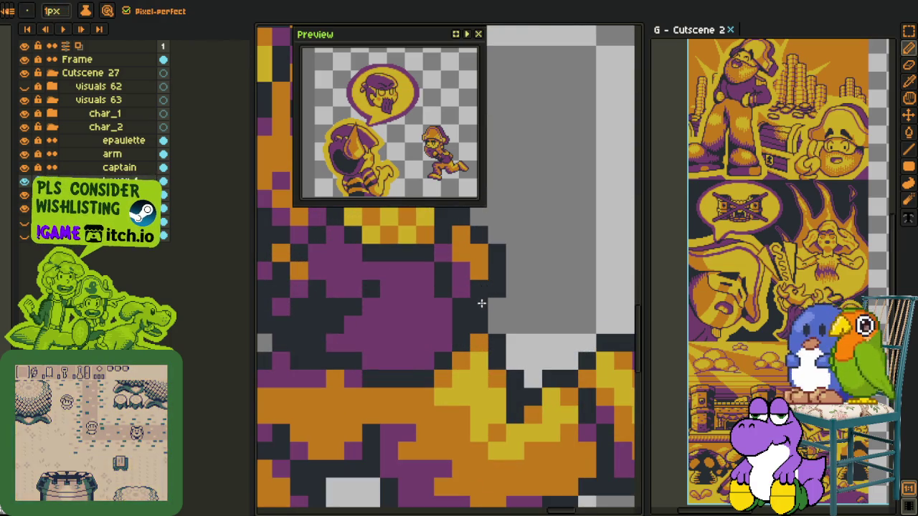
{"action": "scroll", "coordinate": [502, 301], "scroll_direction": "down", "scroll_amount": 2}
{"action": "scroll", "coordinate": [503, 301], "scroll_direction": "down", "scroll_amount": 2}
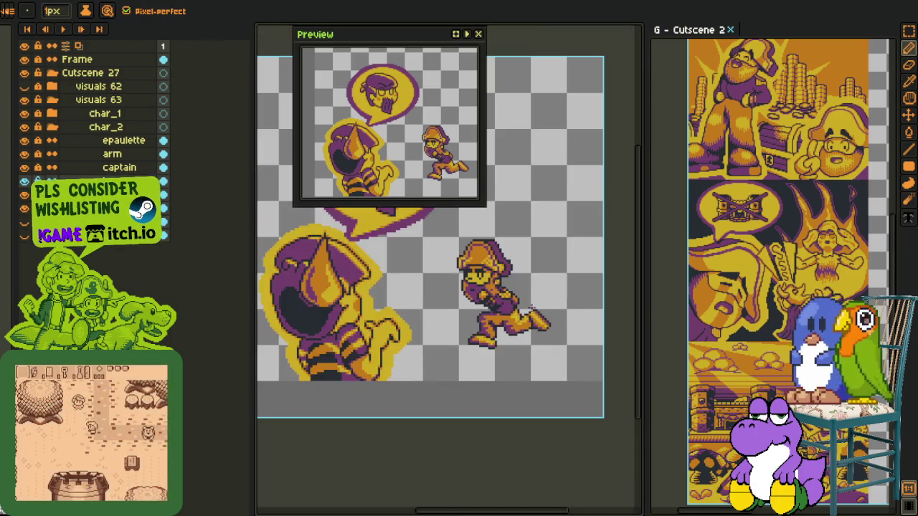
{"action": "scroll", "coordinate": [530, 308], "scroll_direction": "down", "scroll_amount": 1}
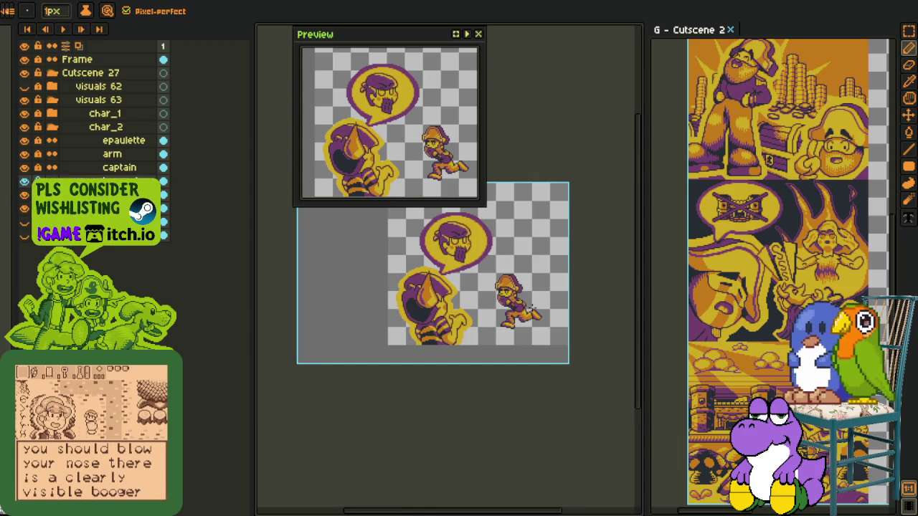
{"action": "key", "text": "m"}
{"action": "scroll", "coordinate": [467, 287], "scroll_direction": "up", "scroll_amount": 3}
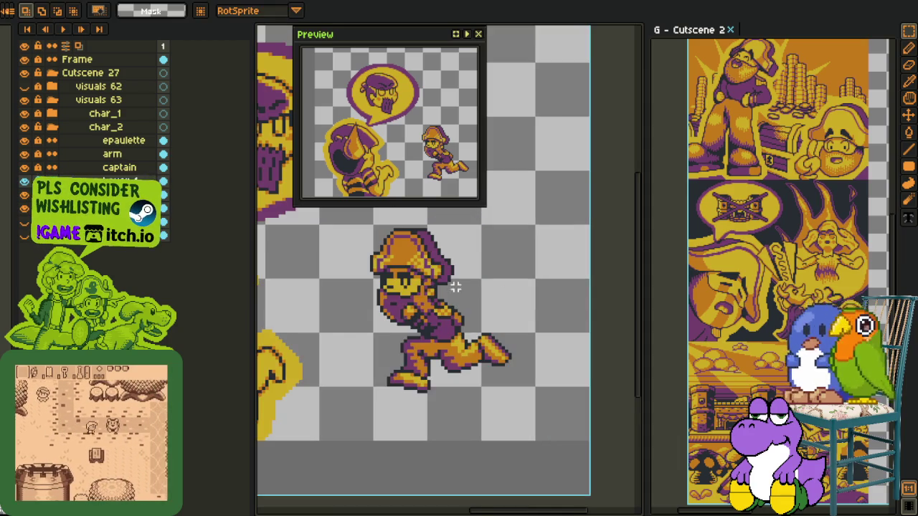
Step: Select the pirate's lower body, then merge its layer into the one below
{"action": "left_click_drag", "start_coordinate": [401, 280], "coordinate": [488, 371]}
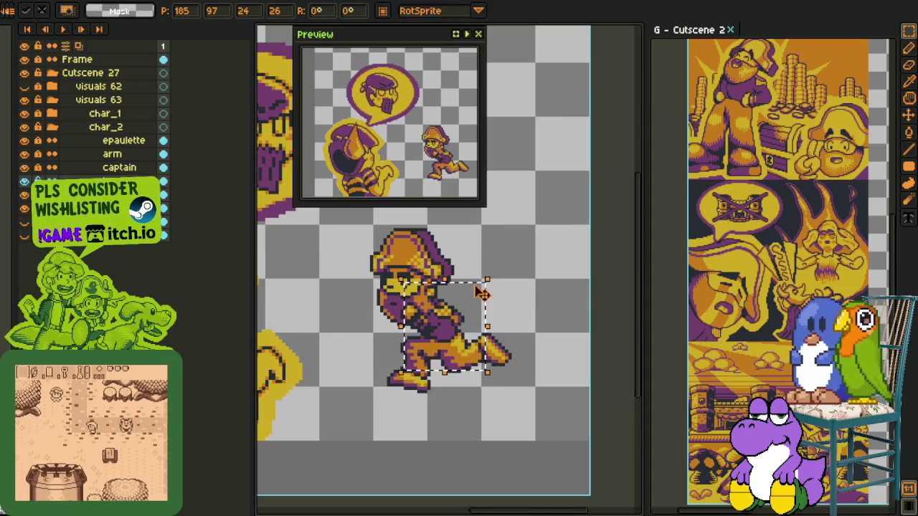
{"action": "key", "text": "Return"}
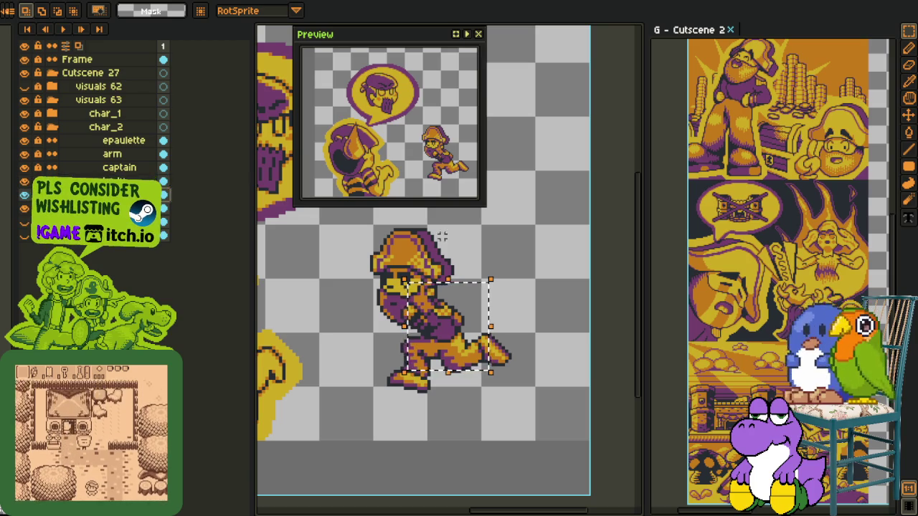
{"action": "key", "text": "ctrl+d"}
{"action": "right_click", "coordinate": [108, 195]}
{"action": "left_click", "coordinate": [156, 278]}
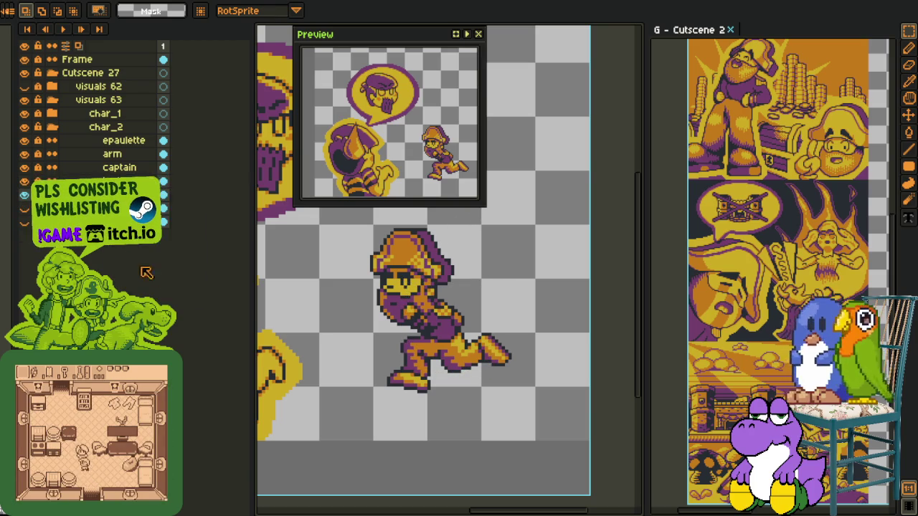
Step: Transform the whole running character and apply the change
{"action": "key", "text": "ctrl+t"}
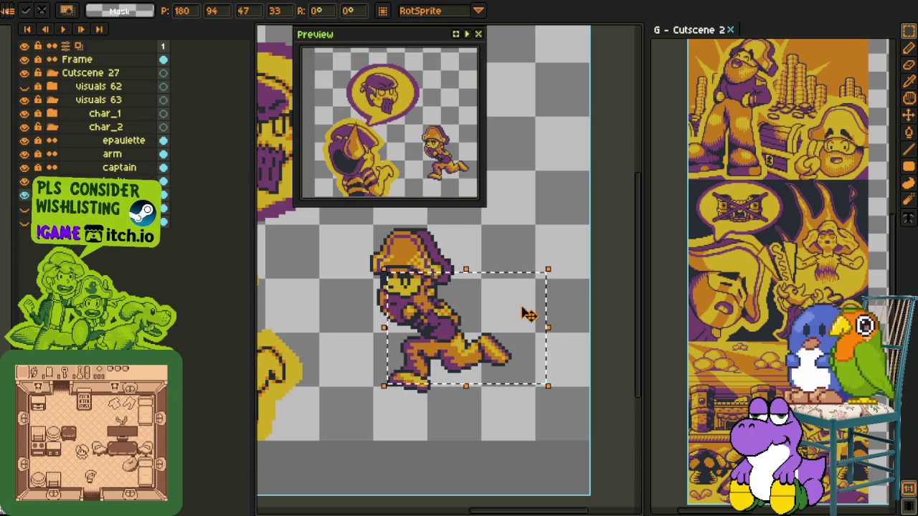
{"action": "key", "text": "Return"}
{"action": "scroll", "coordinate": [568, 247], "scroll_direction": "down", "scroll_amount": 3}
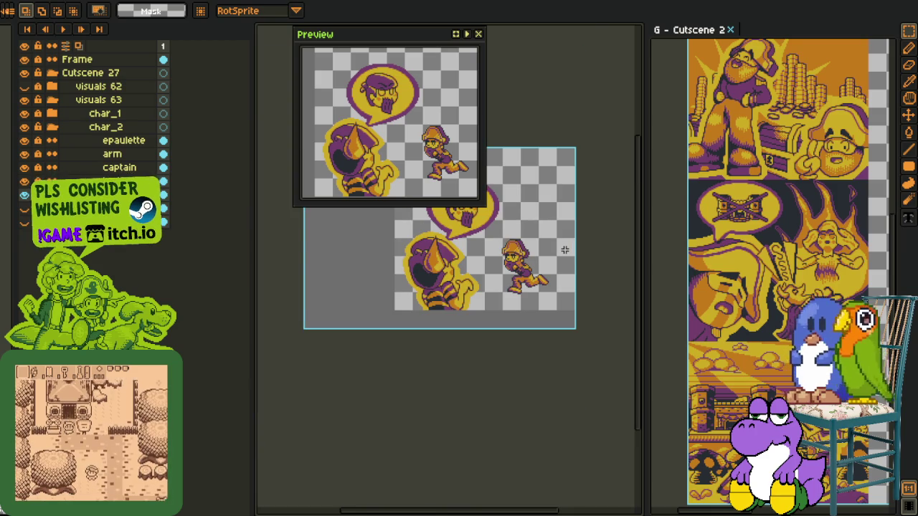
{"action": "scroll", "coordinate": [564, 250], "scroll_direction": "up", "scroll_amount": 5}
Step: Fill a small area at the torso's edge with the Paint Bucket
{"action": "key", "text": "g"}
{"action": "left_click", "coordinate": [468, 386]}
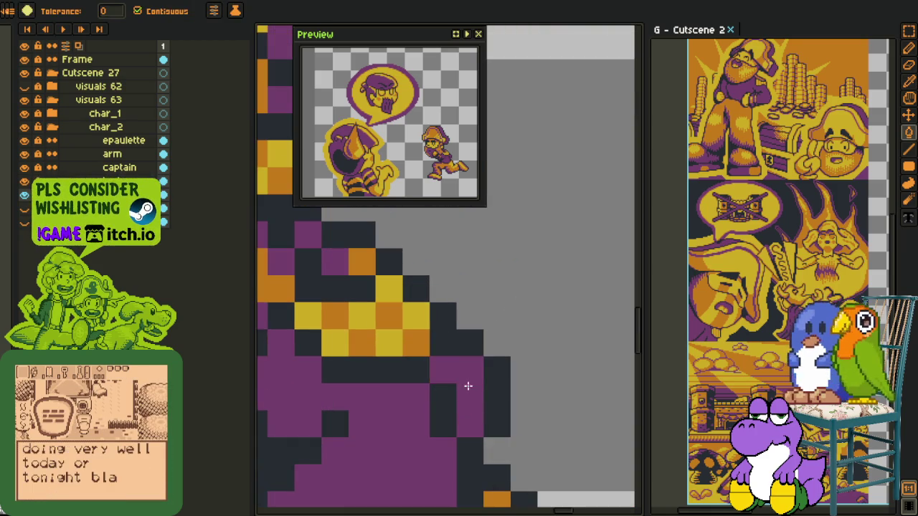
{"action": "scroll", "coordinate": [468, 386], "scroll_direction": "down", "scroll_amount": 3}
{"action": "scroll", "coordinate": [467, 386], "scroll_direction": "down", "scroll_amount": 2}
{"action": "key", "text": "o"}
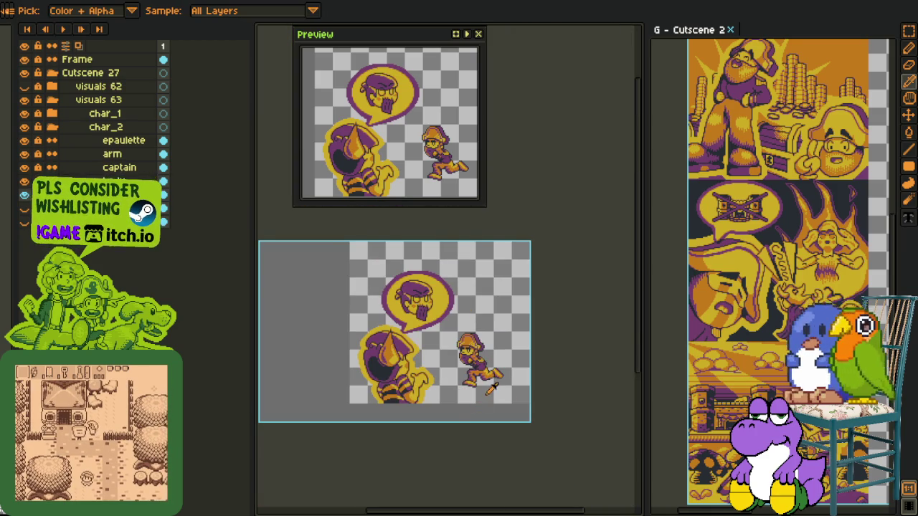
{"action": "scroll", "coordinate": [492, 391], "scroll_direction": "up", "scroll_amount": 3}
{"action": "scroll", "coordinate": [492, 391], "scroll_direction": "up", "scroll_amount": 1}
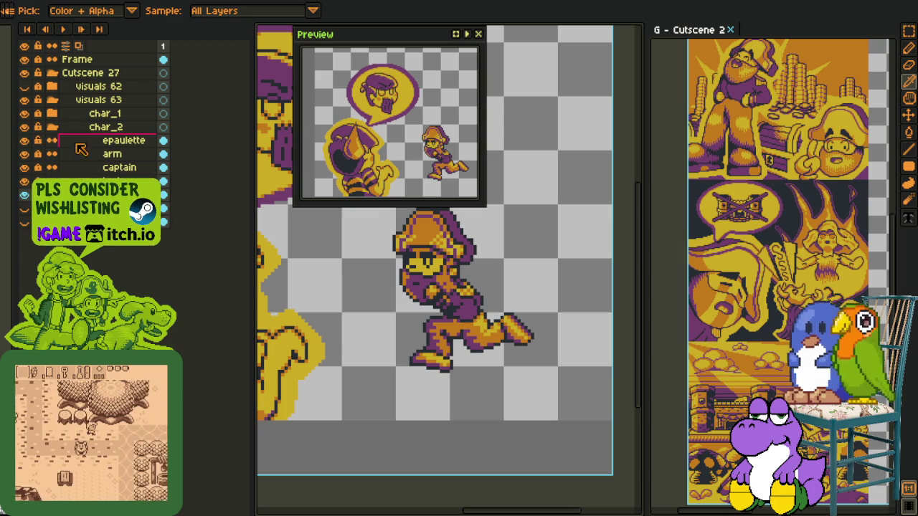
Step: On the epaulette layer, draw a black pixel line across the captain's eye
{"action": "left_click", "coordinate": [63, 147]}
{"action": "key", "text": "m"}
{"action": "scroll", "coordinate": [513, 283], "scroll_direction": "up", "scroll_amount": 2}
{"action": "scroll", "coordinate": [514, 283], "scroll_direction": "up", "scroll_amount": 2}
{"action": "key", "text": "b"}
{"action": "mouse_move", "coordinate": [471, 325]}
{"action": "left_mouse_down"}
{"action": "mouse_move", "coordinate": [380, 326]}
{"action": "mouse_move", "coordinate": [498, 383]}
{"action": "left_mouse_up"}
Step: Select the eye area and move it up one pixel
{"action": "key", "text": "m"}
{"action": "left_click_drag", "start_coordinate": [470, 351], "coordinate": [470, 333]}
{"action": "key", "text": "Return"}
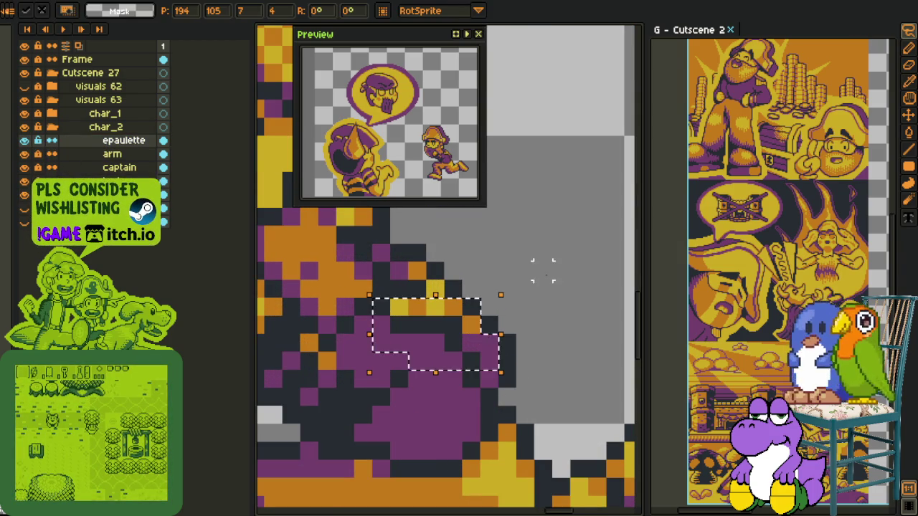
{"action": "scroll", "coordinate": [546, 282], "scroll_direction": "down", "scroll_amount": 3}
{"action": "scroll", "coordinate": [547, 287], "scroll_direction": "down", "scroll_amount": 1}
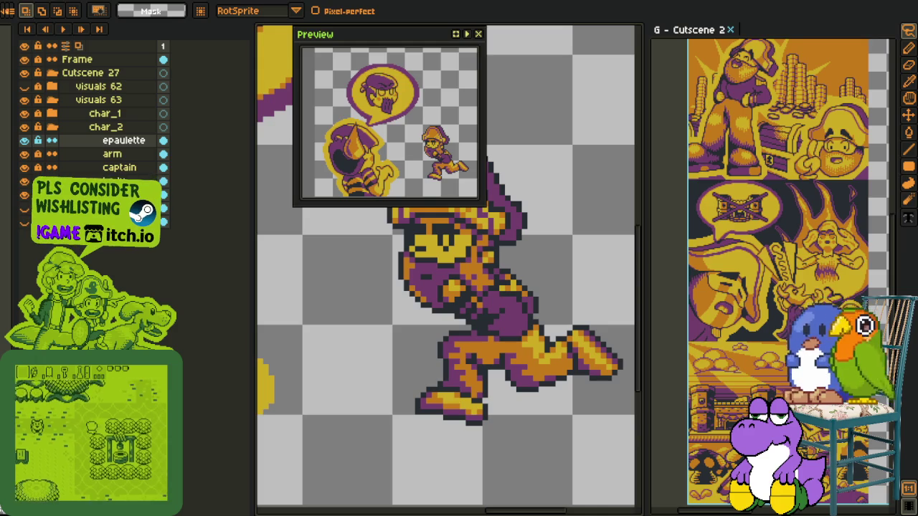
Step: Reselect the epaulette layer, alternating between Pencil and Eyedropper
{"action": "left_click", "coordinate": [107, 195]}
{"action": "key", "text": "i"}
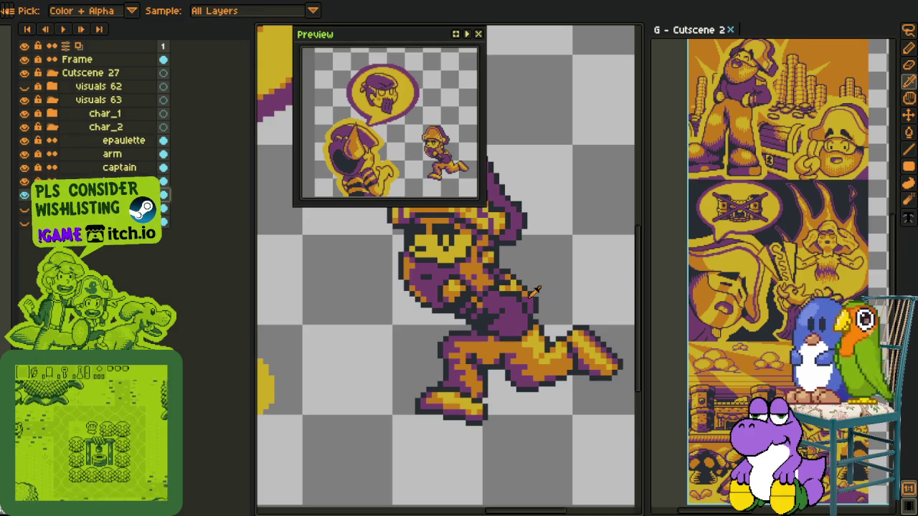
{"action": "key", "text": "b"}
{"action": "key", "text": "i"}
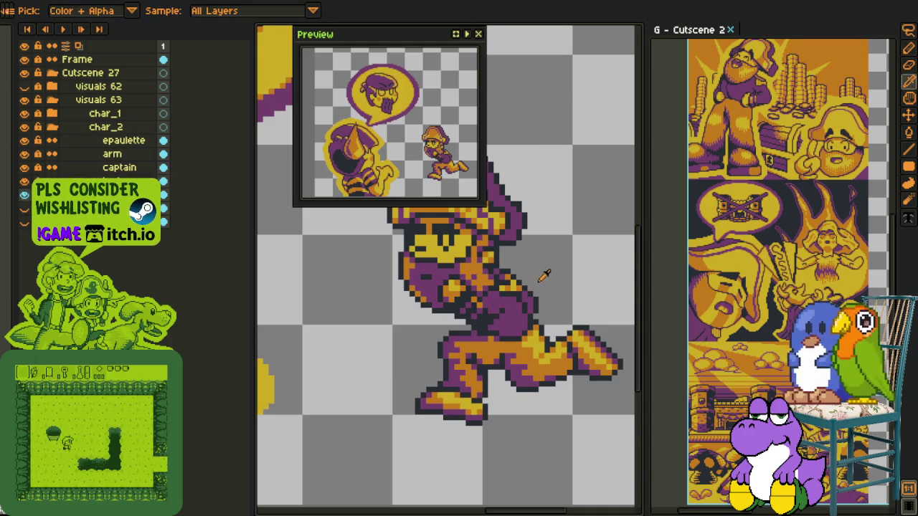
{"action": "scroll", "coordinate": [549, 274], "scroll_direction": "down", "scroll_amount": 1}
{"action": "scroll", "coordinate": [551, 272], "scroll_direction": "down", "scroll_amount": 2}
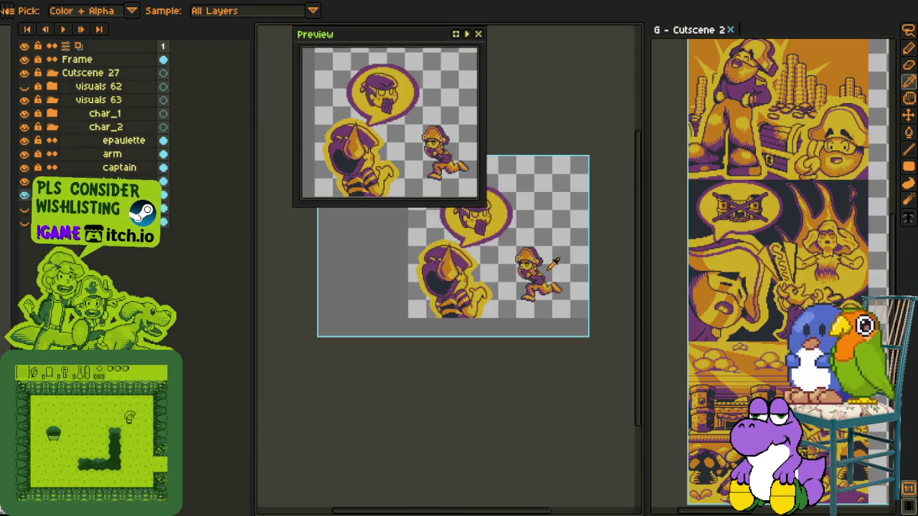
{"action": "scroll", "coordinate": [560, 265], "scroll_direction": "up", "scroll_amount": 1}
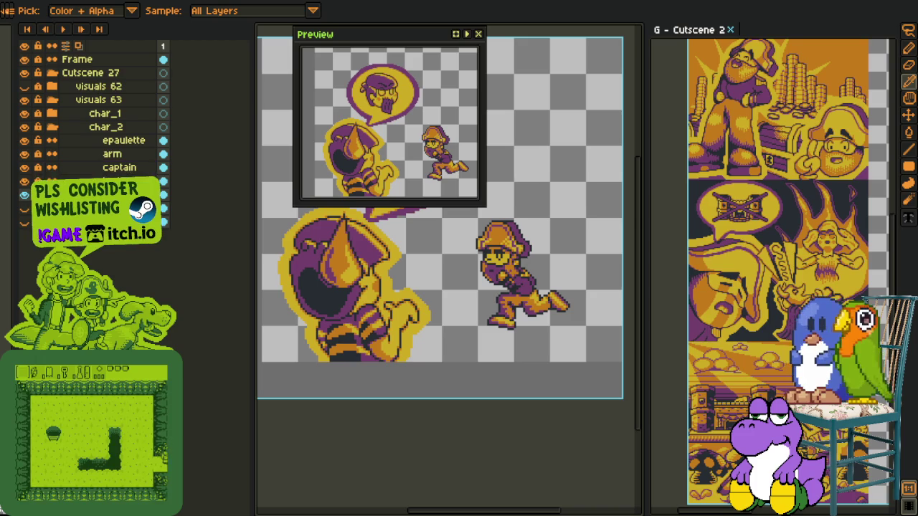
{"action": "left_click", "coordinate": [72, 143]}
{"action": "scroll", "coordinate": [521, 300], "scroll_direction": "up", "scroll_amount": 1}
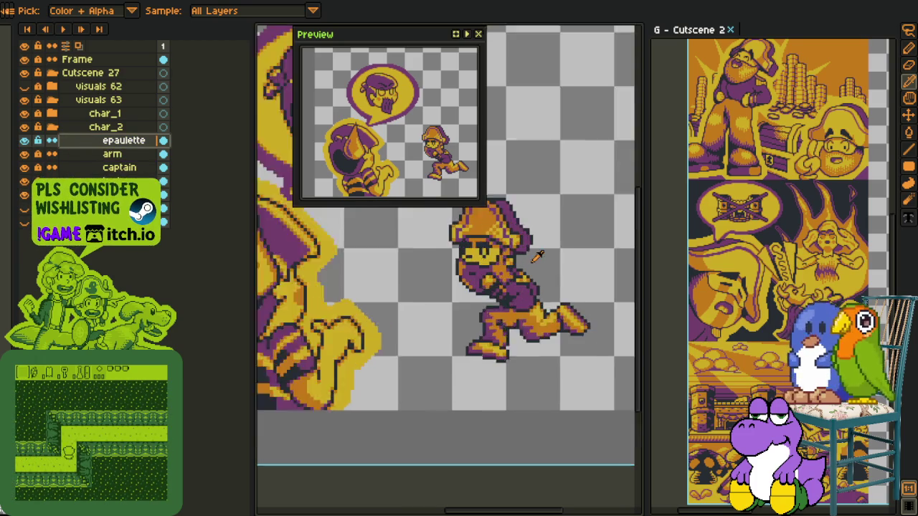
{"action": "scroll", "coordinate": [520, 299], "scroll_direction": "up", "scroll_amount": 1}
{"action": "scroll", "coordinate": [500, 261], "scroll_direction": "up", "scroll_amount": 1}
{"action": "scroll", "coordinate": [532, 287], "scroll_direction": "up", "scroll_amount": 1}
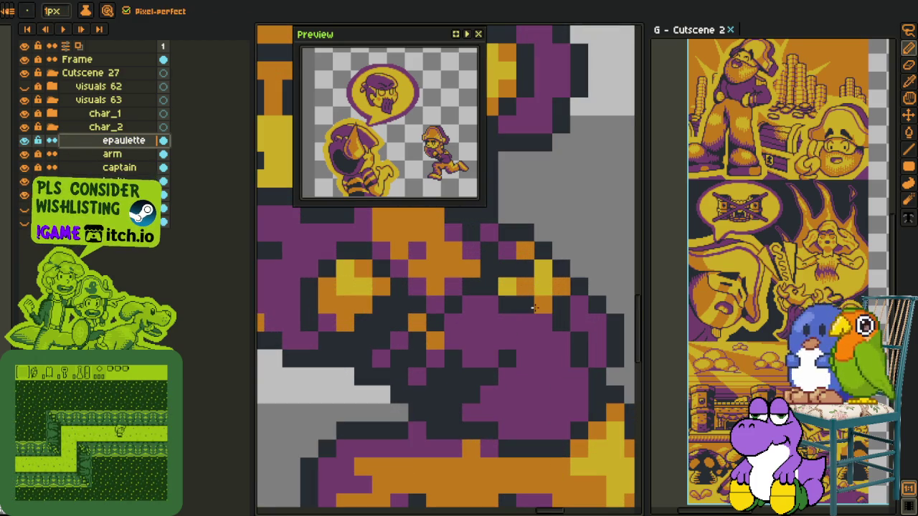
Step: Paint a yellow pixel on the shoulder and sample nearby shoulder colours
{"action": "left_click", "coordinate": [512, 297]}
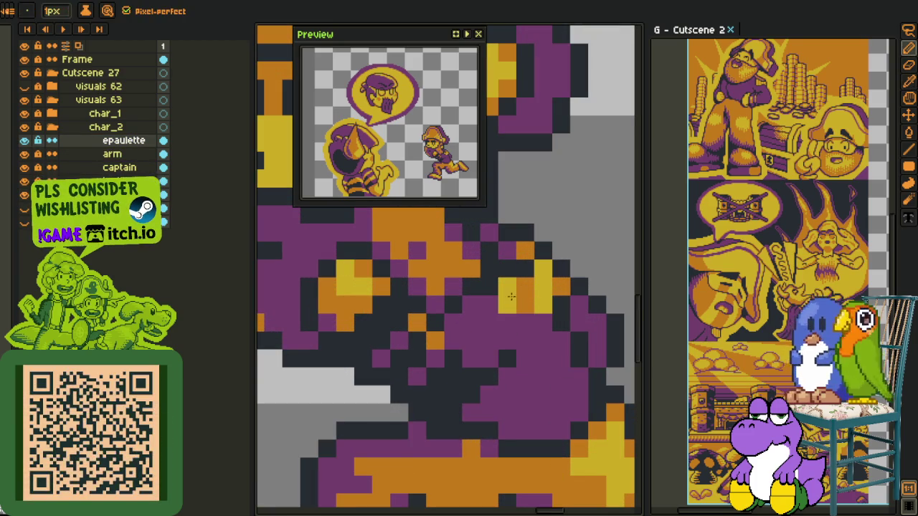
{"action": "left_click", "coordinate": [502, 283], "text": "alt"}
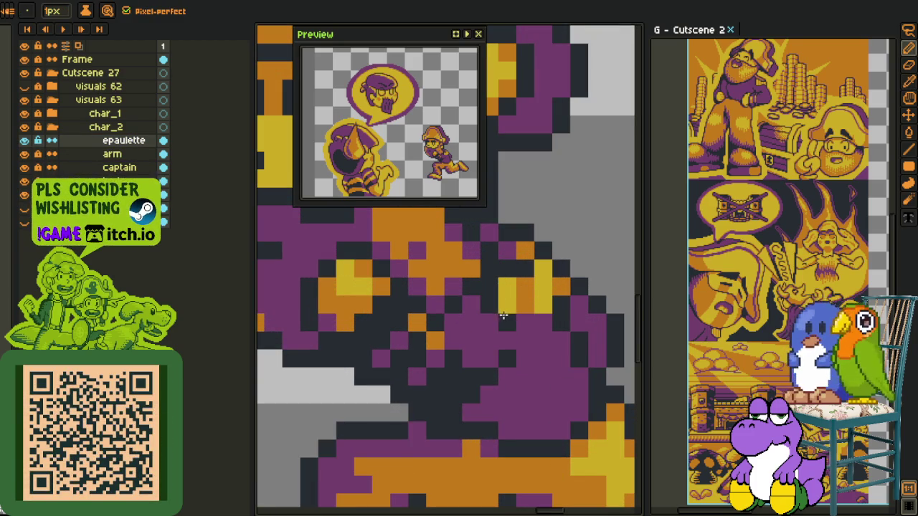
{"action": "key", "text": "alt"}
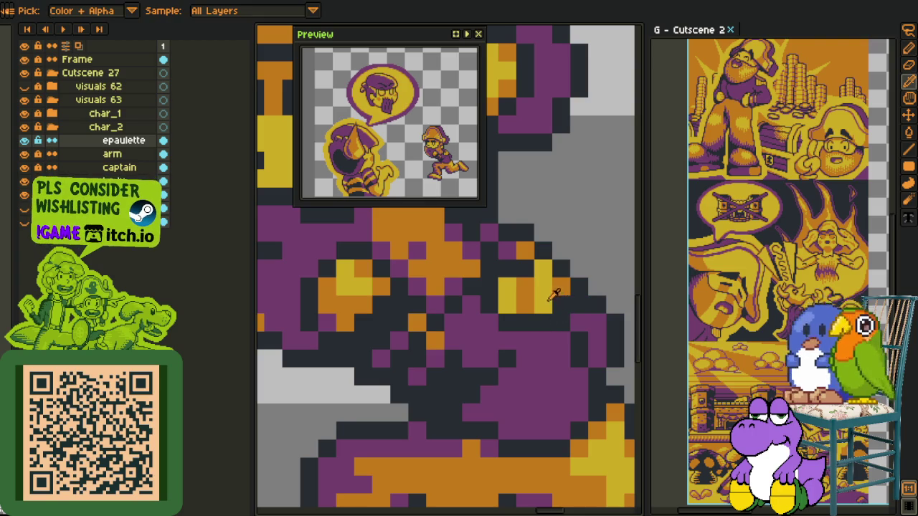
{"action": "left_click", "coordinate": [564, 300], "text": "alt"}
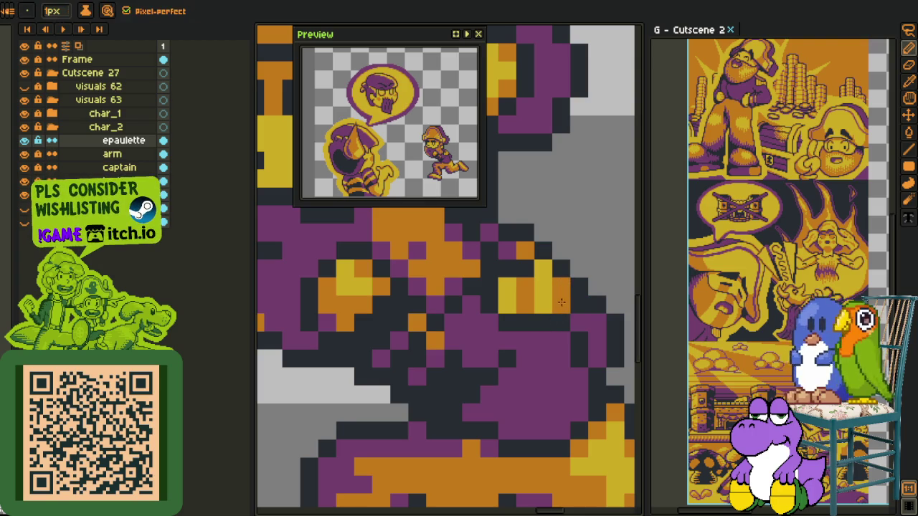
{"action": "key", "text": "alt"}
{"action": "left_click", "coordinate": [507, 301], "text": "alt"}
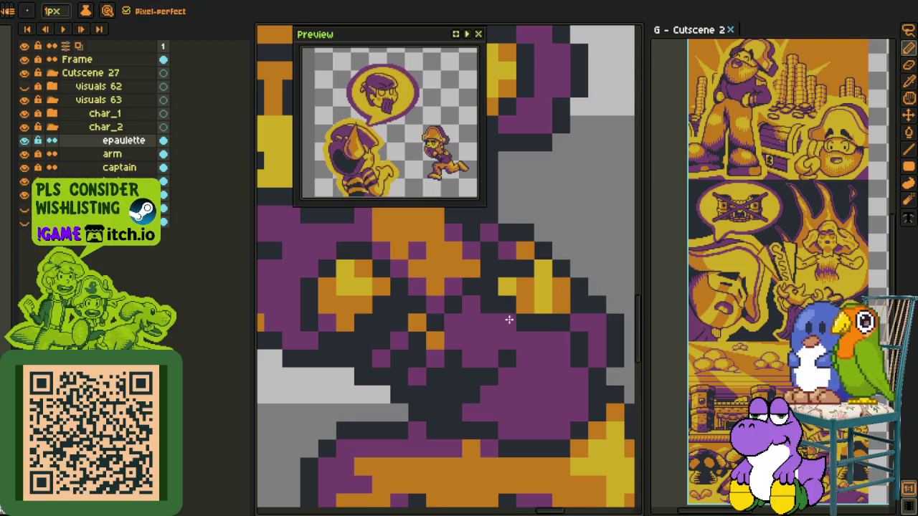
{"action": "scroll", "coordinate": [491, 308], "scroll_direction": "down", "scroll_amount": 3}
{"action": "scroll", "coordinate": [570, 293], "scroll_direction": "down", "scroll_amount": 2}
Step: Sample another shoulder colour and zoom around to review the shoulder pixels
{"action": "key", "text": "alt"}
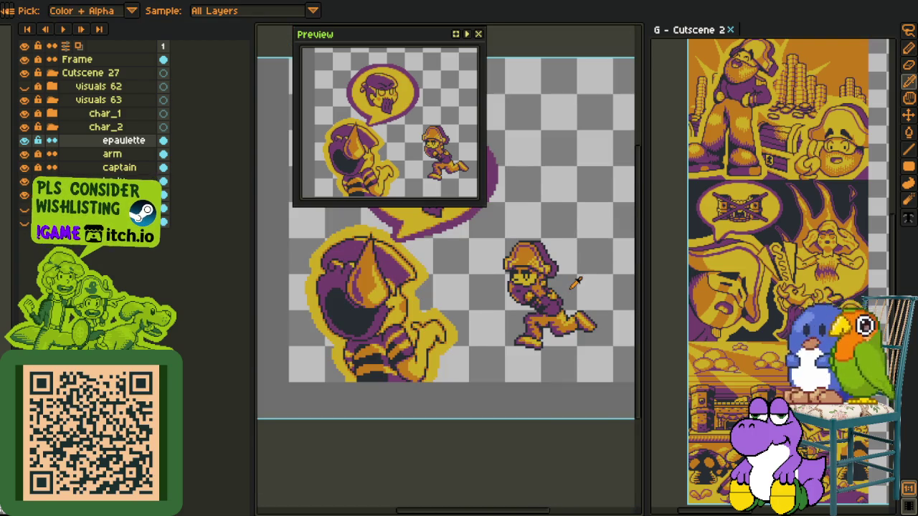
{"action": "scroll", "coordinate": [574, 284], "scroll_direction": "down", "scroll_amount": 2}
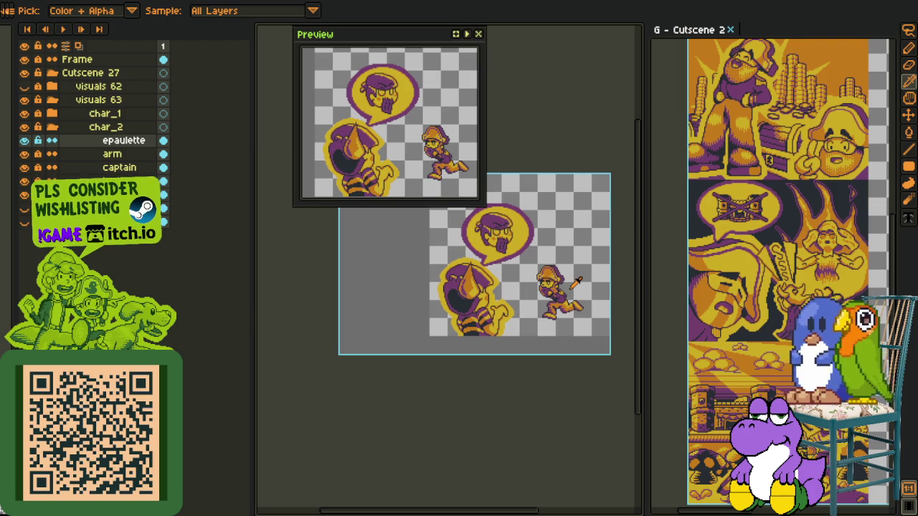
{"action": "scroll", "coordinate": [577, 281], "scroll_direction": "up", "scroll_amount": 2}
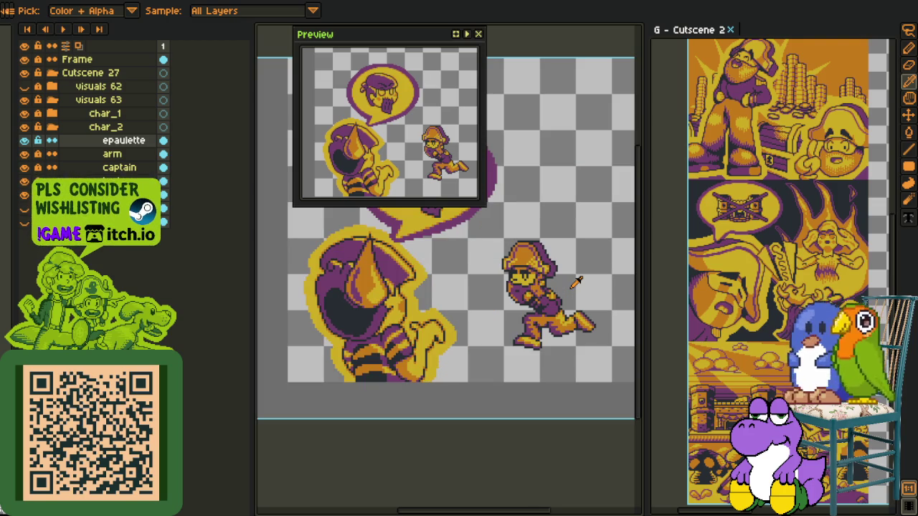
{"action": "scroll", "coordinate": [566, 288], "scroll_direction": "up", "scroll_amount": 3}
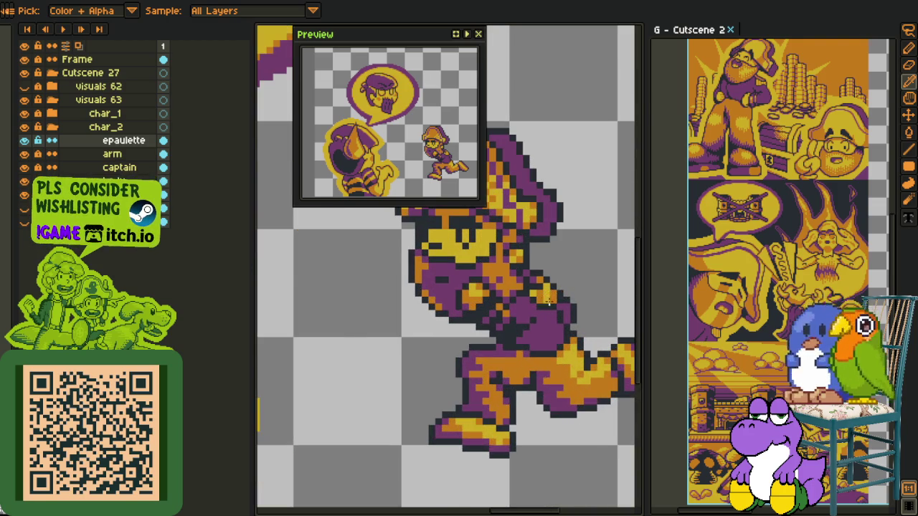
{"action": "scroll", "coordinate": [555, 294], "scroll_direction": "up", "scroll_amount": 2}
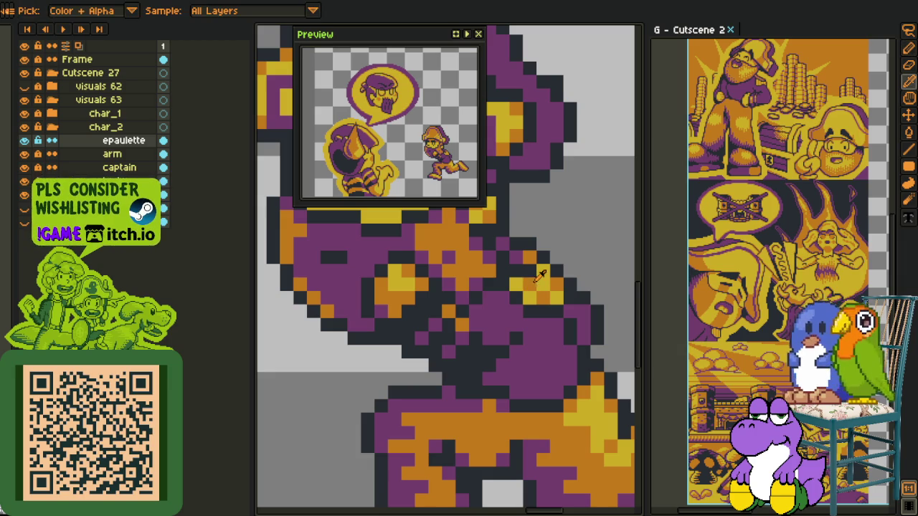
{"action": "scroll", "coordinate": [560, 282], "scroll_direction": "down", "scroll_amount": 3}
{"action": "scroll", "coordinate": [591, 281], "scroll_direction": "down", "scroll_amount": 2}
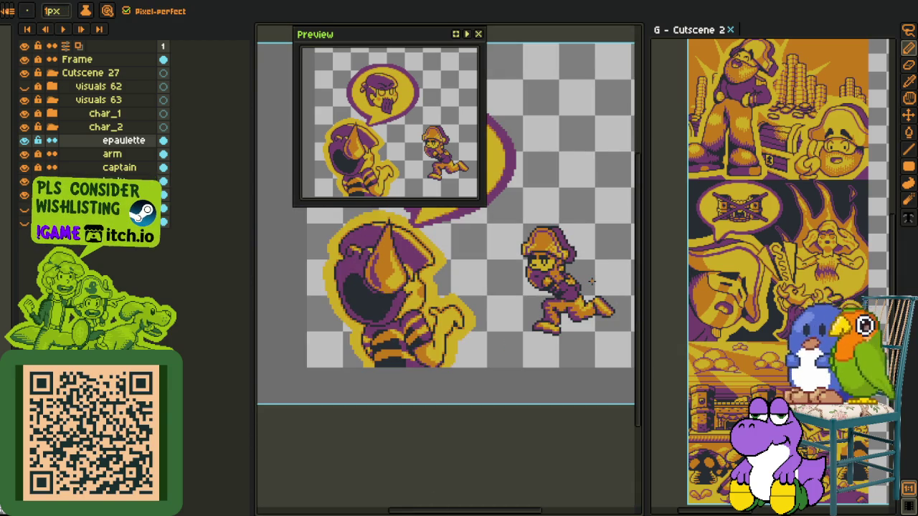
{"action": "scroll", "coordinate": [592, 282], "scroll_direction": "down", "scroll_amount": 2}
{"action": "scroll", "coordinate": [591, 281], "scroll_direction": "up", "scroll_amount": 2}
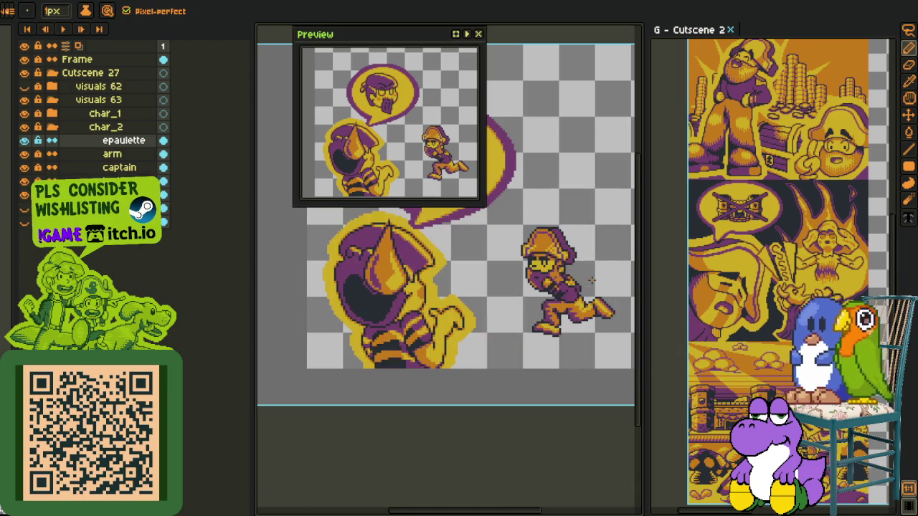
{"action": "scroll", "coordinate": [591, 281], "scroll_direction": "up", "scroll_amount": 2}
{"action": "scroll", "coordinate": [592, 278], "scroll_direction": "up", "scroll_amount": 1}
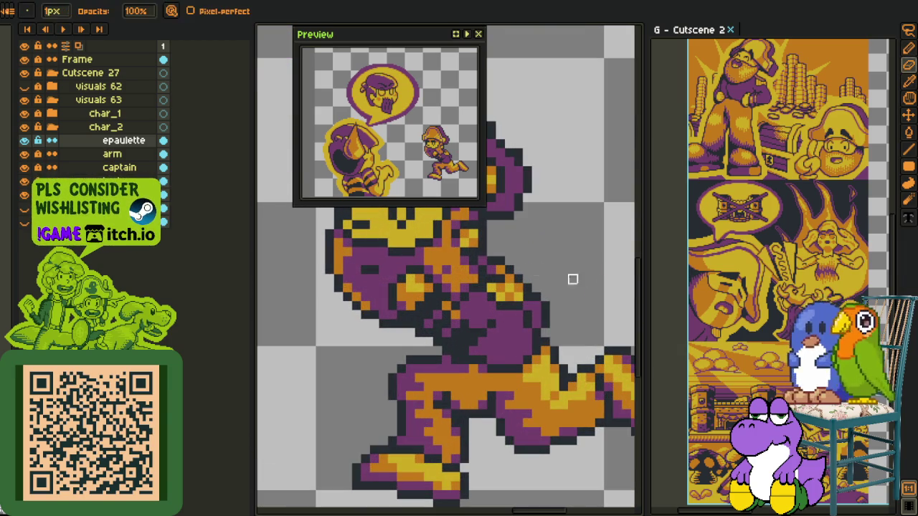
Step: Select the captain's chest area, inspect it, then drop the selection
{"action": "key", "text": "m"}
{"action": "left_click_drag", "start_coordinate": [440, 237], "coordinate": [551, 338]}
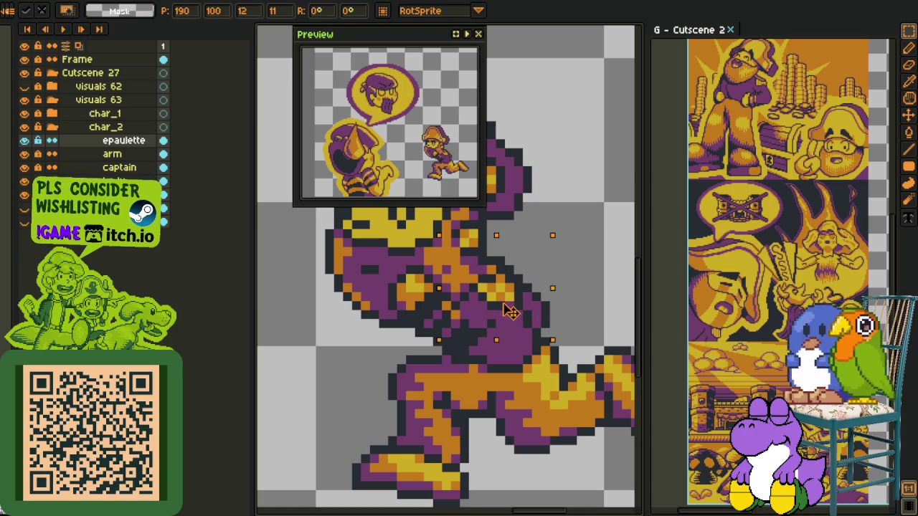
{"action": "scroll", "coordinate": [510, 310], "scroll_direction": "down", "scroll_amount": 1}
{"action": "scroll", "coordinate": [511, 316], "scroll_direction": "down", "scroll_amount": 1}
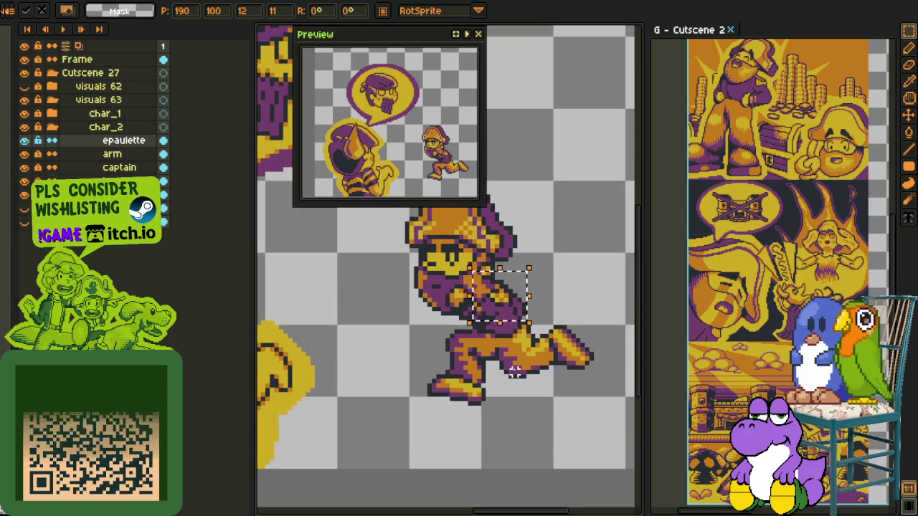
{"action": "key", "text": "ctrl+d"}
{"action": "scroll", "coordinate": [518, 347], "scroll_direction": "down", "scroll_amount": 2}
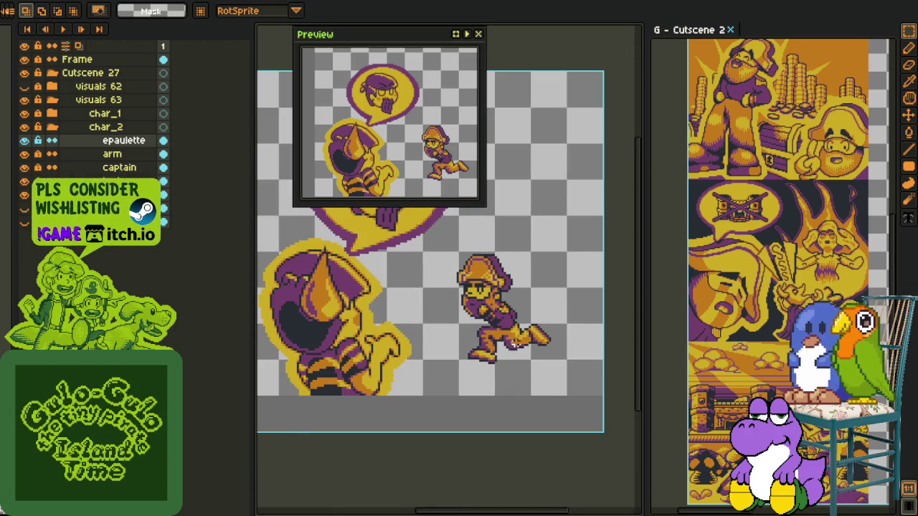
{"action": "scroll", "coordinate": [513, 342], "scroll_direction": "down", "scroll_amount": 1}
{"action": "scroll", "coordinate": [514, 334], "scroll_direction": "up", "scroll_amount": 3}
{"action": "scroll", "coordinate": [514, 335], "scroll_direction": "up", "scroll_amount": 2}
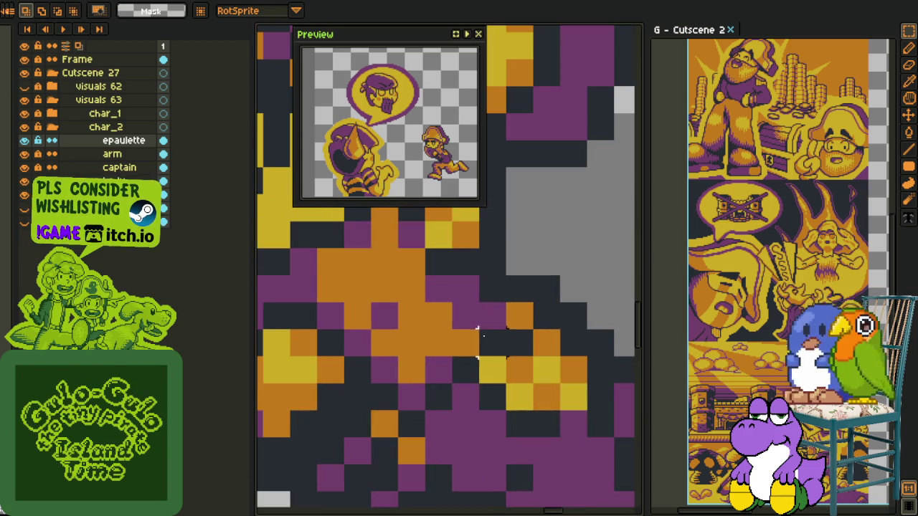
Step: Return to the Pencil and Eyedropper to keep retouching the shoulder pixels
{"action": "key", "text": "b"}
{"action": "scroll", "coordinate": [493, 316], "scroll_direction": "down", "scroll_amount": 2}
{"action": "scroll", "coordinate": [502, 319], "scroll_direction": "down", "scroll_amount": 1}
{"action": "scroll", "coordinate": [516, 323], "scroll_direction": "down", "scroll_amount": 1}
{"action": "scroll", "coordinate": [559, 332], "scroll_direction": "up", "scroll_amount": 1}
{"action": "key", "text": "o"}
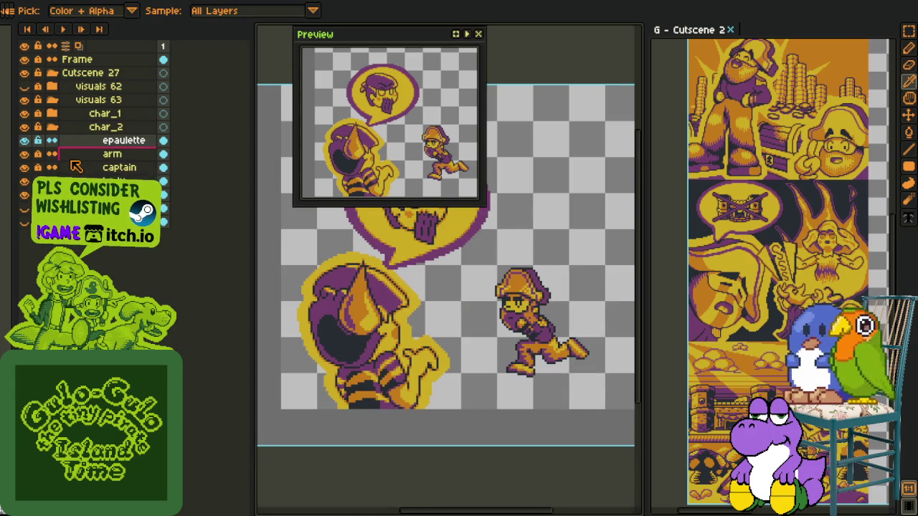
{"action": "scroll", "coordinate": [572, 329], "scroll_direction": "up", "scroll_amount": 3}
{"action": "scroll", "coordinate": [573, 329], "scroll_direction": "up", "scroll_amount": 2}
{"action": "key", "text": "b"}
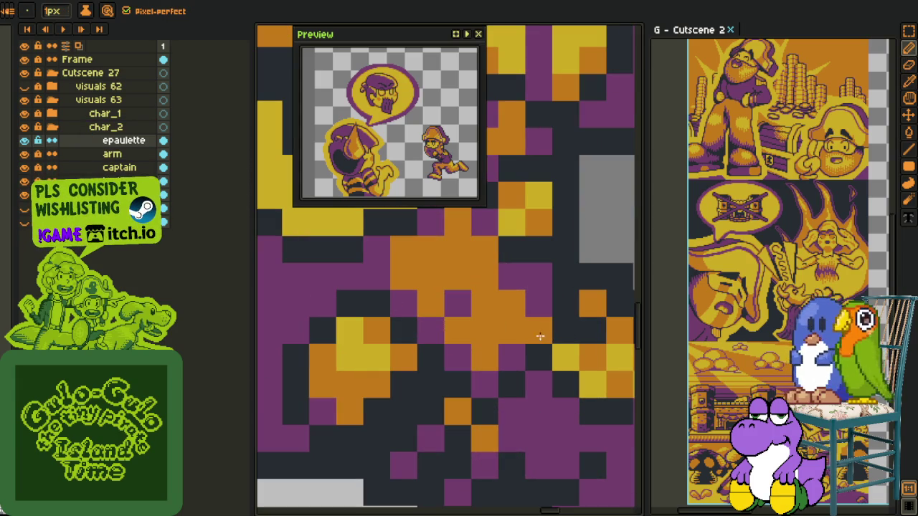
{"action": "key", "text": "i"}
{"action": "scroll", "coordinate": [574, 307], "scroll_direction": "down", "scroll_amount": 2}
{"action": "scroll", "coordinate": [573, 307], "scroll_direction": "down", "scroll_amount": 1}
{"action": "scroll", "coordinate": [602, 307], "scroll_direction": "down", "scroll_amount": 1}
{"action": "scroll", "coordinate": [610, 307], "scroll_direction": "up", "scroll_amount": 1}
{"action": "scroll", "coordinate": [561, 289], "scroll_direction": "up", "scroll_amount": 1}
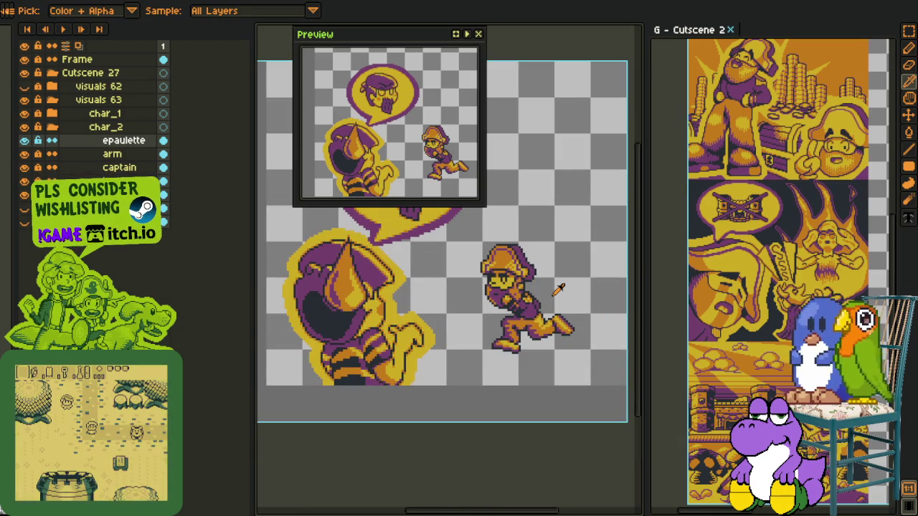
{"action": "scroll", "coordinate": [557, 289], "scroll_direction": "up", "scroll_amount": 2}
{"action": "scroll", "coordinate": [502, 294], "scroll_direction": "up", "scroll_amount": 2}
{"action": "key", "text": "b"}
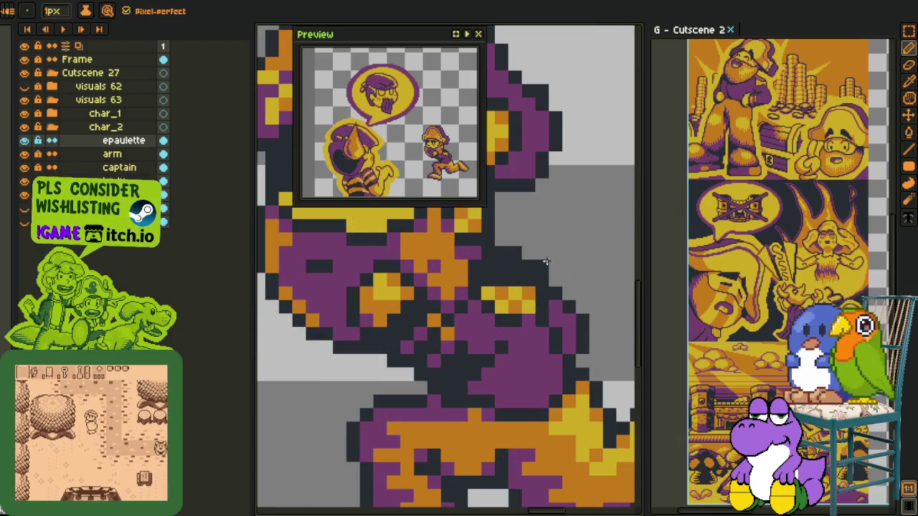
{"action": "scroll", "coordinate": [586, 250], "scroll_direction": "down", "scroll_amount": 1}
{"action": "key", "text": "i"}
{"action": "scroll", "coordinate": [588, 248], "scroll_direction": "up", "scroll_amount": 1}
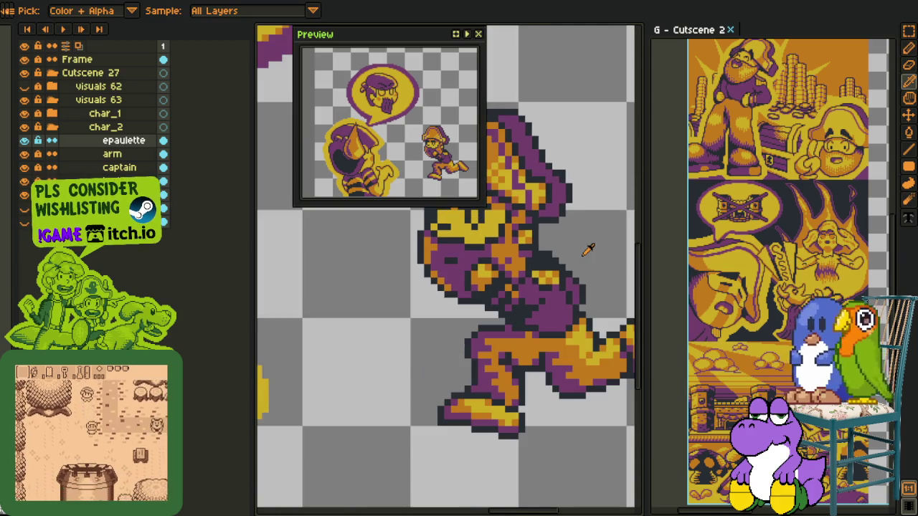
{"action": "scroll", "coordinate": [559, 262], "scroll_direction": "up", "scroll_amount": 2}
{"action": "key", "text": "b"}
{"action": "left_click_drag", "start_coordinate": [445, 258], "coordinate": [489, 260]}
{"action": "scroll", "coordinate": [488, 260], "scroll_direction": "down", "scroll_amount": 1}
{"action": "scroll", "coordinate": [549, 273], "scroll_direction": "down", "scroll_amount": 1}
{"action": "scroll", "coordinate": [550, 273], "scroll_direction": "down", "scroll_amount": 1}
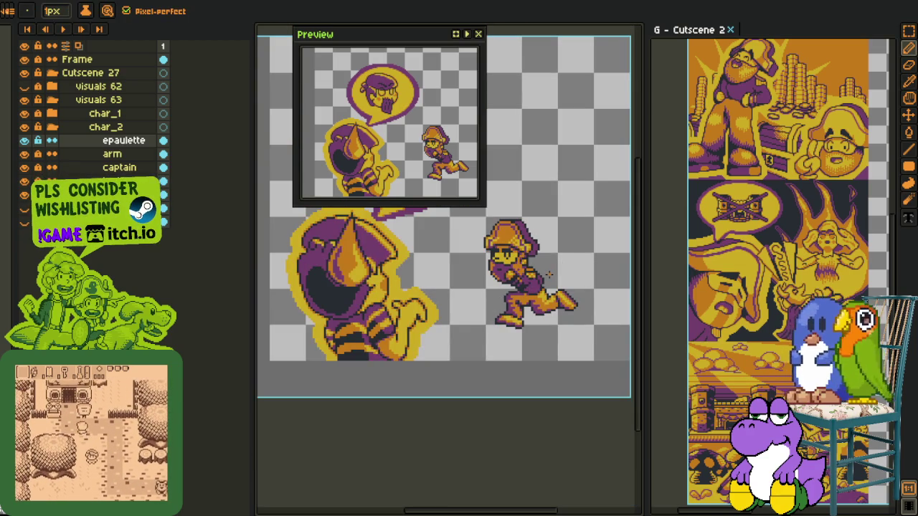
{"action": "key", "text": "i"}
{"action": "scroll", "coordinate": [549, 267], "scroll_direction": "up", "scroll_amount": 3}
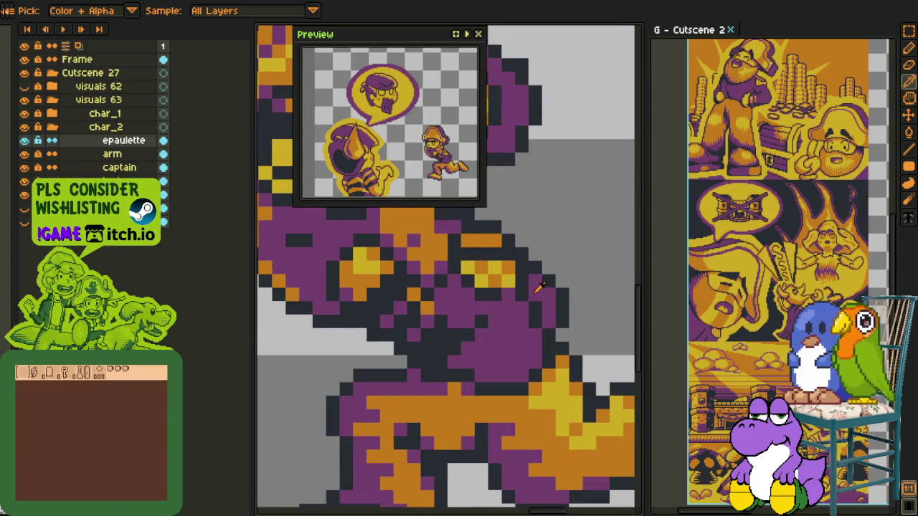
{"action": "key", "text": "b"}
{"action": "scroll", "coordinate": [464, 241], "scroll_direction": "down", "scroll_amount": 3}
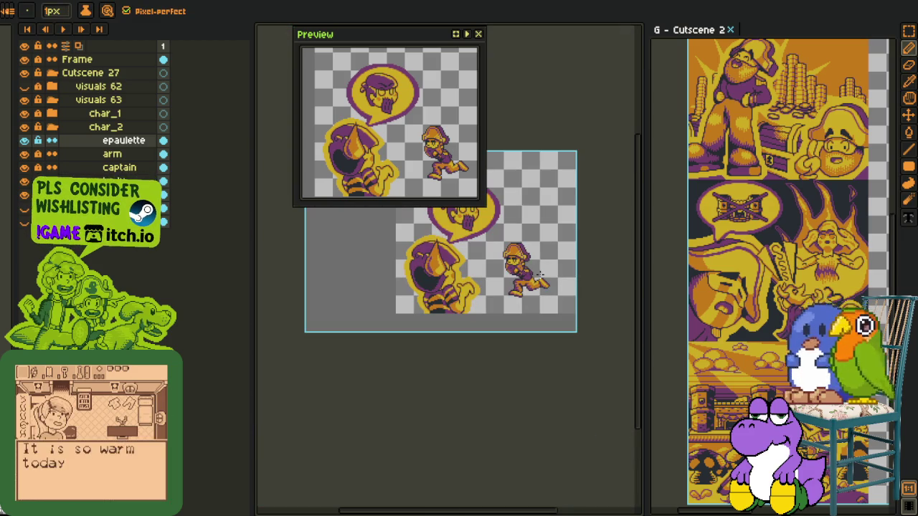
{"action": "key", "text": "i"}
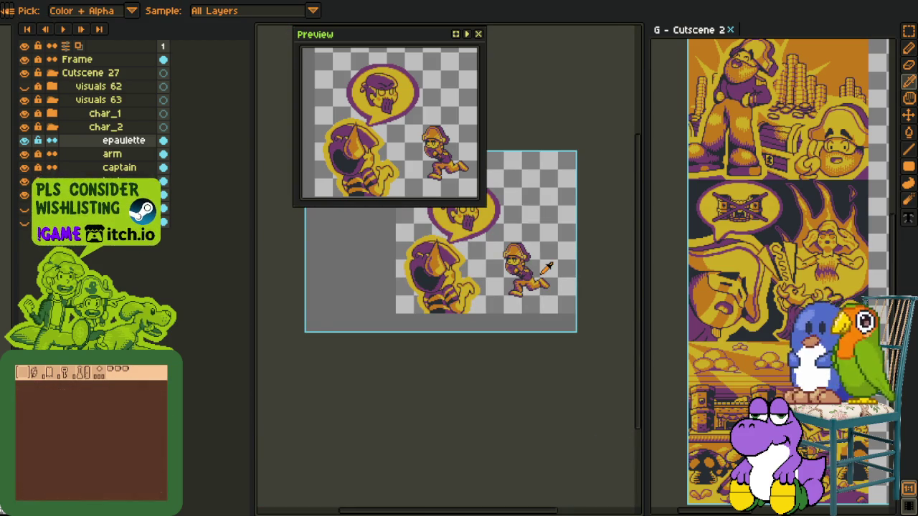
{"action": "scroll", "coordinate": [540, 262], "scroll_direction": "up", "scroll_amount": 3}
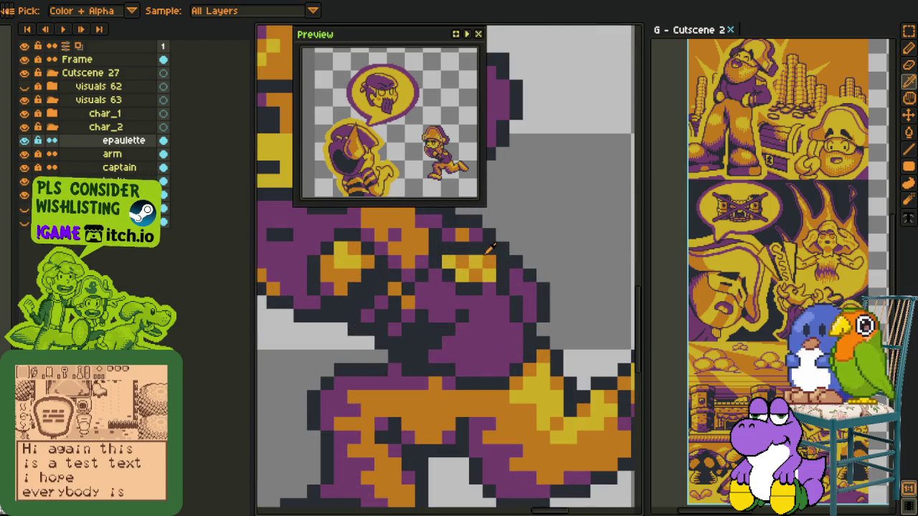
{"action": "key", "text": "b"}
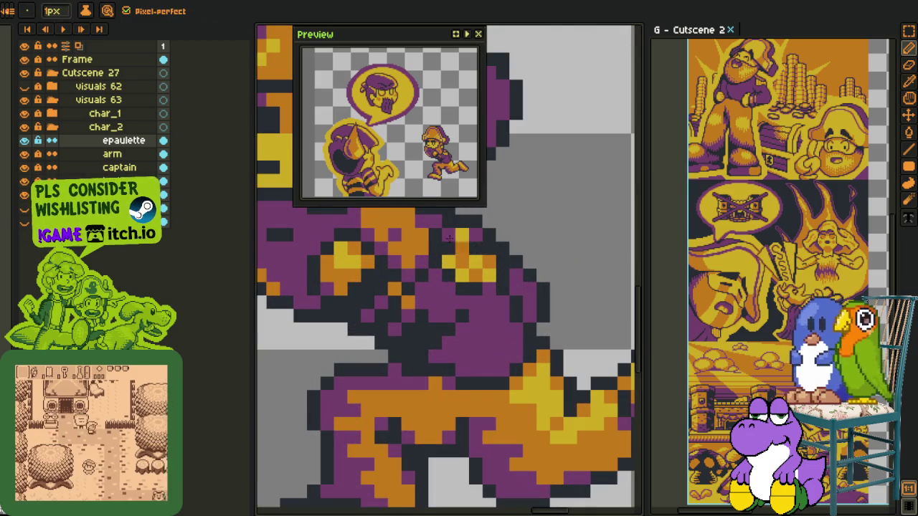
{"action": "scroll", "coordinate": [525, 266], "scroll_direction": "down", "scroll_amount": 3}
{"action": "scroll", "coordinate": [524, 266], "scroll_direction": "down", "scroll_amount": 2}
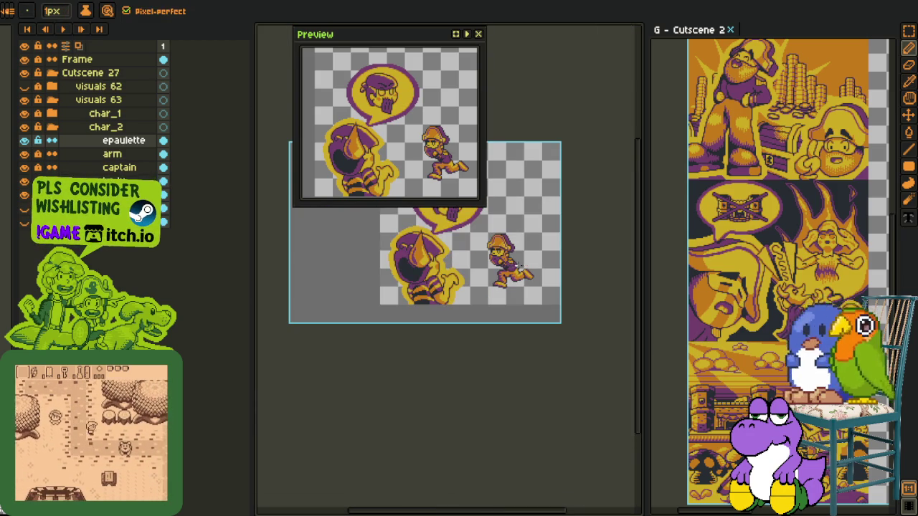
{"action": "scroll", "coordinate": [525, 266], "scroll_direction": "up", "scroll_amount": 2}
{"action": "scroll", "coordinate": [509, 271], "scroll_direction": "up", "scroll_amount": 1}
{"action": "scroll", "coordinate": [494, 276], "scroll_direction": "up", "scroll_amount": 1}
{"action": "scroll", "coordinate": [493, 276], "scroll_direction": "up", "scroll_amount": 1}
{"action": "key", "text": "i"}
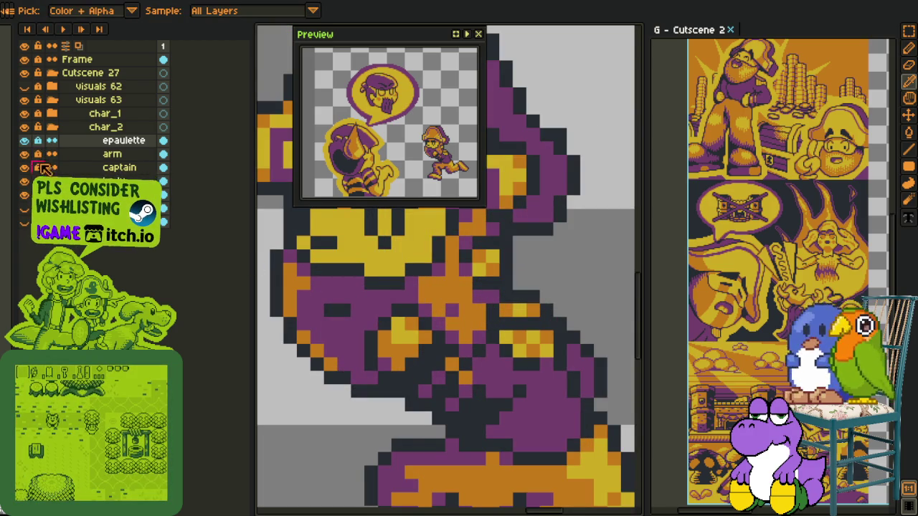
Step: Select the captain layer and sample the orange colour from the sprite with the Eyedropper
{"action": "left_click", "coordinate": [90, 169]}
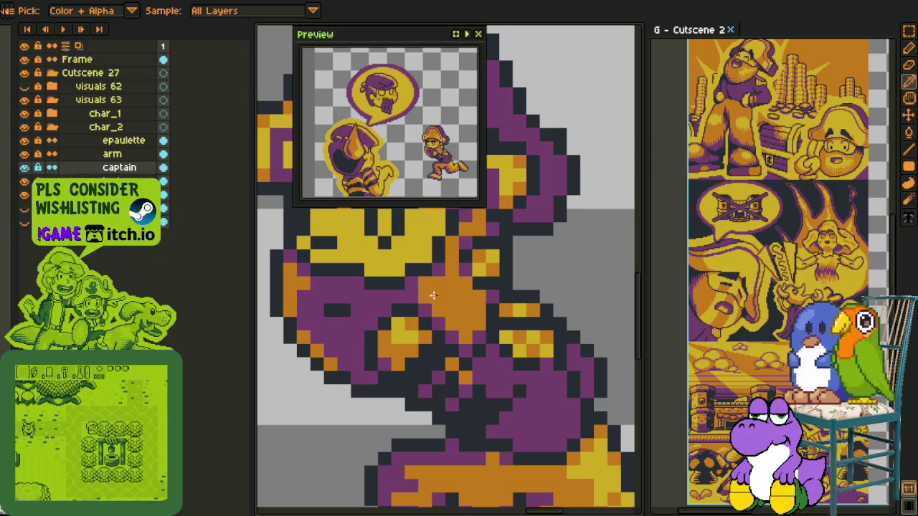
{"action": "key", "text": "b"}
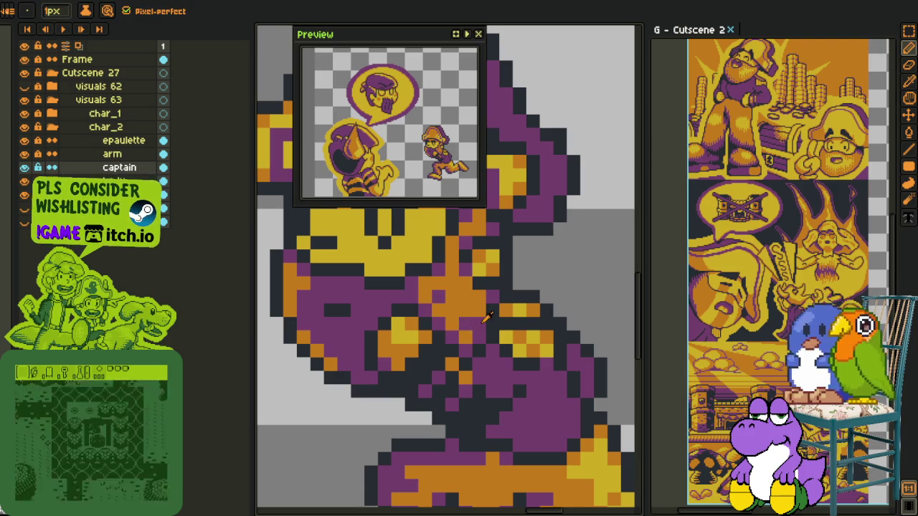
{"action": "key", "text": "i"}
{"action": "scroll", "coordinate": [484, 319], "scroll_direction": "down", "scroll_amount": 3}
{"action": "scroll", "coordinate": [502, 323], "scroll_direction": "down", "scroll_amount": 1}
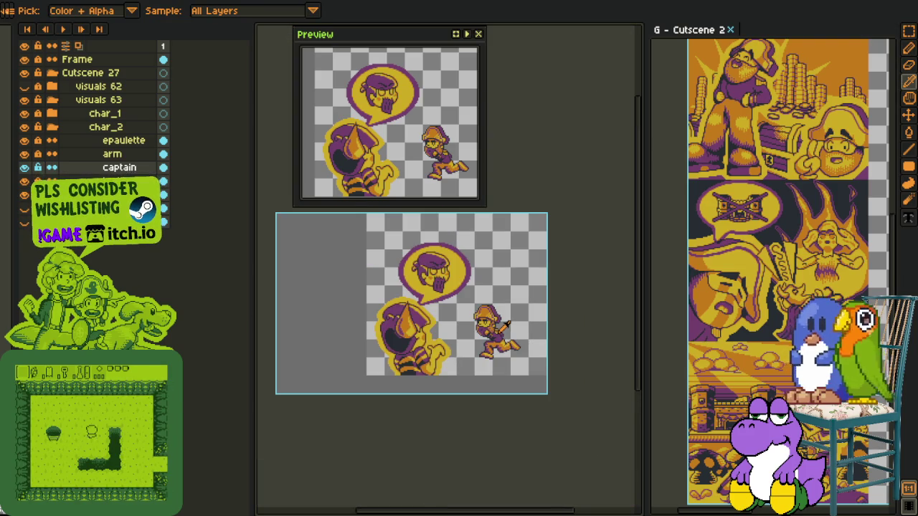
{"action": "scroll", "coordinate": [502, 323], "scroll_direction": "up", "scroll_amount": 3}
{"action": "scroll", "coordinate": [486, 319], "scroll_direction": "up", "scroll_amount": 2}
{"action": "key", "text": "b"}
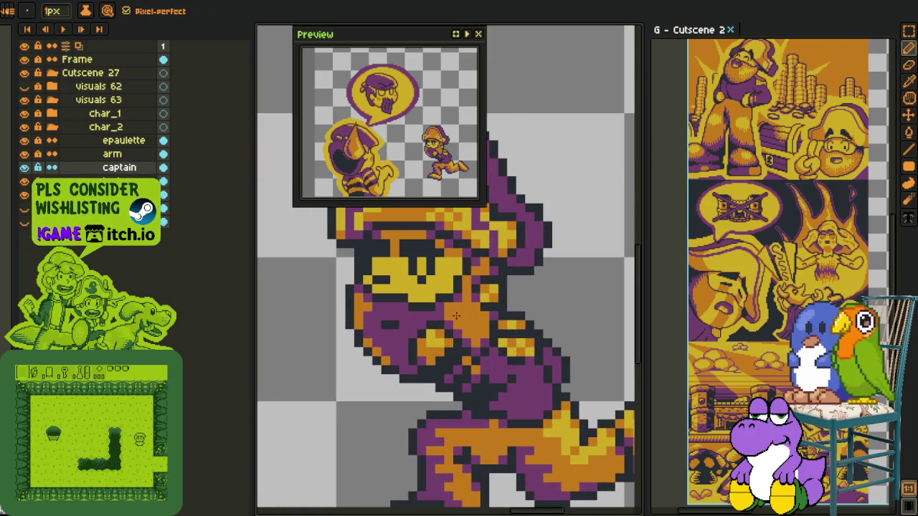
{"action": "scroll", "coordinate": [471, 326], "scroll_direction": "up", "scroll_amount": 2}
{"action": "key", "text": "i"}
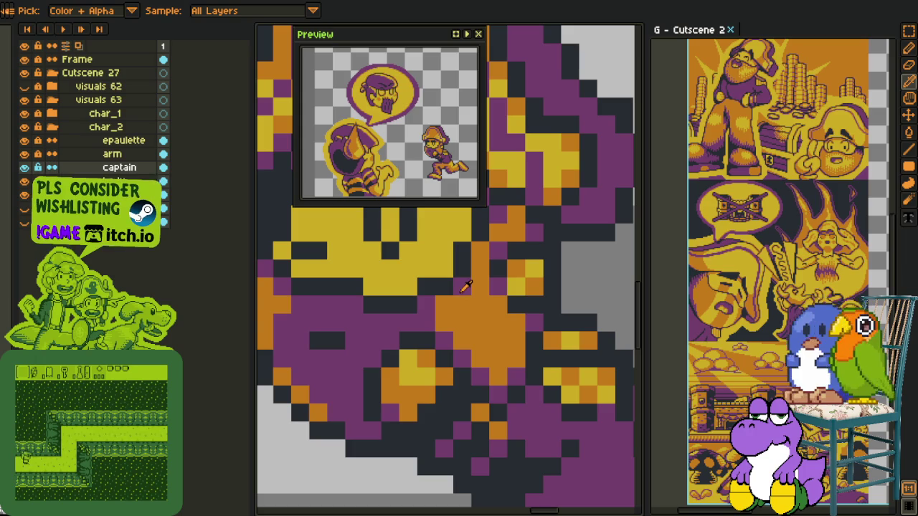
{"action": "key", "text": "b"}
Step: Repaint the purple pixels on the captain's body orange with the Pencil
{"action": "left_click", "coordinate": [429, 306]}
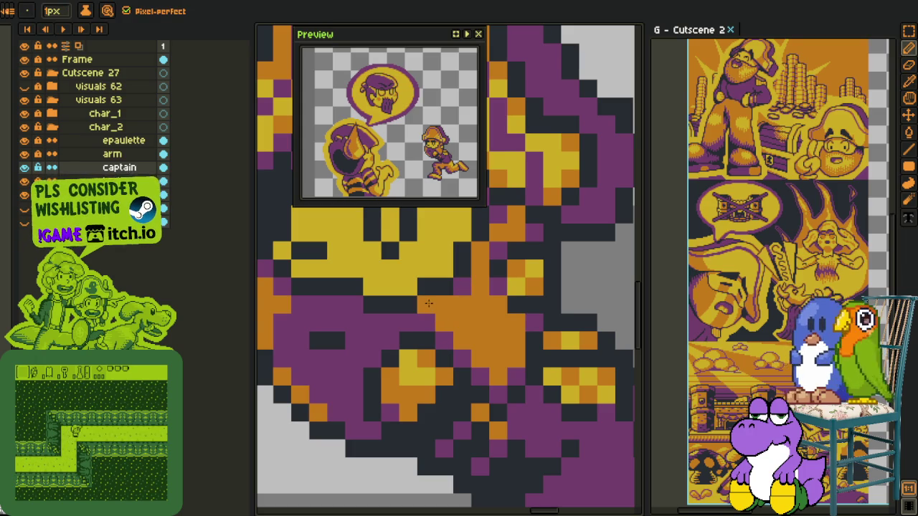
{"action": "left_click", "coordinate": [426, 323]}
{"action": "key", "text": "i"}
{"action": "key", "text": "b"}
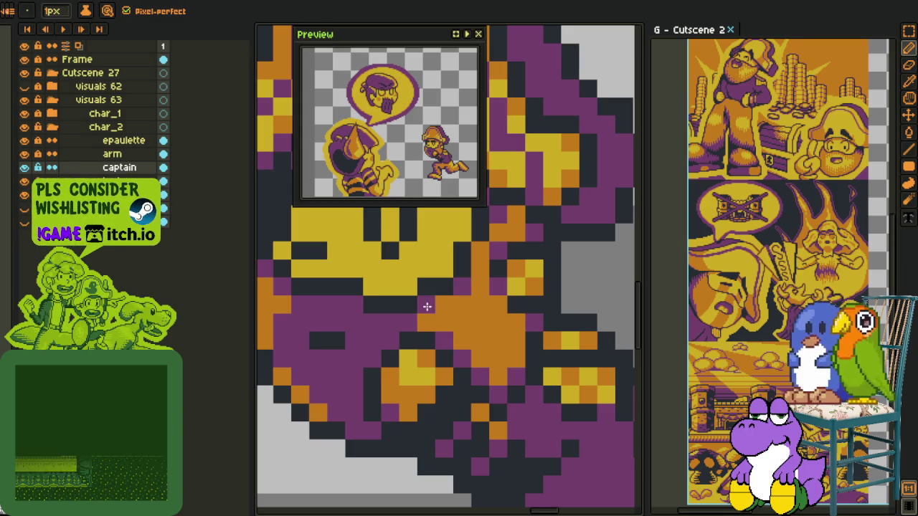
{"action": "key", "text": "i"}
{"action": "scroll", "coordinate": [536, 320], "scroll_direction": "down", "scroll_amount": 1}
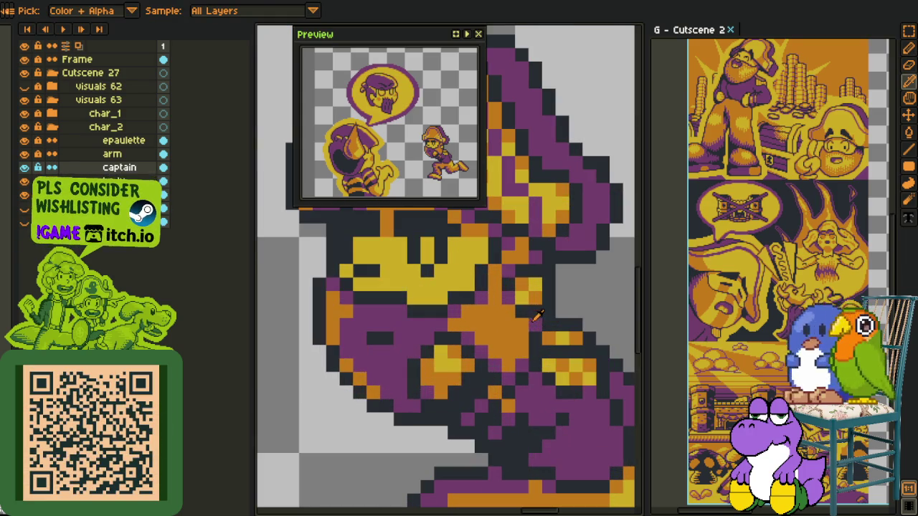
{"action": "key", "text": "b"}
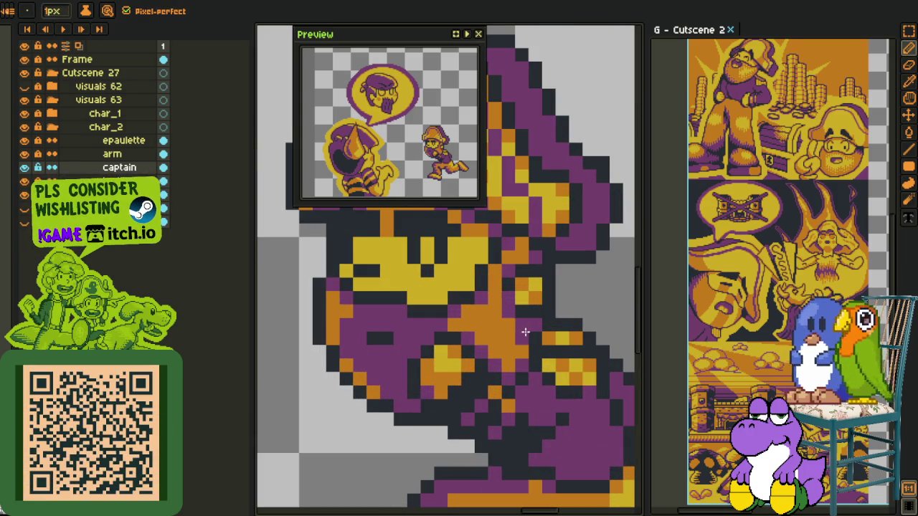
{"action": "key", "text": "i"}
{"action": "scroll", "coordinate": [528, 334], "scroll_direction": "down", "scroll_amount": 2}
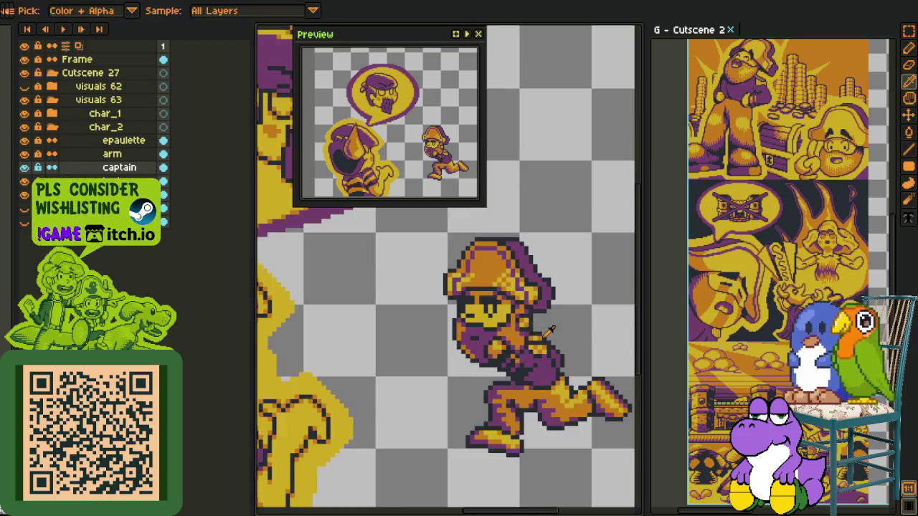
{"action": "scroll", "coordinate": [567, 333], "scroll_direction": "down", "scroll_amount": 1}
{"action": "scroll", "coordinate": [571, 330], "scroll_direction": "down", "scroll_amount": 2}
{"action": "scroll", "coordinate": [567, 329], "scroll_direction": "up", "scroll_amount": 2}
Step: Save the file and toggle the captain layer's visibility to compare
{"action": "key", "text": "ctrl+s"}
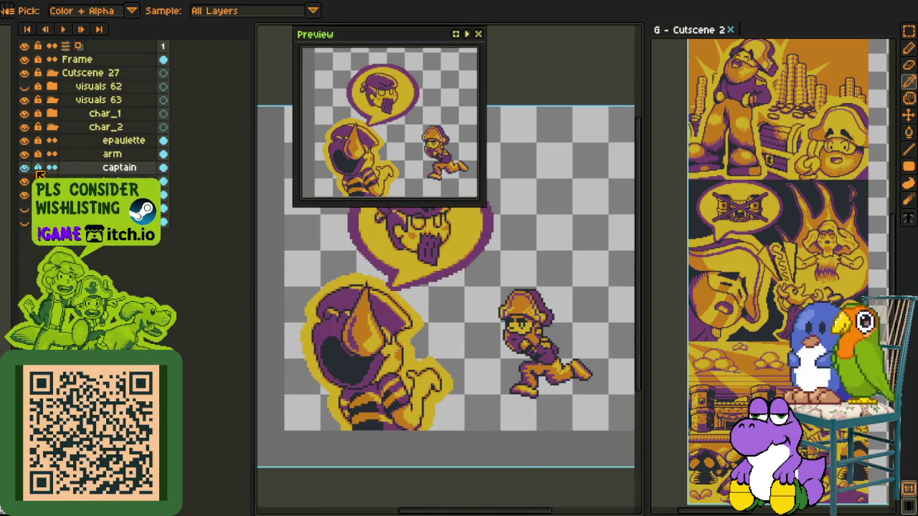
{"action": "left_click", "coordinate": [25, 169]}
{"action": "left_click", "coordinate": [25, 168]}
{"action": "left_click", "coordinate": [25, 169]}
{"action": "left_click", "coordinate": [25, 169]}
{"action": "left_click", "coordinate": [25, 169]}
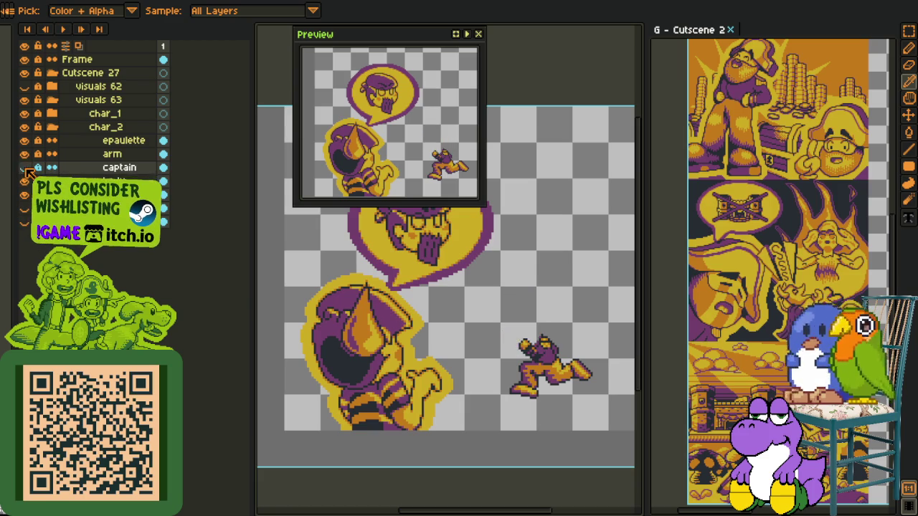
{"action": "left_click", "coordinate": [25, 169]}
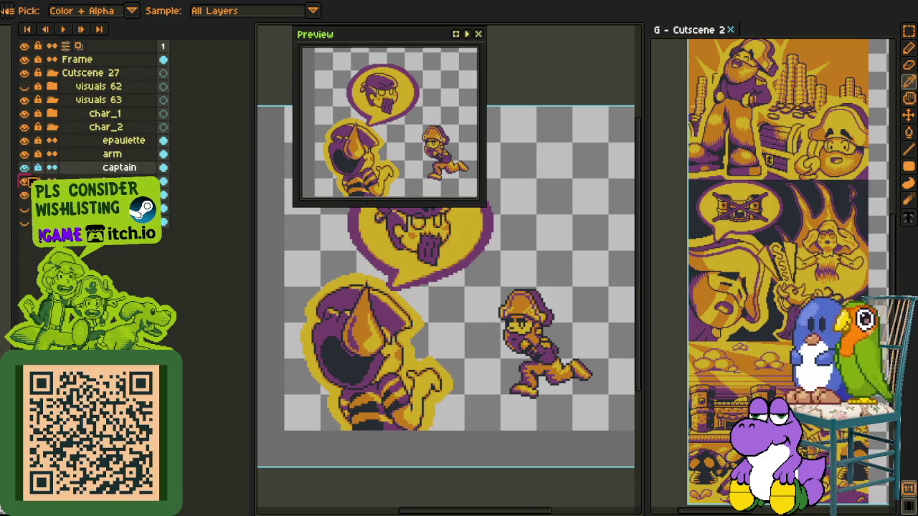
{"action": "left_click", "coordinate": [25, 181]}
{"action": "left_click", "coordinate": [25, 180]}
{"action": "left_click", "coordinate": [25, 181]}
{"action": "left_click", "coordinate": [25, 181]}
{"action": "left_click", "coordinate": [25, 181]}
{"action": "left_click", "coordinate": [25, 180]}
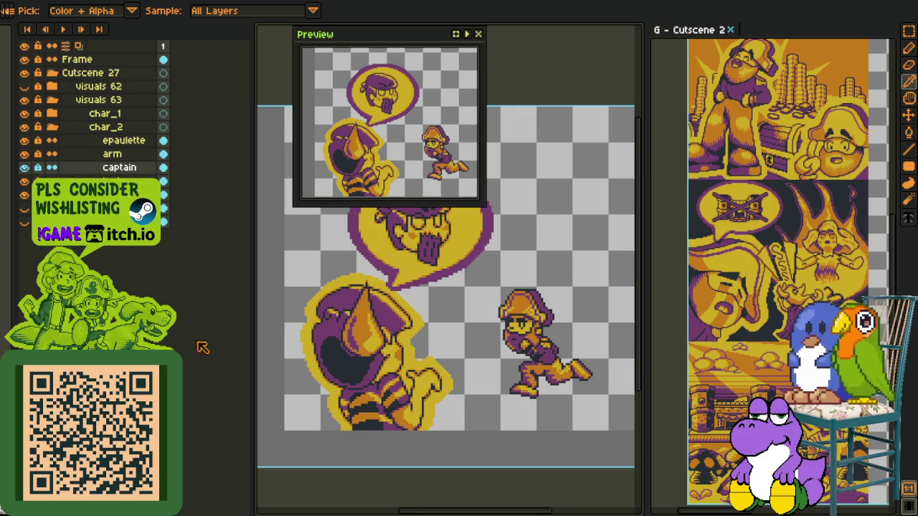
{"action": "scroll", "coordinate": [495, 370], "scroll_direction": "up", "scroll_amount": 2}
{"action": "key", "text": "space"}
{"action": "left_click_drag", "start_coordinate": [474, 316], "coordinate": [440, 320]}
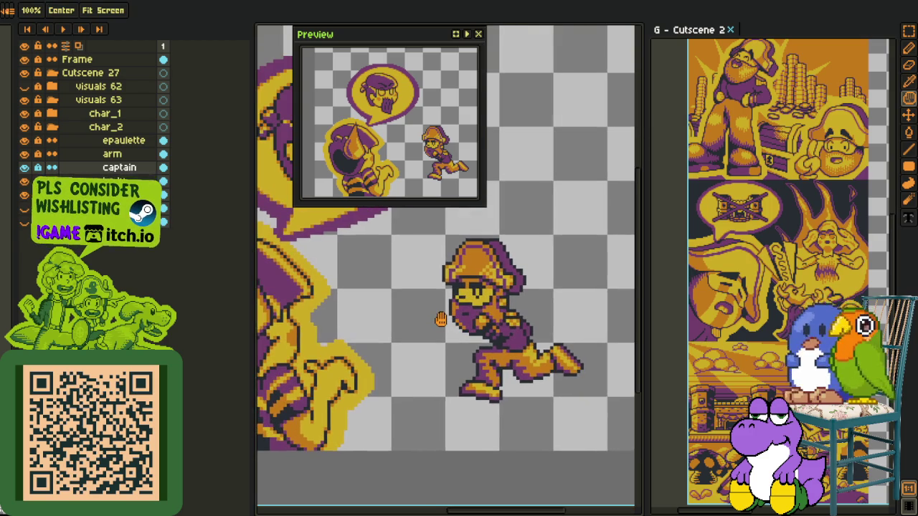
{"action": "scroll", "coordinate": [441, 320], "scroll_direction": "down", "scroll_amount": 2}
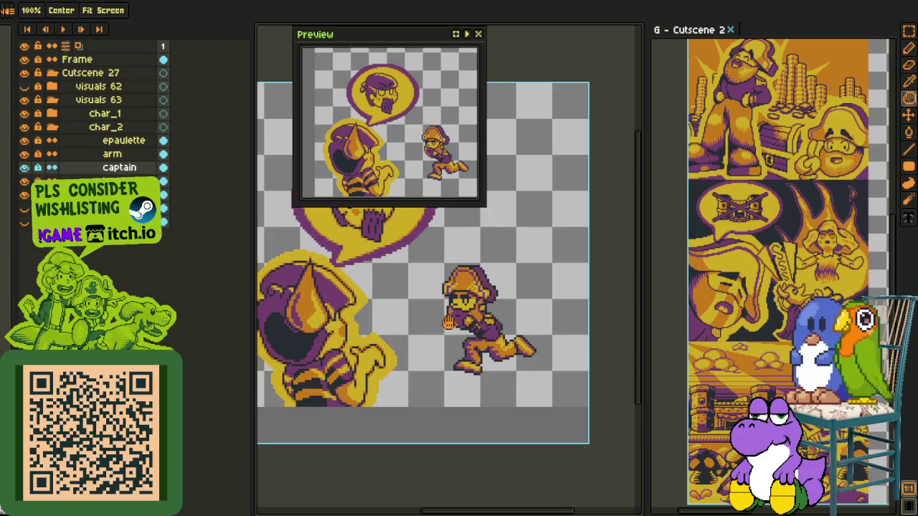
{"action": "scroll", "coordinate": [510, 352], "scroll_direction": "down", "scroll_amount": 1}
{"action": "key", "text": "i"}
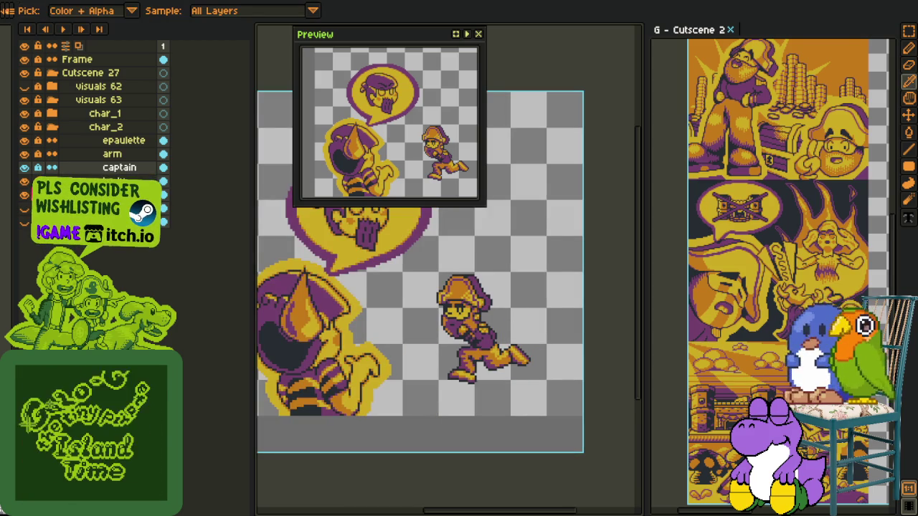
{"action": "mouse_move", "coordinate": [349, 247]}
{"action": "left_mouse_down"}
{"action": "mouse_move", "coordinate": [459, 302]}
{"action": "mouse_move", "coordinate": [391, 274]}
{"action": "left_mouse_up"}
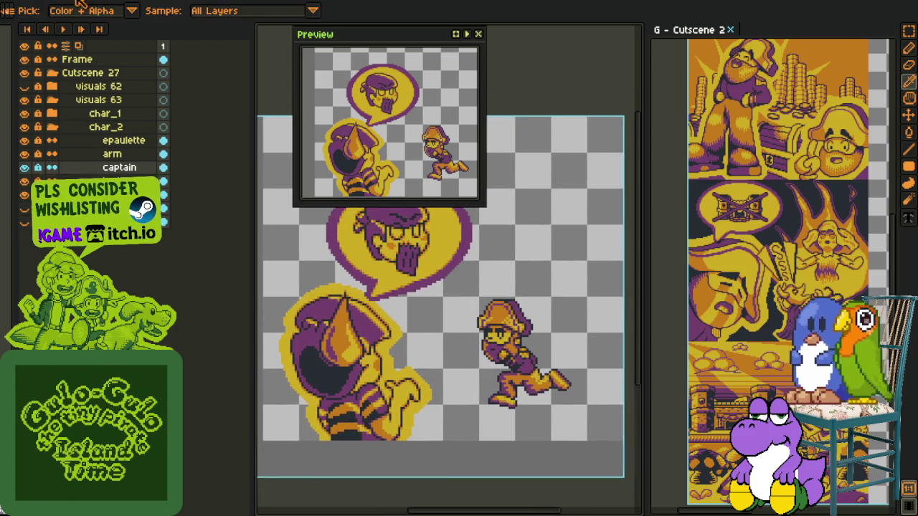
Step: Flip the whole canvas horizontally and close the Preview window
{"action": "left_click", "coordinate": [50, 0]}
{"action": "mouse_move", "coordinate": [72, 75]}
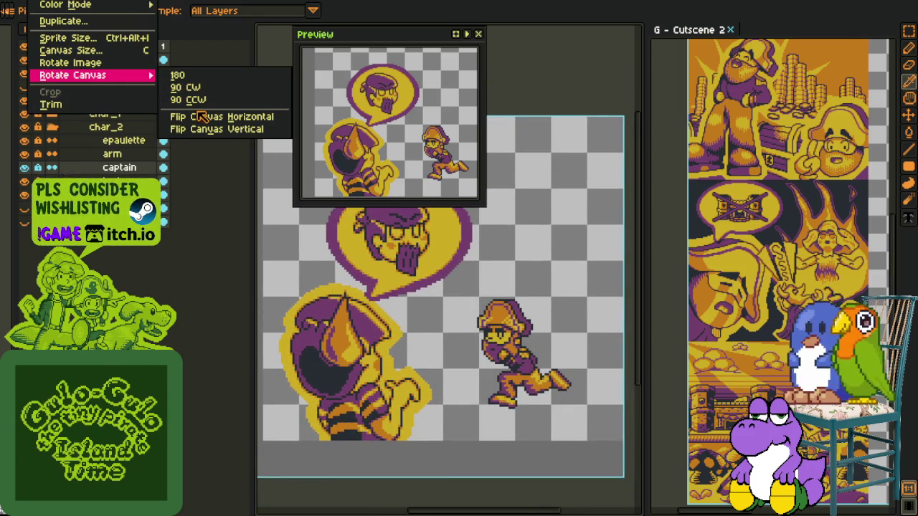
{"action": "left_click", "coordinate": [201, 117]}
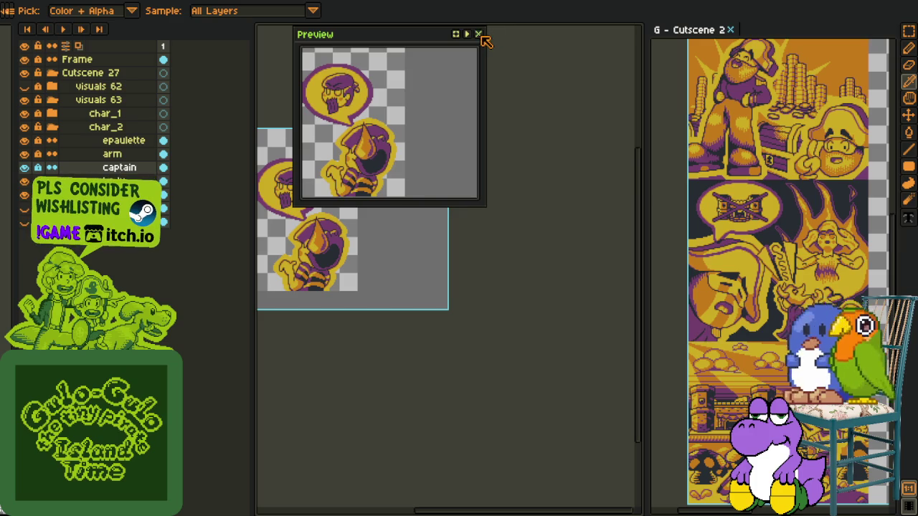
{"action": "left_click", "coordinate": [479, 34]}
Step: Widen the canvas panel and pan so the stone arch on the left is in view
{"action": "left_click_drag", "start_coordinate": [320, 242], "coordinate": [521, 313]}
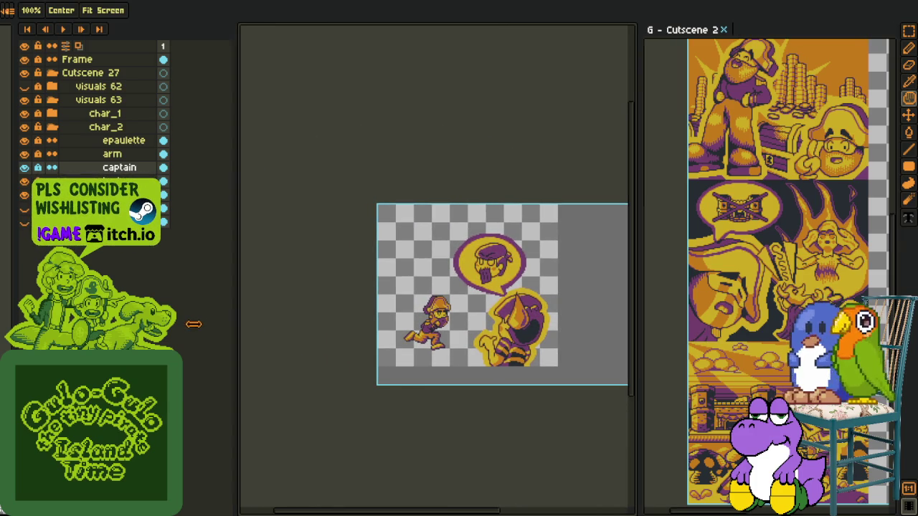
{"action": "left_click_drag", "start_coordinate": [251, 323], "coordinate": [194, 323]}
{"action": "scroll", "coordinate": [347, 369], "scroll_direction": "up", "scroll_amount": 3}
{"action": "left_click_drag", "start_coordinate": [347, 369], "coordinate": [413, 354]}
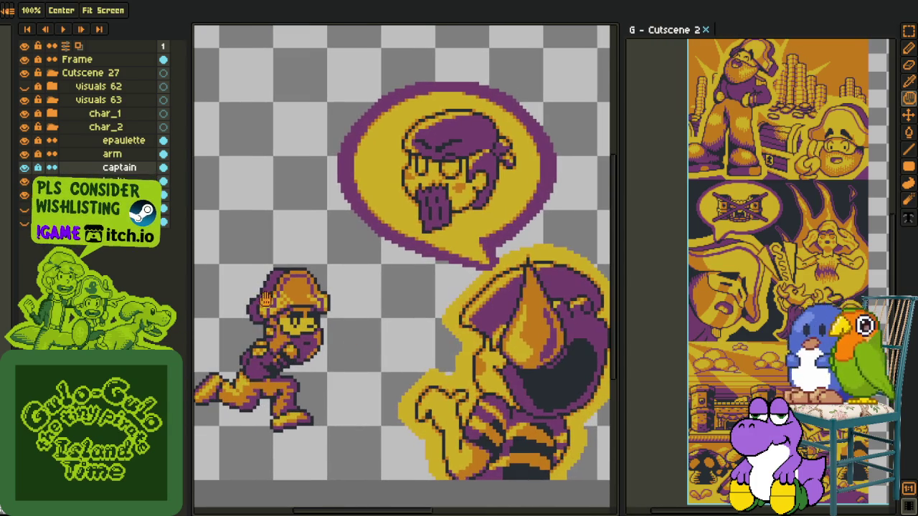
{"action": "key", "text": "i"}
{"action": "key", "text": "h"}
{"action": "left_click_drag", "start_coordinate": [335, 265], "coordinate": [418, 279]}
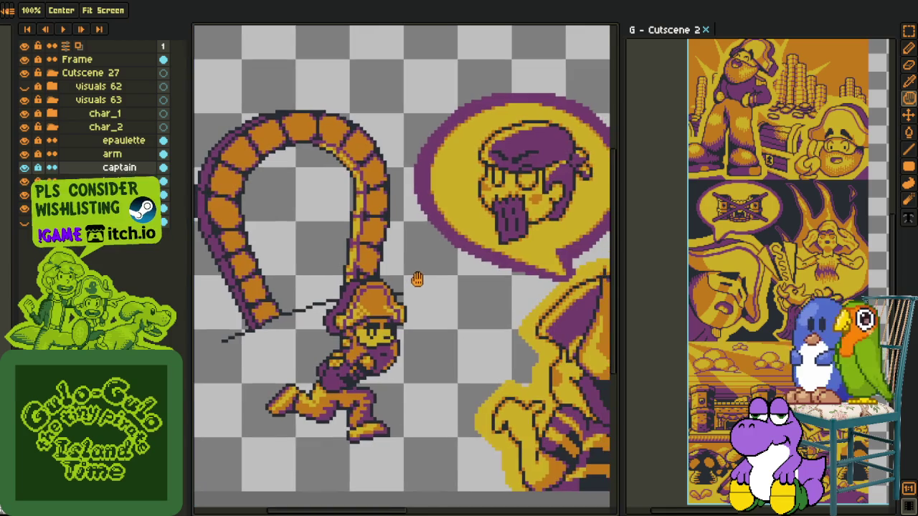
{"action": "scroll", "coordinate": [308, 238], "scroll_direction": "down", "scroll_amount": 1}
Step: Draw a rectangular marquee around the running captain
{"action": "key", "text": "m"}
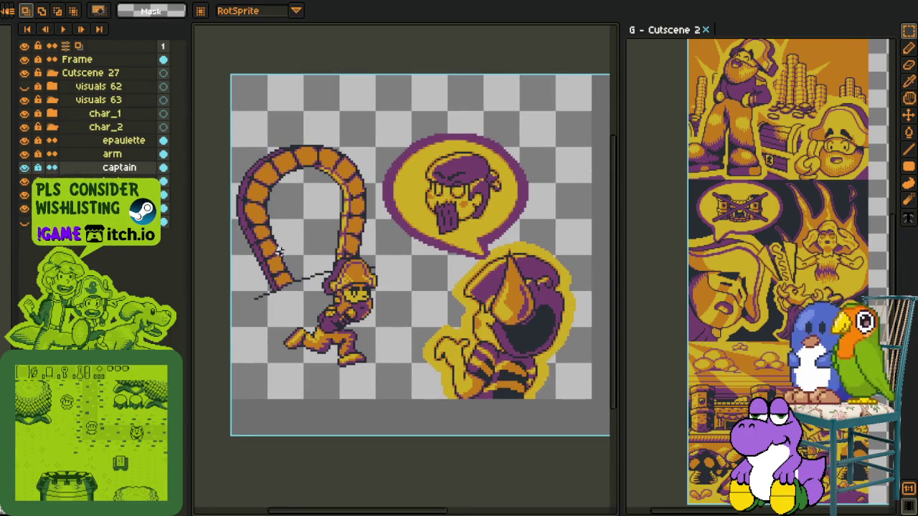
{"action": "key", "text": "h"}
{"action": "left_click_drag", "start_coordinate": [349, 194], "coordinate": [341, 212]}
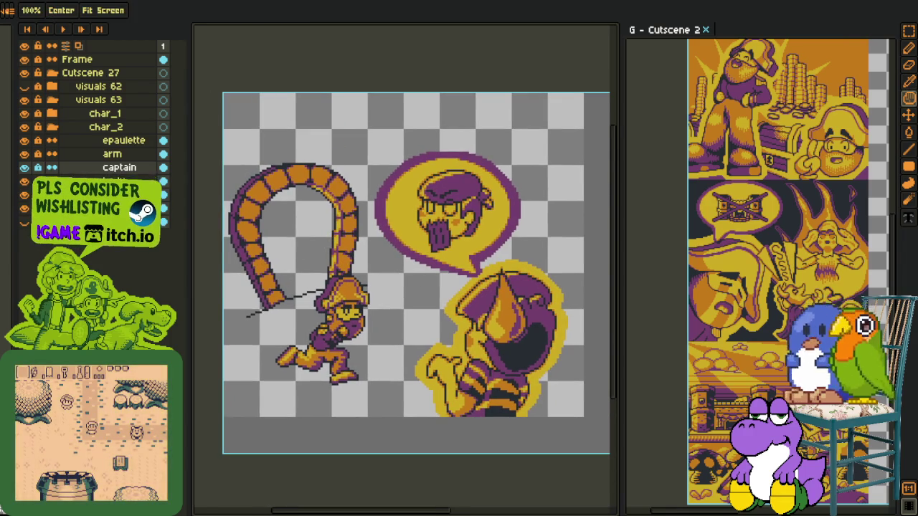
{"action": "key", "text": "m"}
{"action": "left_click_drag", "start_coordinate": [553, 133], "coordinate": [327, 318]}
{"action": "scroll", "coordinate": [343, 276], "scroll_direction": "up", "scroll_amount": 2}
Step: Marquee the whip and captain, drag them 8 px left and 9 px down, and commit
{"action": "scroll", "coordinate": [343, 275], "scroll_direction": "down", "scroll_amount": 1}
{"action": "scroll", "coordinate": [343, 275], "scroll_direction": "down", "scroll_amount": 1}
{"action": "scroll", "coordinate": [422, 168], "scroll_direction": "up", "scroll_amount": 2}
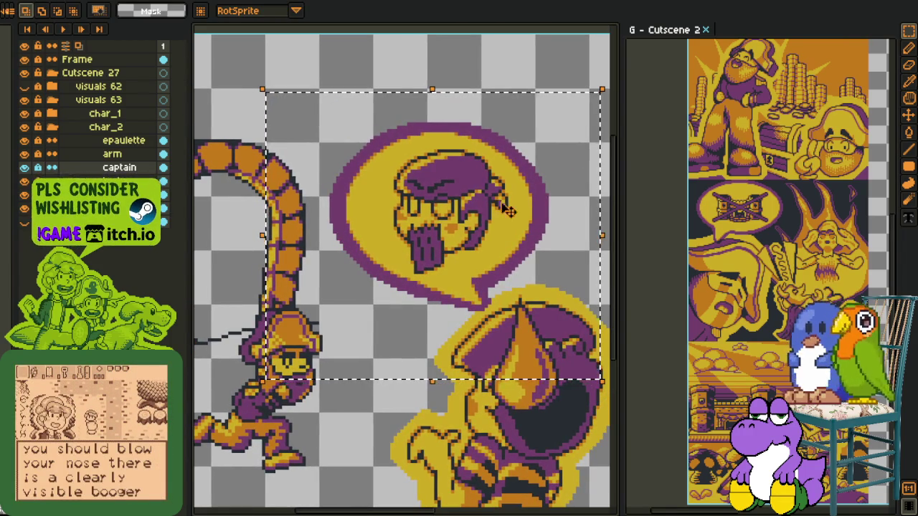
{"action": "scroll", "coordinate": [521, 224], "scroll_direction": "down", "scroll_amount": 1}
{"action": "key", "text": "ctrl+d"}
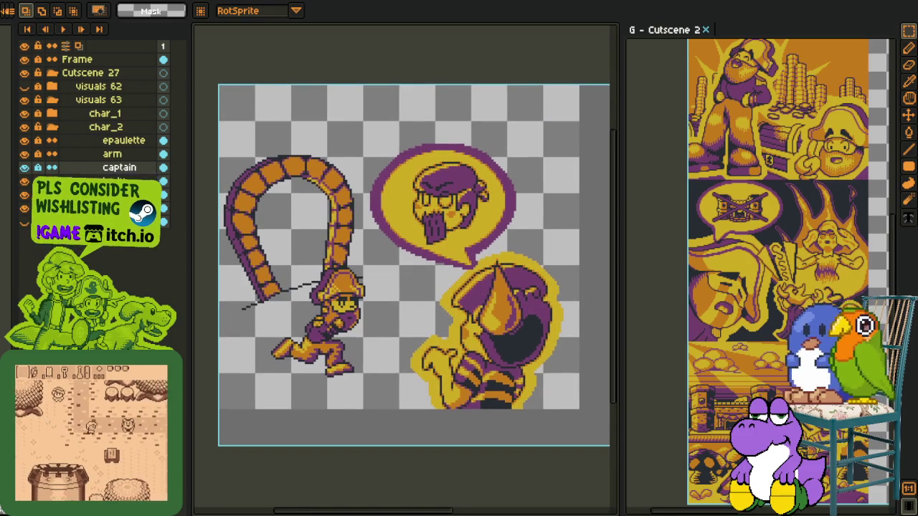
{"action": "right_click", "coordinate": [86, 208]}
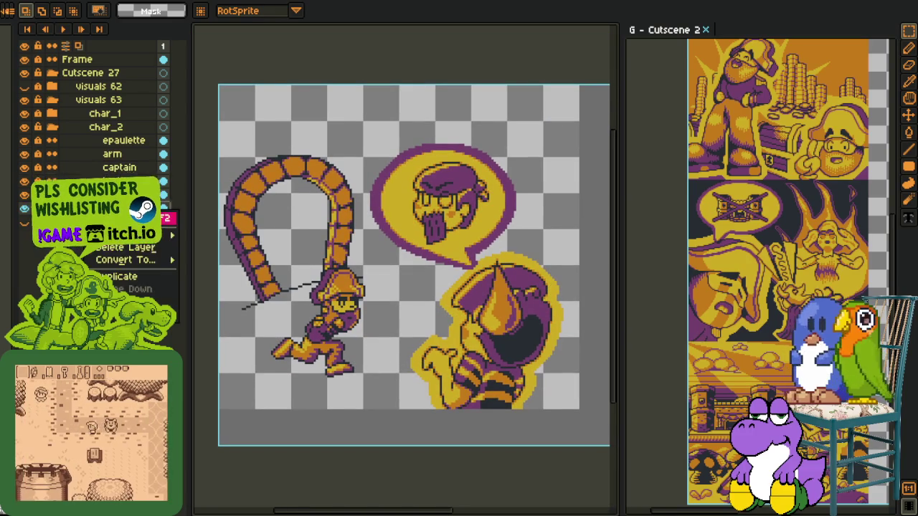
{"action": "key", "text": "Escape"}
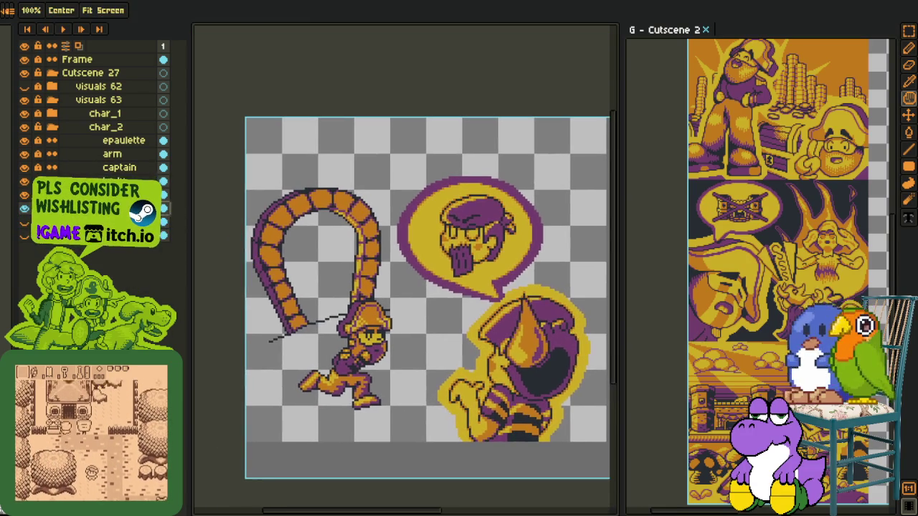
{"action": "left_click_drag", "start_coordinate": [243, 159], "coordinate": [476, 384]}
{"action": "left_click_drag", "start_coordinate": [357, 316], "coordinate": [337, 335]}
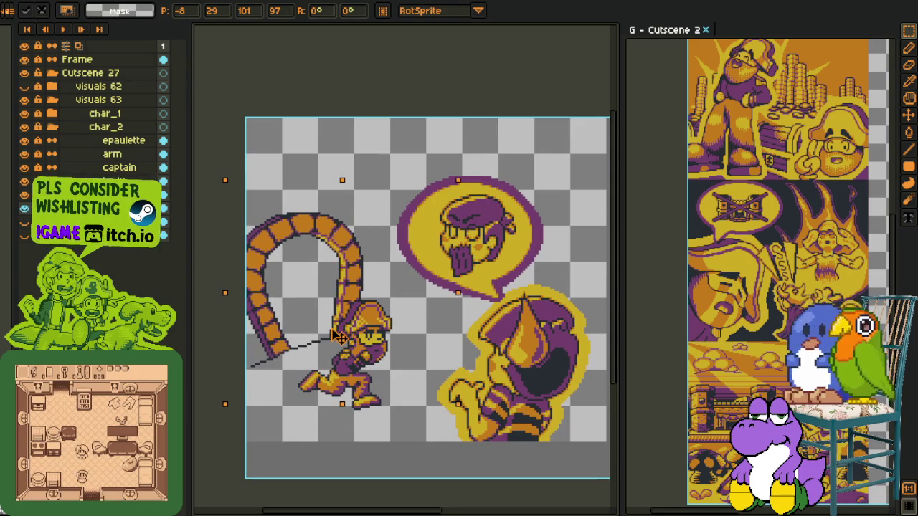
{"action": "key", "text": "Return"}
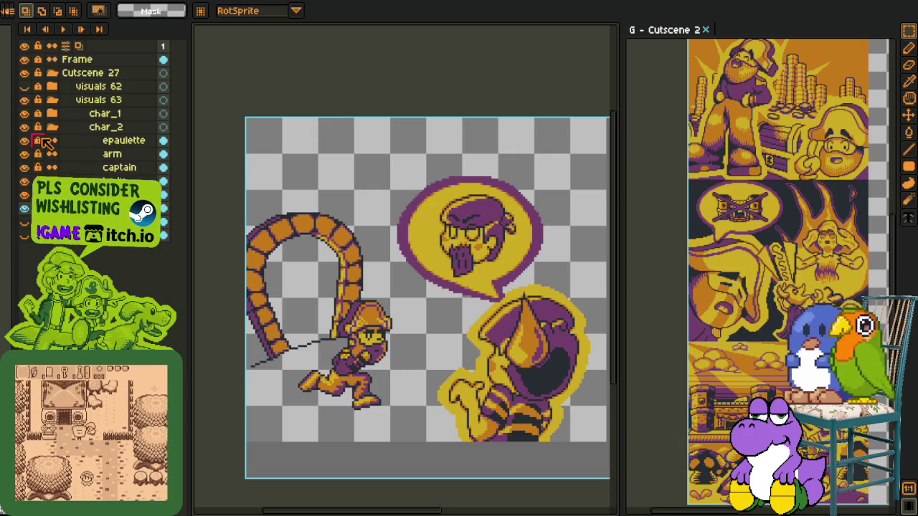
Step: Move the char_2 captain up and right against the arch with the Move tool
{"action": "left_click", "coordinate": [106, 127]}
{"action": "left_click", "coordinate": [909, 114]}
{"action": "mouse_move", "coordinate": [389, 374]}
{"action": "left_mouse_down"}
{"action": "mouse_move", "coordinate": [400, 349]}
{"action": "mouse_move", "coordinate": [391, 345]}
{"action": "mouse_move", "coordinate": [410, 353]}
{"action": "mouse_move", "coordinate": [385, 350]}
{"action": "left_mouse_up"}
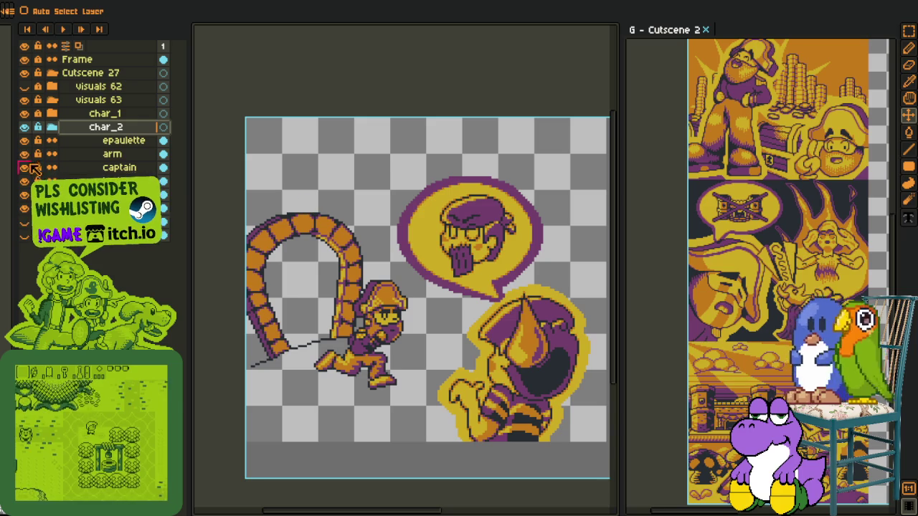
{"action": "left_click_drag", "start_coordinate": [495, 246], "coordinate": [453, 246]}
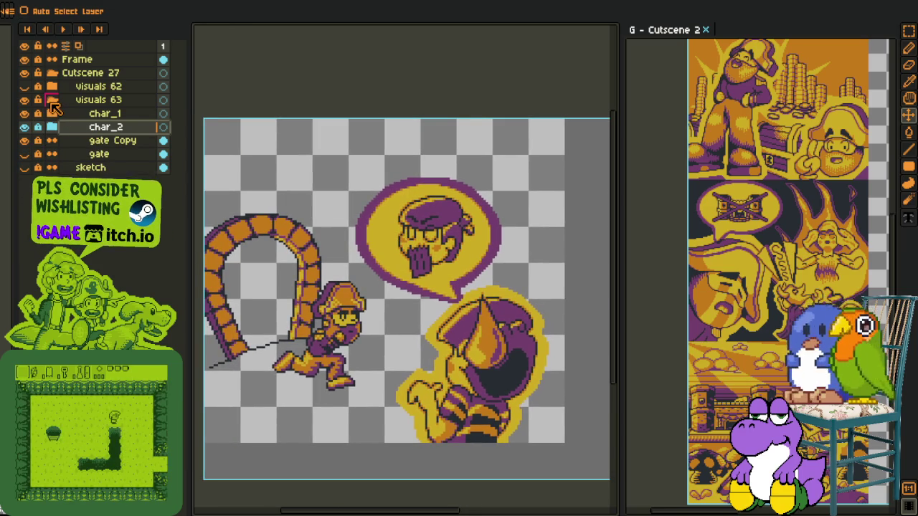
Step: Shift the char_1 speech bubble and hooded figure right, nudging back 1 px
{"action": "left_click", "coordinate": [51, 114]}
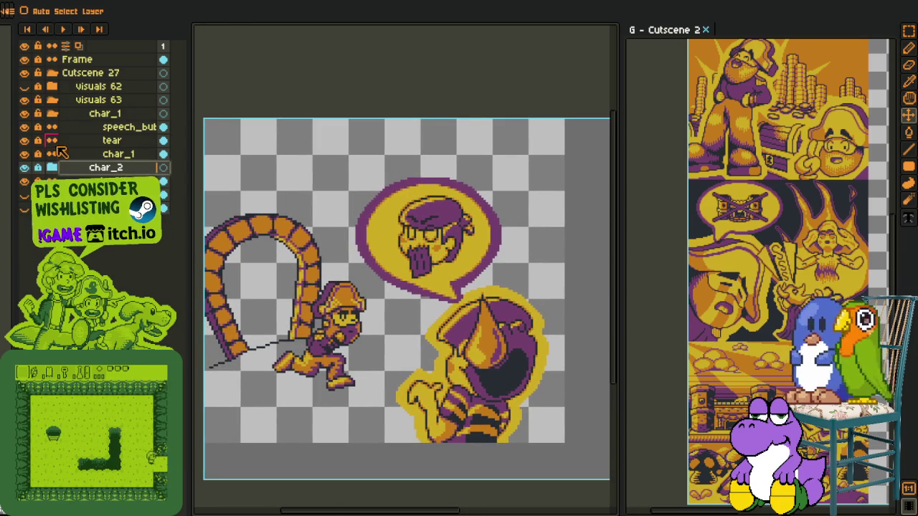
{"action": "left_click", "coordinate": [107, 114]}
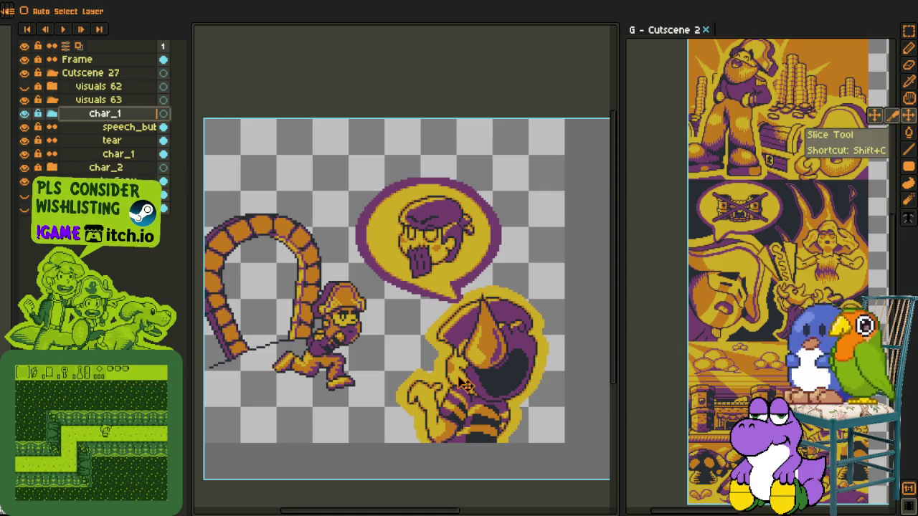
{"action": "left_click_drag", "start_coordinate": [465, 382], "coordinate": [493, 391]}
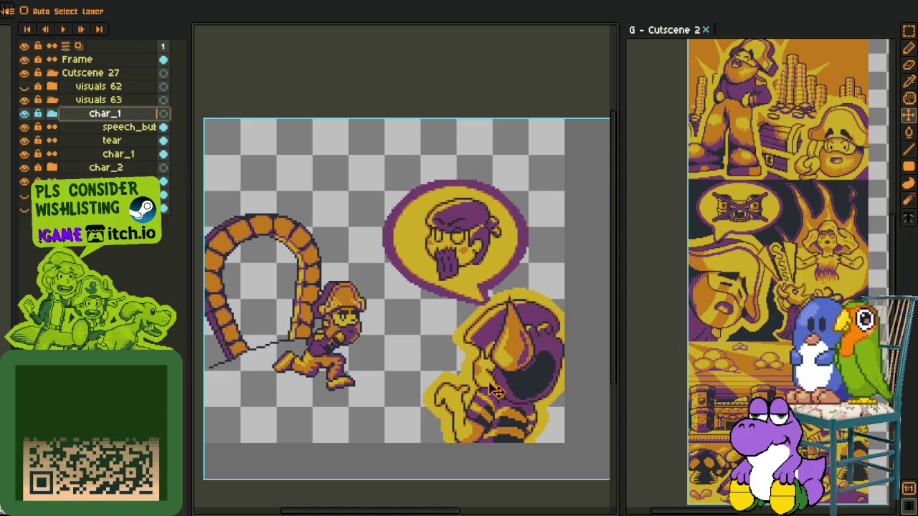
{"action": "left_click_drag", "start_coordinate": [494, 391], "coordinate": [501, 389]}
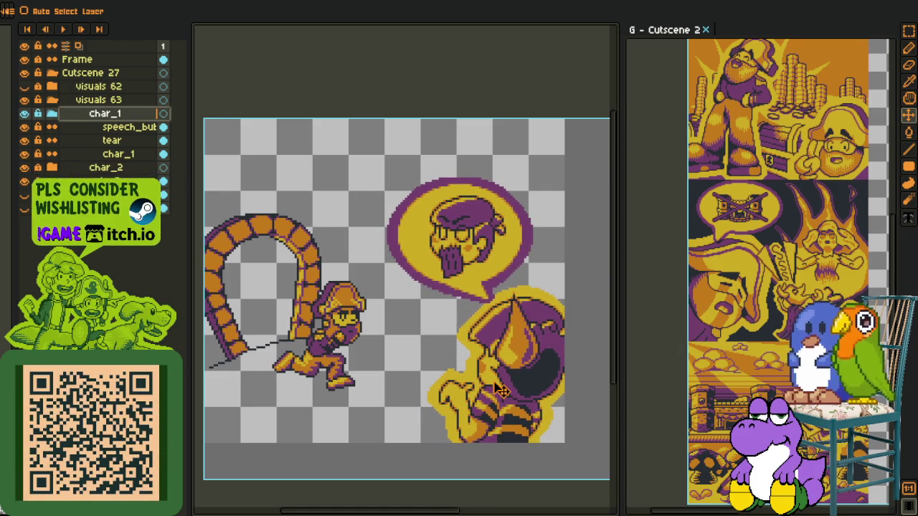
{"action": "key", "text": "Left"}
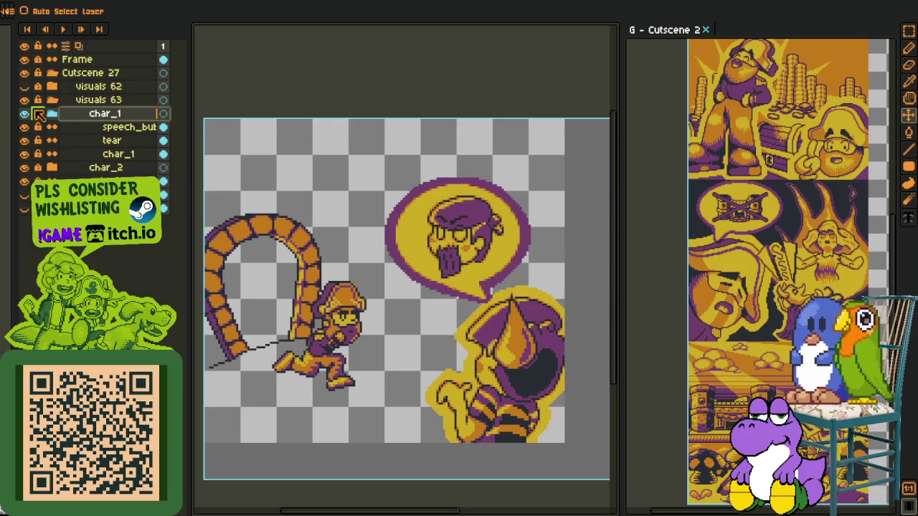
{"action": "left_click", "coordinate": [52, 113]}
{"action": "right_click", "coordinate": [88, 115]}
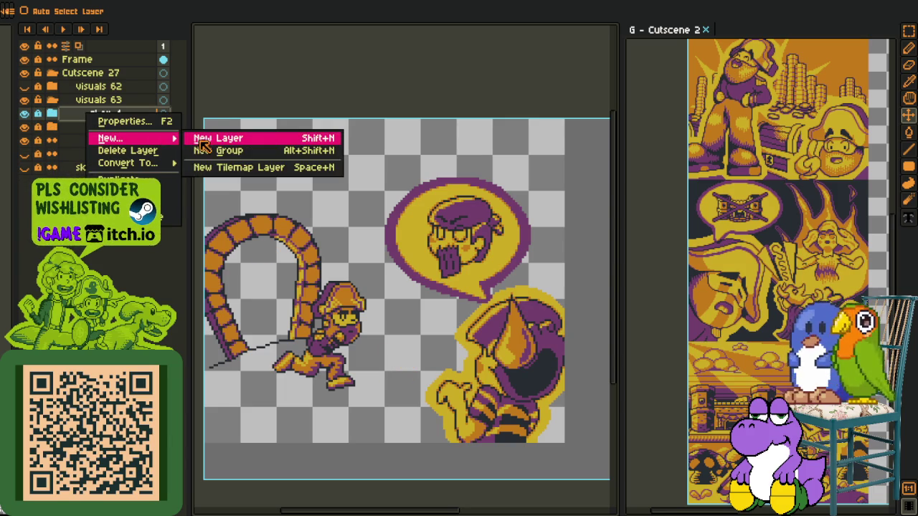
Step: Add a new blank Layer 1 above the character groups
{"action": "key", "text": "Return"}
{"action": "key", "text": "m"}
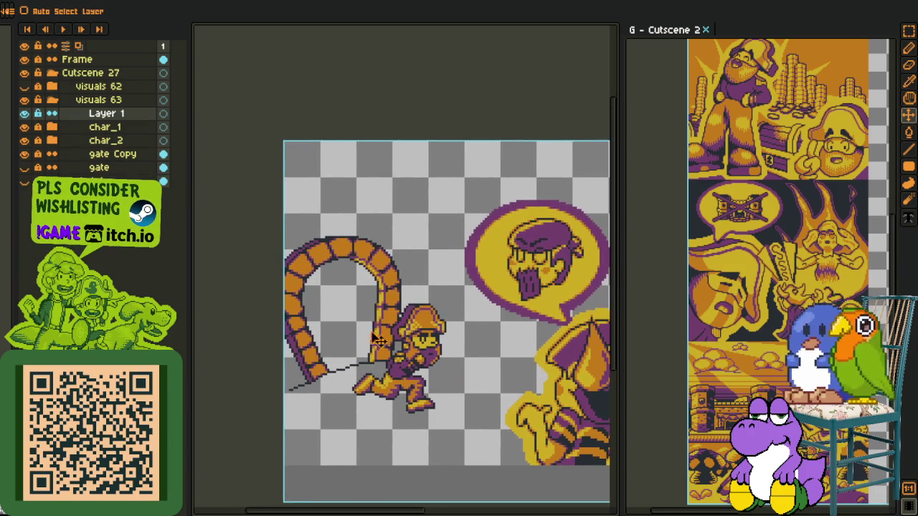
{"action": "left_click_drag", "start_coordinate": [342, 337], "coordinate": [373, 346]}
Step: Sketch red planning marks with a 10px brush: a bar inside the arch and an arrow
{"action": "key", "text": "b"}
{"action": "key", "text": "bracketright"}
{"action": "key", "text": "bracketright"}
{"action": "key", "text": "bracketright"}
{"action": "key", "text": "bracketright"}
{"action": "key", "text": "bracketright"}
{"action": "key", "text": "bracketright"}
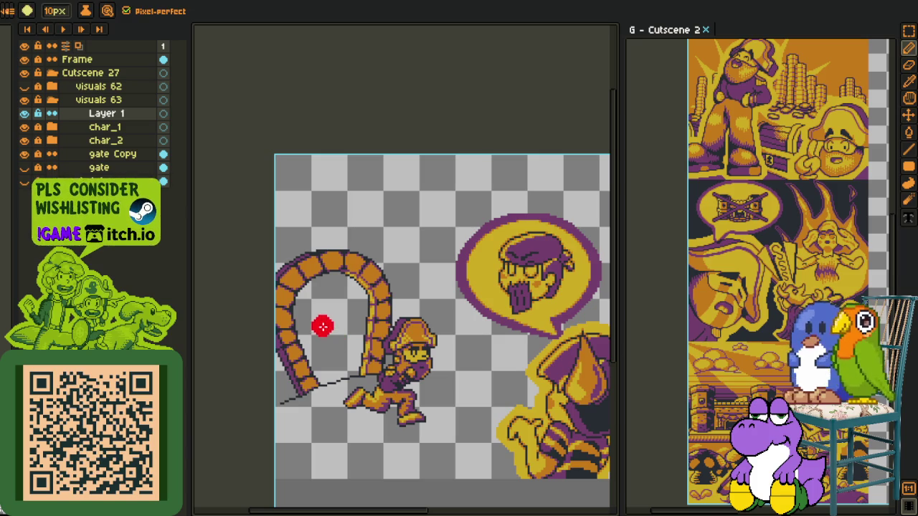
{"action": "left_click_drag", "start_coordinate": [338, 287], "coordinate": [352, 344]}
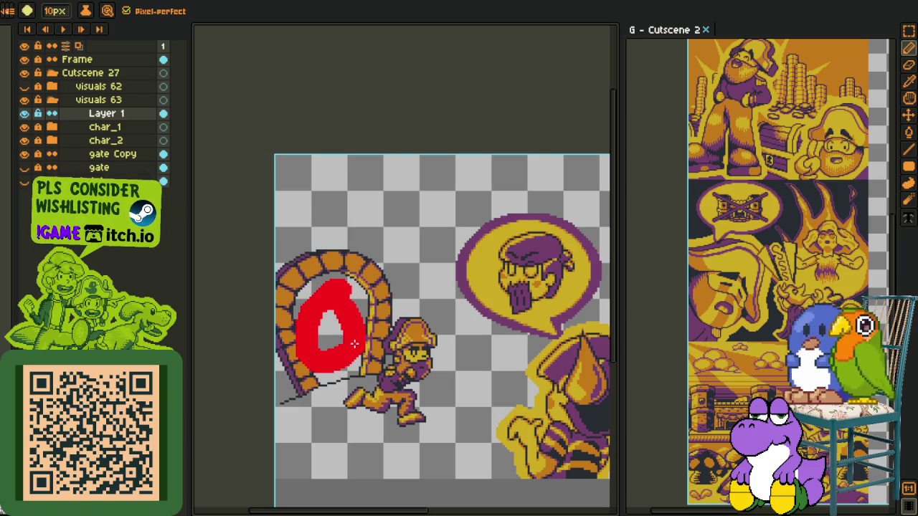
{"action": "key", "text": "ctrl+z"}
{"action": "key", "text": "v"}
{"action": "key", "text": "b"}
{"action": "mouse_move", "coordinate": [324, 299]}
{"action": "left_mouse_down"}
{"action": "mouse_move", "coordinate": [324, 379]}
{"action": "mouse_move", "coordinate": [308, 323]}
{"action": "left_mouse_up"}
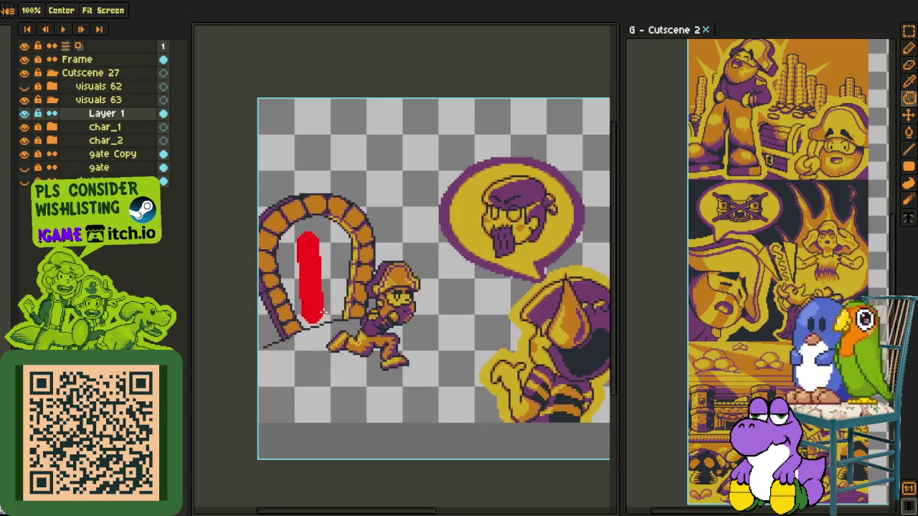
{"action": "left_click_drag", "start_coordinate": [314, 274], "coordinate": [538, 302]}
{"action": "mouse_move", "coordinate": [473, 267]}
{"action": "left_mouse_down"}
{"action": "mouse_move", "coordinate": [552, 297]}
{"action": "mouse_move", "coordinate": [482, 325]}
{"action": "left_mouse_up"}
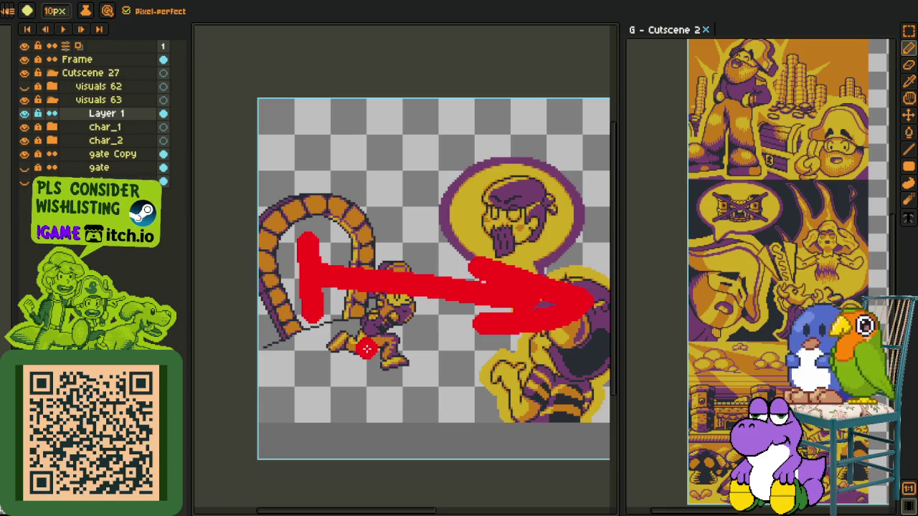
Step: Undo all the red planning strokes
{"action": "key", "text": "ctrl+z"}
{"action": "key", "text": "ctrl+z"}
{"action": "key", "text": "m"}
{"action": "key", "text": "ctrl+z"}
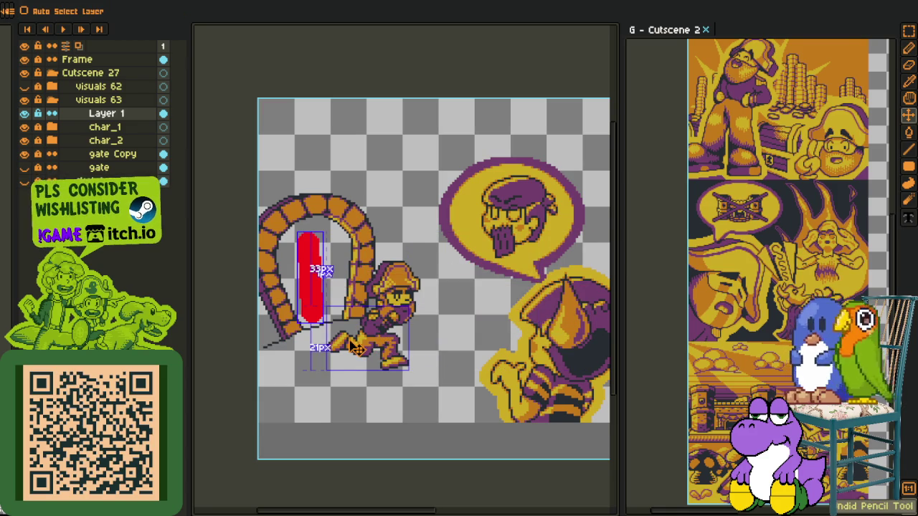
{"action": "key", "text": "ctrl+z"}
{"action": "key", "text": "i"}
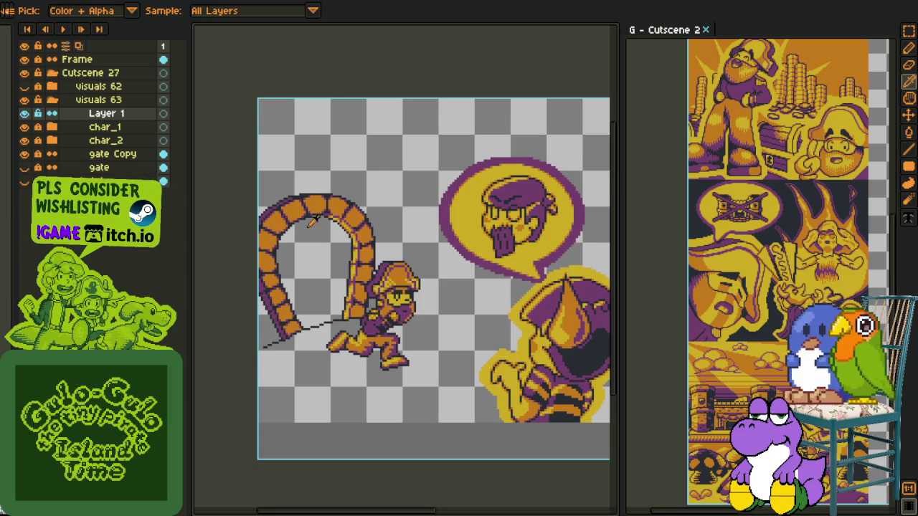
{"action": "key", "text": "b"}
{"action": "left_click_drag", "start_coordinate": [421, 102], "coordinate": [427, 410]}
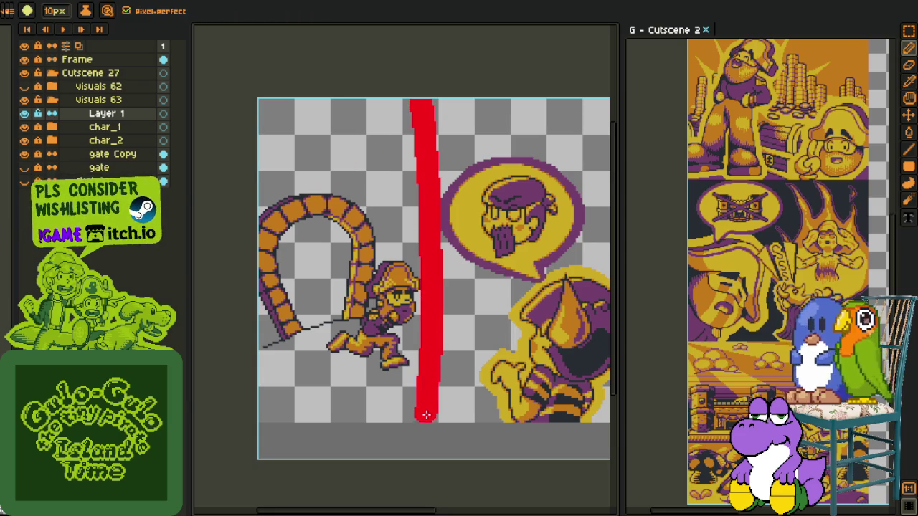
{"action": "left_click_drag", "start_coordinate": [298, 121], "coordinate": [299, 212]}
{"action": "key", "text": "space"}
{"action": "mouse_move", "coordinate": [494, 124]}
{"action": "left_mouse_down"}
{"action": "mouse_move", "coordinate": [401, 154]}
{"action": "mouse_move", "coordinate": [396, 212]}
{"action": "left_mouse_up"}
{"action": "left_click_drag", "start_coordinate": [441, 158], "coordinate": [443, 224]}
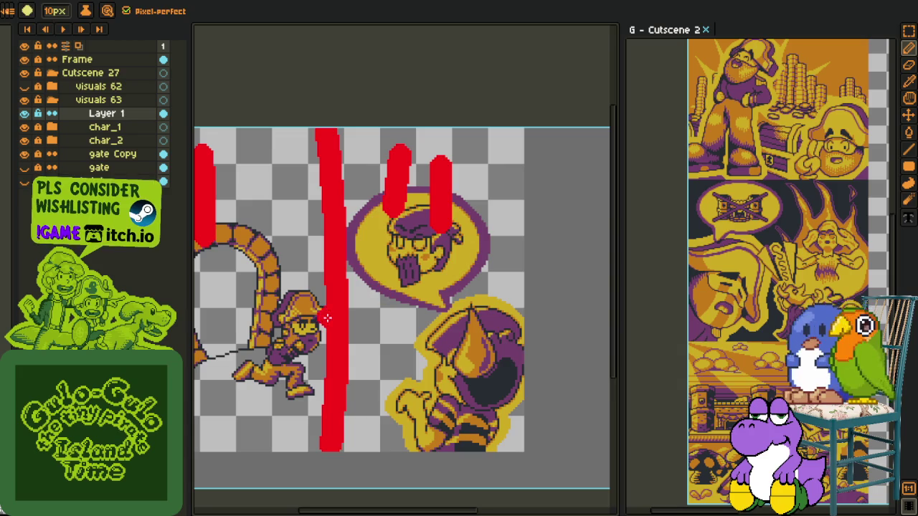
{"action": "left_click_drag", "start_coordinate": [340, 308], "coordinate": [430, 278]}
{"action": "key", "text": "ctrl+z"}
{"action": "key", "text": "ctrl+z"}
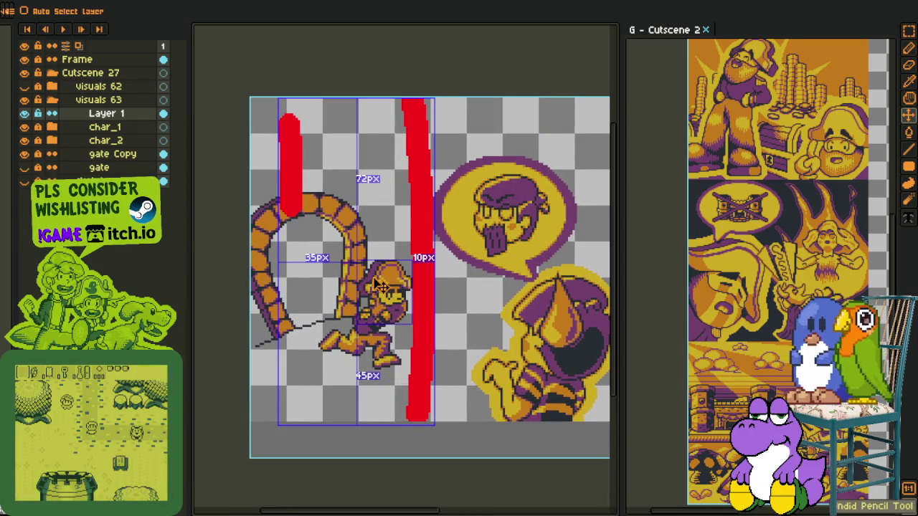
{"action": "key", "text": "ctrl+z"}
{"action": "key", "text": "ctrl+z"}
{"action": "key", "text": "o"}
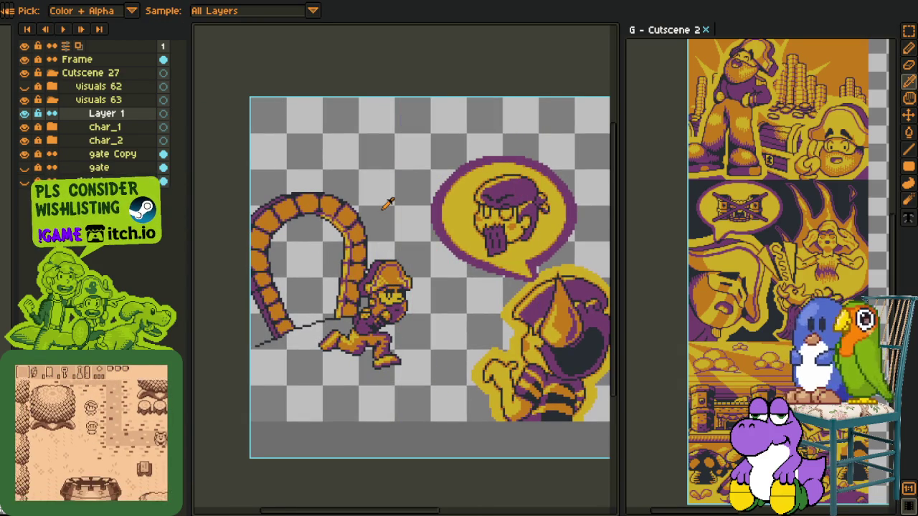
{"action": "scroll", "coordinate": [363, 217], "scroll_direction": "down", "scroll_amount": 2}
{"action": "left_click_drag", "start_coordinate": [345, 244], "coordinate": [406, 256]}
{"action": "scroll", "coordinate": [378, 251], "scroll_direction": "up", "scroll_amount": 2}
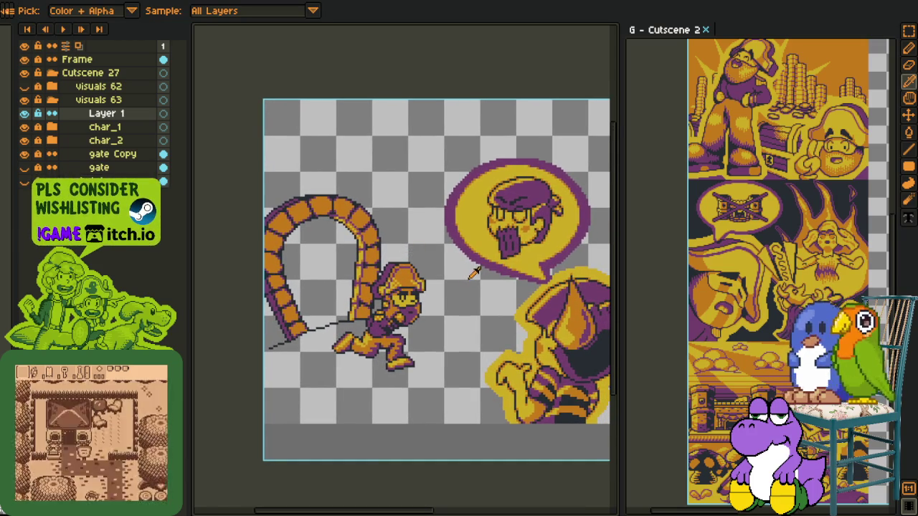
{"action": "left_click_drag", "start_coordinate": [416, 211], "coordinate": [429, 177]}
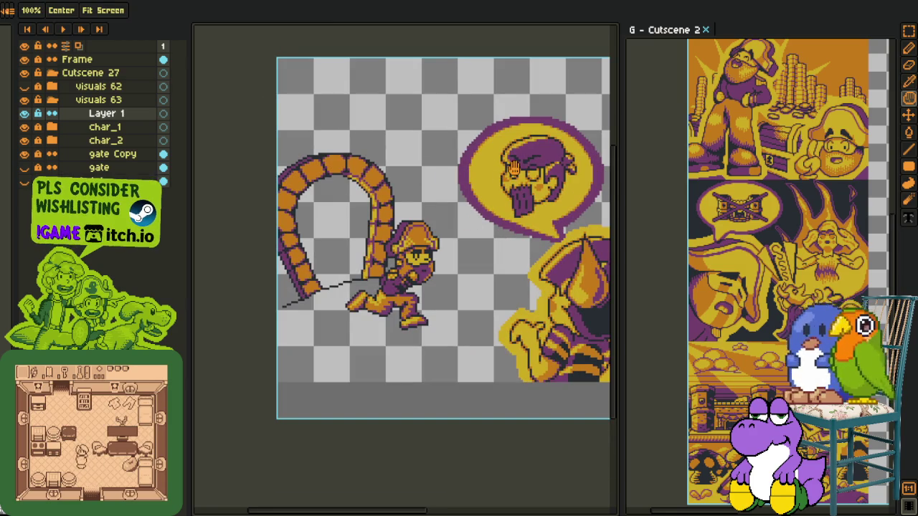
Step: Reposition the char_2 group and hide the speech bubble, hooded figure and gate Copy arch
{"action": "key", "text": "space"}
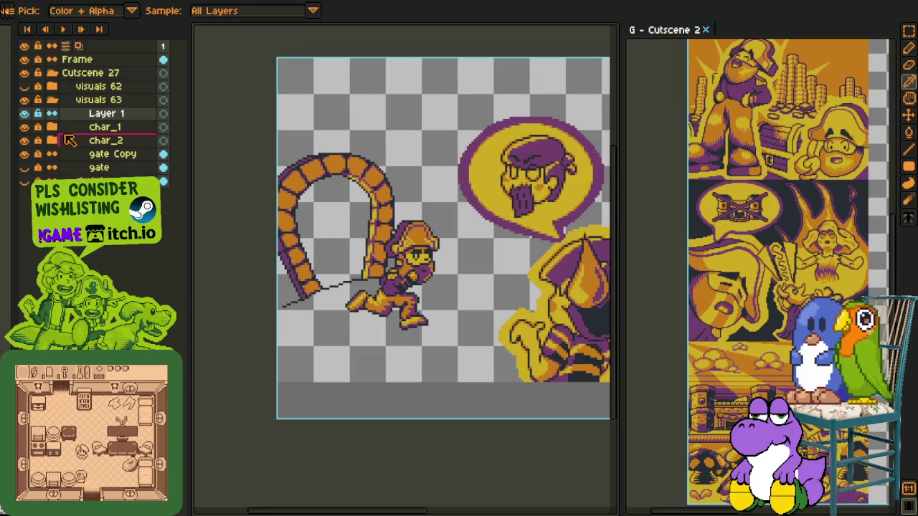
{"action": "key", "text": "space"}
{"action": "mouse_move", "coordinate": [408, 154]}
{"action": "left_mouse_down"}
{"action": "mouse_move", "coordinate": [350, 217]}
{"action": "mouse_move", "coordinate": [351, 250]}
{"action": "left_mouse_up"}
{"action": "key", "text": "space"}
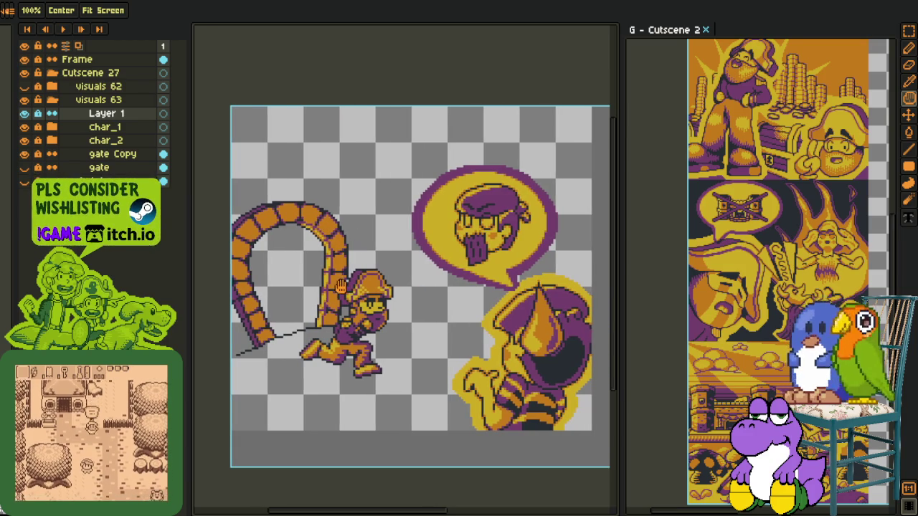
{"action": "left_click", "coordinate": [52, 141]}
{"action": "left_click", "coordinate": [52, 141]}
{"action": "left_click_drag", "start_coordinate": [52, 141], "coordinate": [63, 128]}
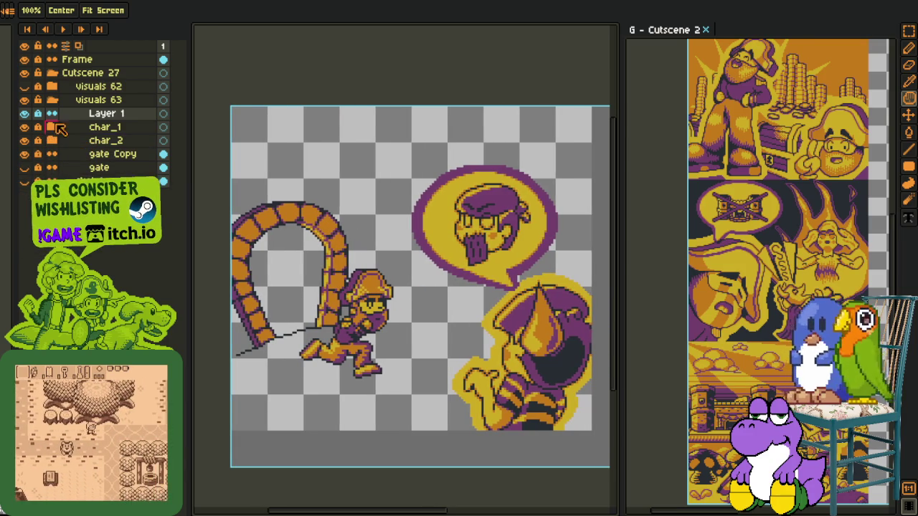
{"action": "left_click", "coordinate": [25, 113]}
{"action": "left_click", "coordinate": [27, 128]}
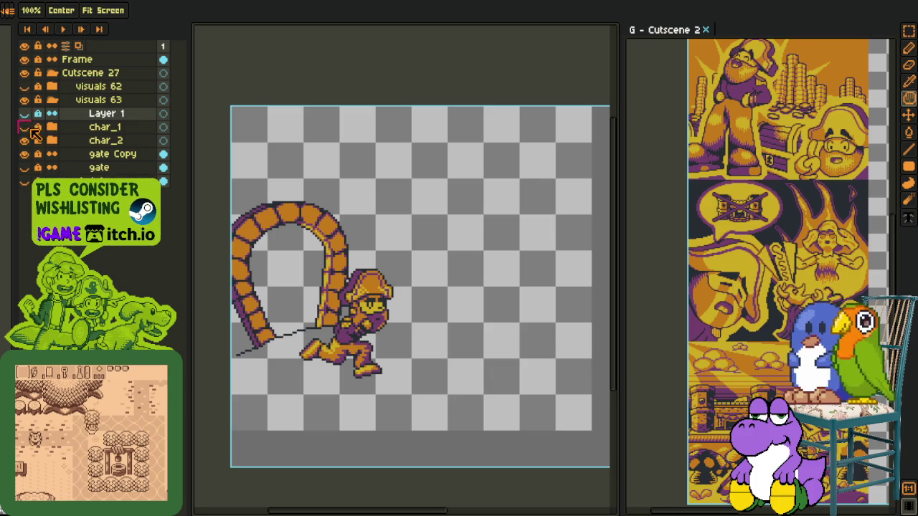
{"action": "left_click", "coordinate": [24, 154]}
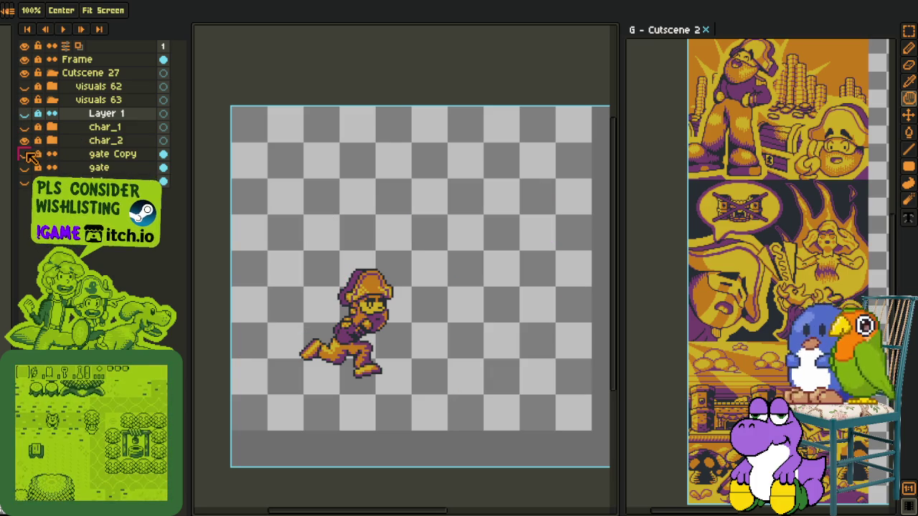
Step: Flatten the visible layers, cut the captain region, then undo both to restore the stack
{"action": "right_click", "coordinate": [84, 140]}
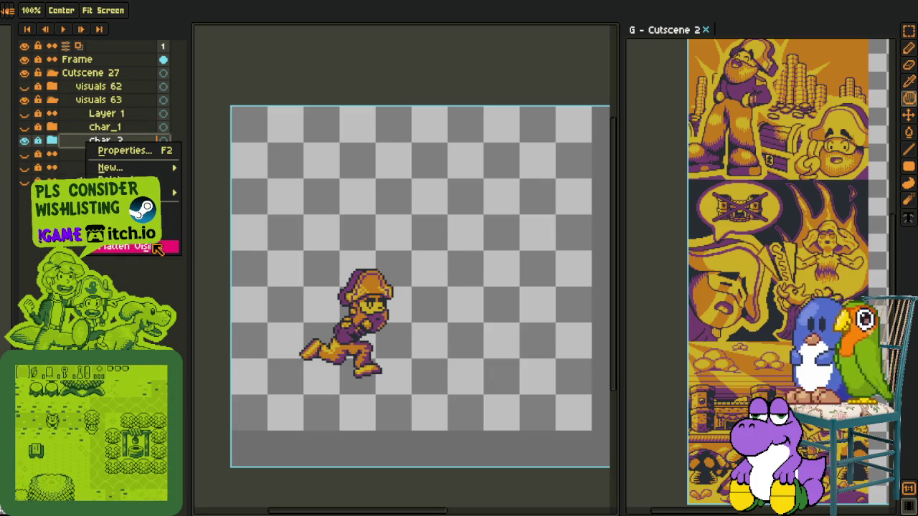
{"action": "left_click", "coordinate": [158, 246]}
{"action": "key", "text": "r"}
{"action": "left_click_drag", "start_coordinate": [508, 219], "coordinate": [257, 406]}
{"action": "key", "text": "Delete"}
{"action": "left_click", "coordinate": [429, 130]}
{"action": "key", "text": "ctrl+z"}
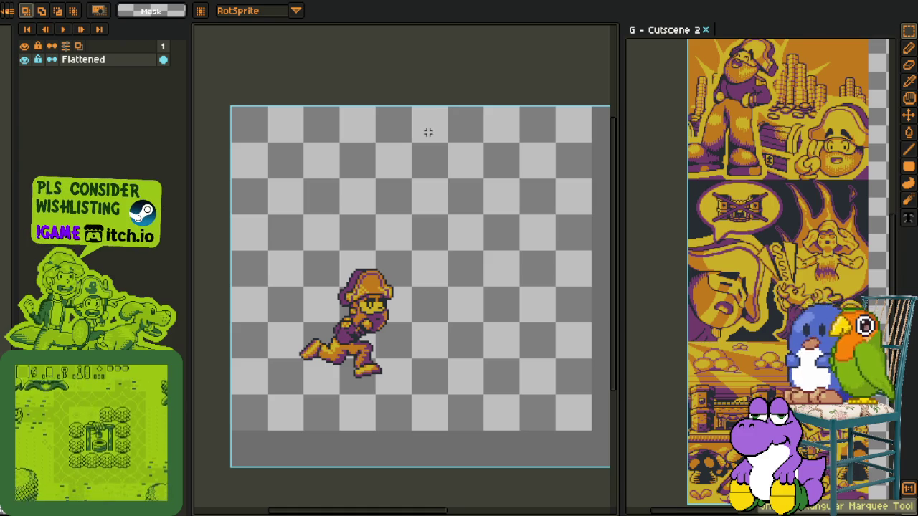
{"action": "key", "text": "ctrl+z"}
{"action": "left_click", "coordinate": [24, 140]}
Step: Paste the captain in place onto a new layer above char_2
{"action": "right_click", "coordinate": [81, 141]}
{"action": "left_click", "coordinate": [212, 165]}
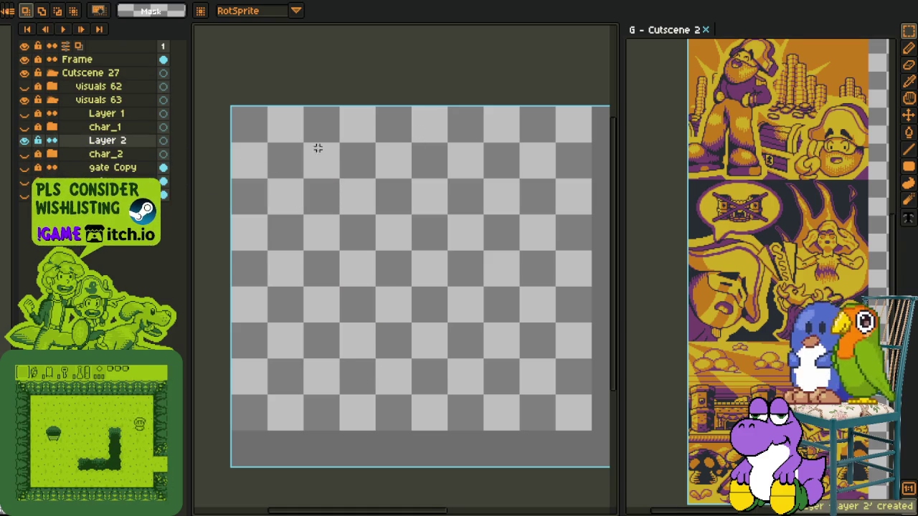
{"action": "key", "text": "ctrl+v"}
{"action": "key", "text": "Return"}
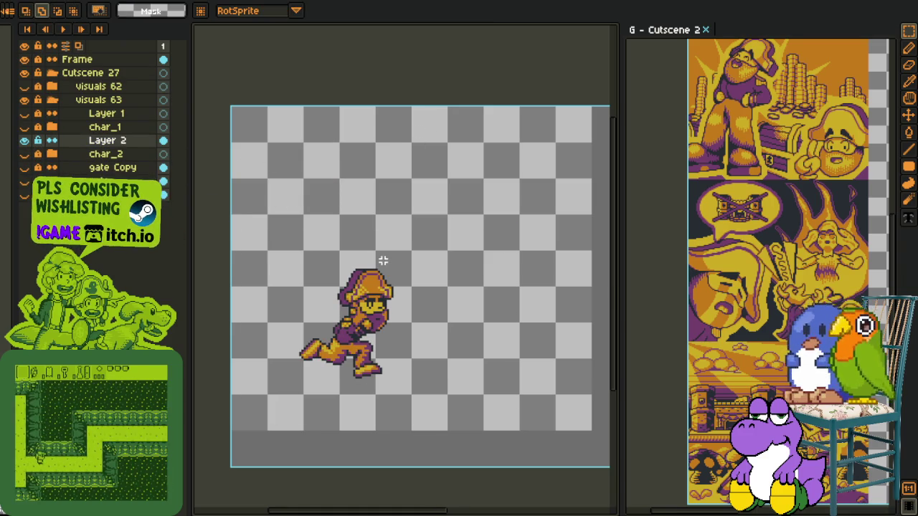
Step: Apply the red Outline effect three times for a thick border around the captain
{"action": "key", "text": "o"}
{"action": "left_click", "coordinate": [718, 226]}
{"action": "key", "text": "o"}
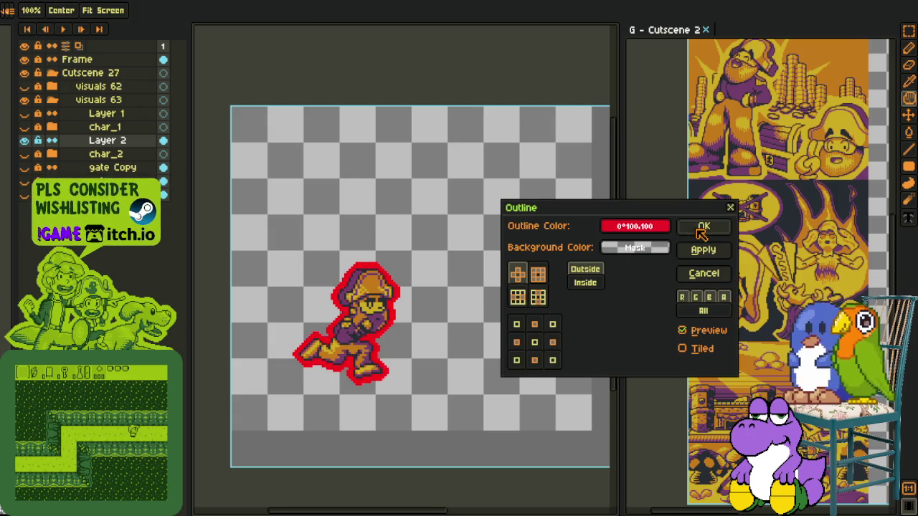
{"action": "left_click", "coordinate": [703, 228]}
{"action": "key", "text": "o"}
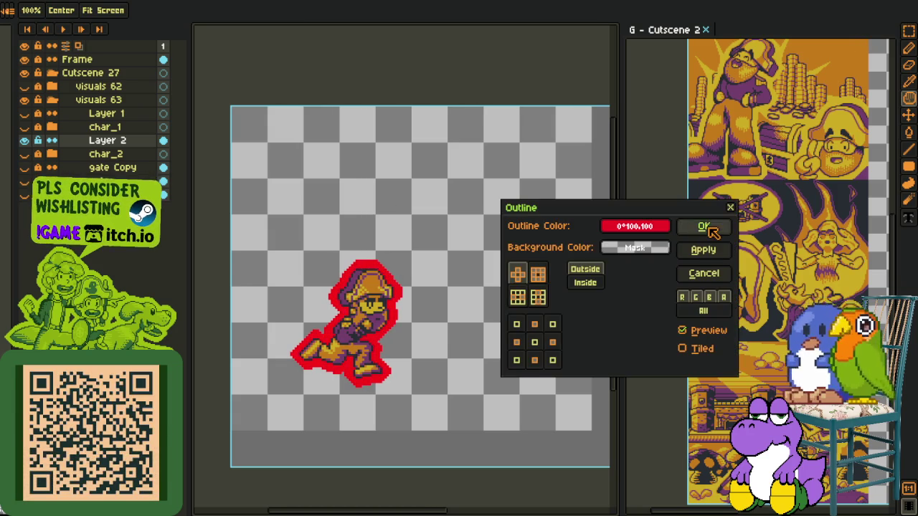
{"action": "left_click", "coordinate": [706, 227]}
Step: Replace the red outline colour with yellow
{"action": "key", "text": "i"}
{"action": "scroll", "coordinate": [377, 310], "scroll_direction": "up", "scroll_amount": 3}
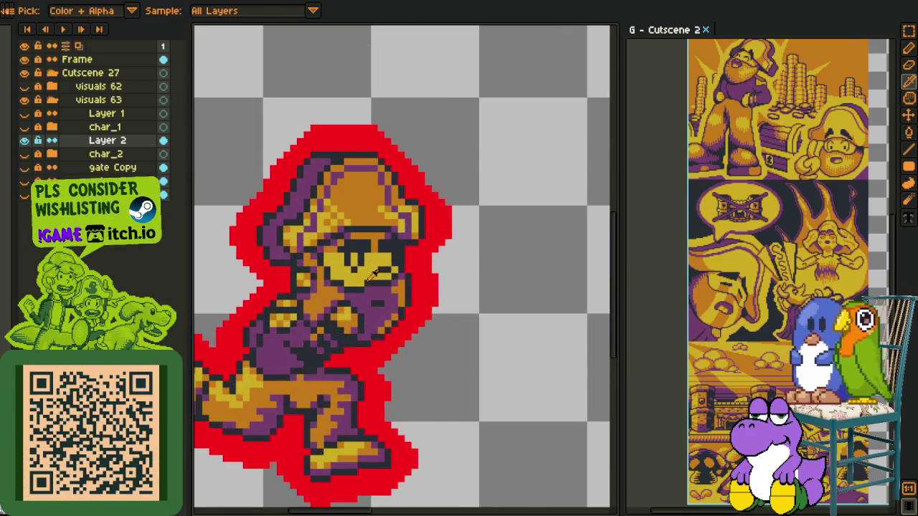
{"action": "key", "text": "shift+r"}
{"action": "left_click", "coordinate": [373, 395]}
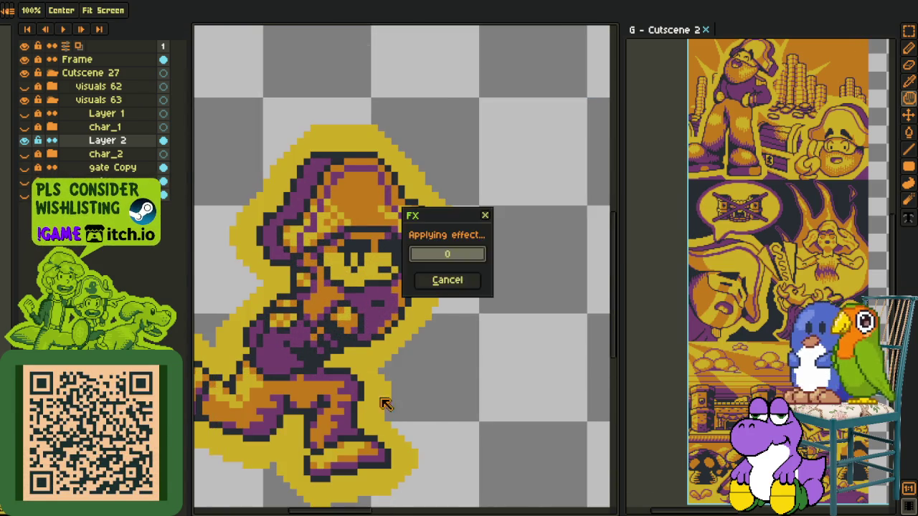
{"action": "left_click_drag", "start_coordinate": [412, 381], "coordinate": [480, 331]}
{"action": "scroll", "coordinate": [477, 330], "scroll_direction": "up", "scroll_amount": 2}
Step: Recolour three yellow pixels on the captain's face orange with the Pencil
{"action": "key", "text": "b"}
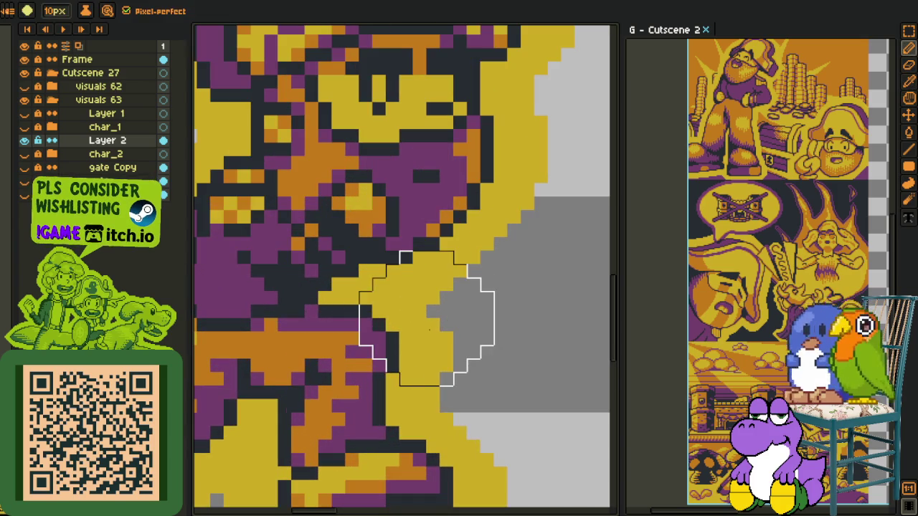
{"action": "key", "text": "o"}
{"action": "key", "text": "b"}
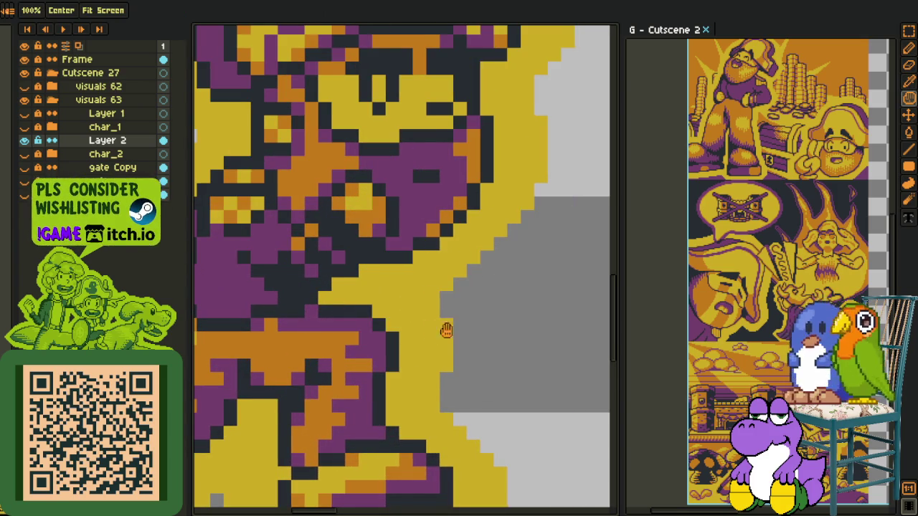
{"action": "left_click_drag", "start_coordinate": [447, 327], "coordinate": [358, 477]}
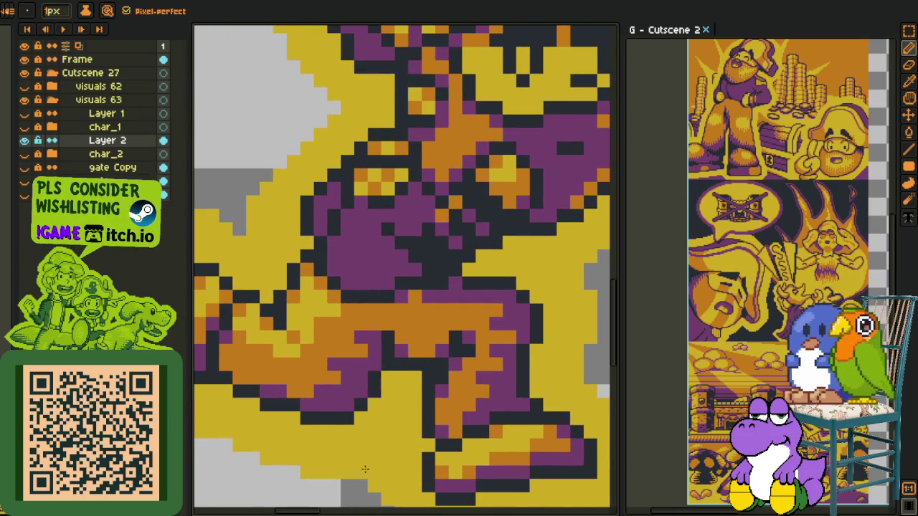
{"action": "scroll", "coordinate": [241, 230], "scroll_direction": "down", "scroll_amount": 2}
{"action": "left_click_drag", "start_coordinate": [365, 263], "coordinate": [355, 385]}
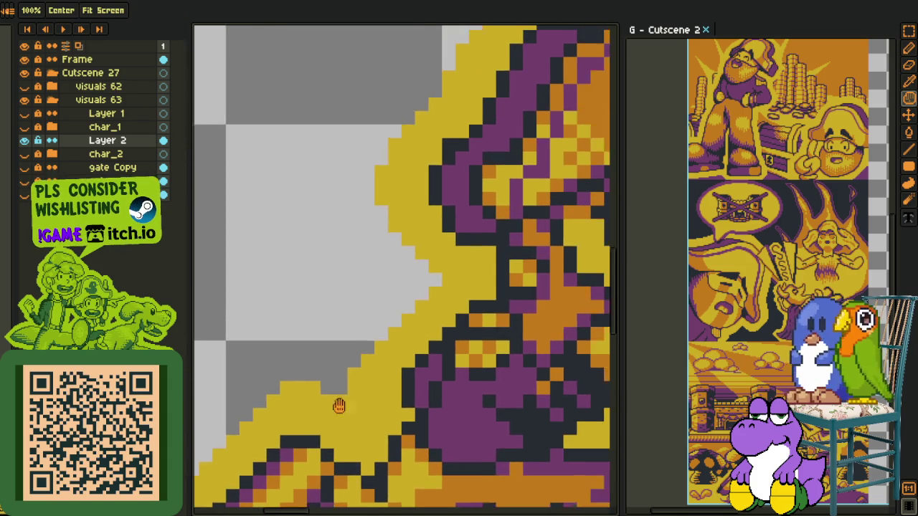
{"action": "scroll", "coordinate": [427, 292], "scroll_direction": "down", "scroll_amount": 2}
{"action": "left_click_drag", "start_coordinate": [426, 291], "coordinate": [395, 266]}
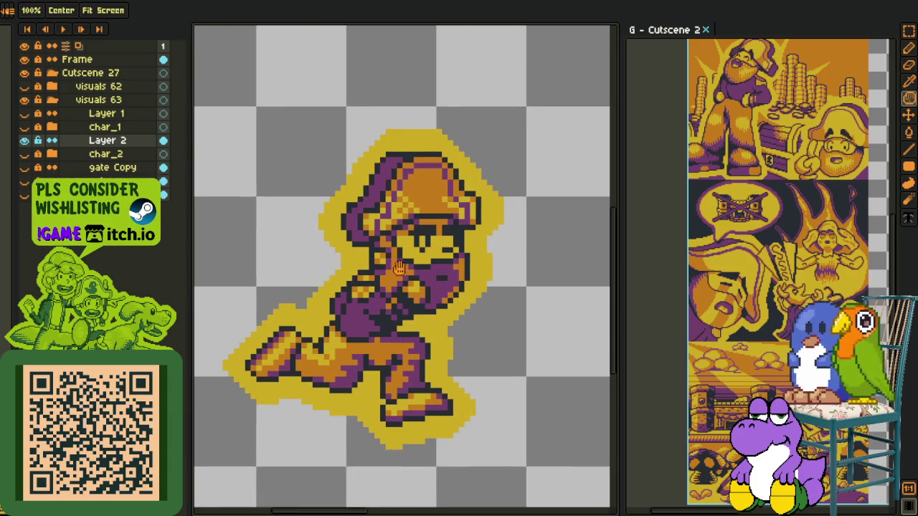
{"action": "scroll", "coordinate": [420, 230], "scroll_direction": "up", "scroll_amount": 1}
{"action": "scroll", "coordinate": [420, 229], "scroll_direction": "up", "scroll_amount": 1}
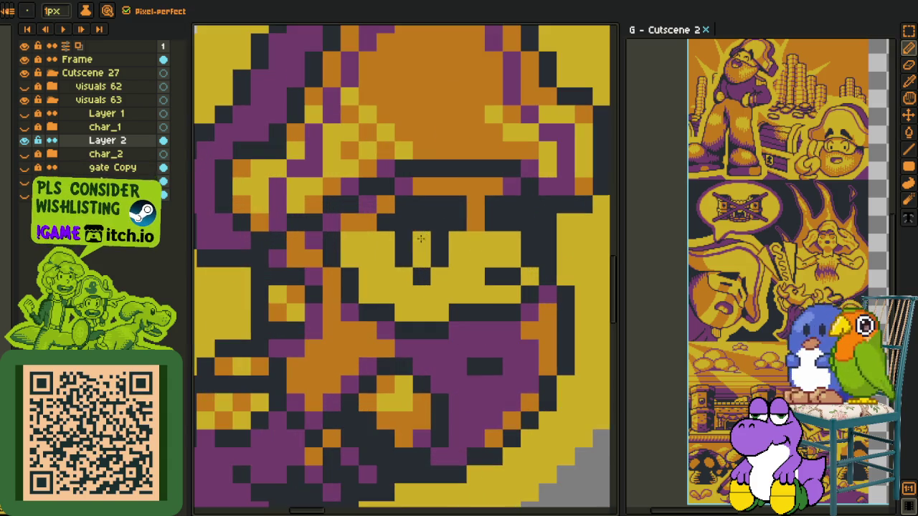
{"action": "key", "text": "b"}
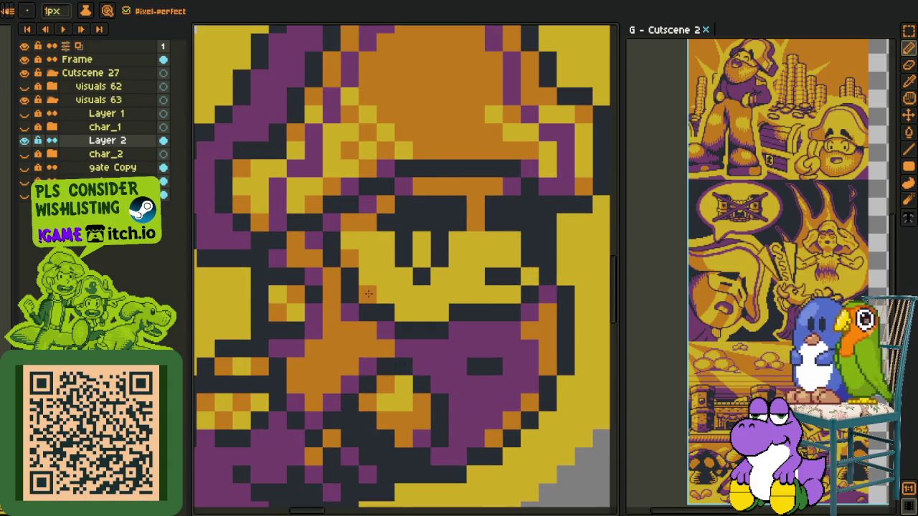
{"action": "left_click", "coordinate": [440, 311]}
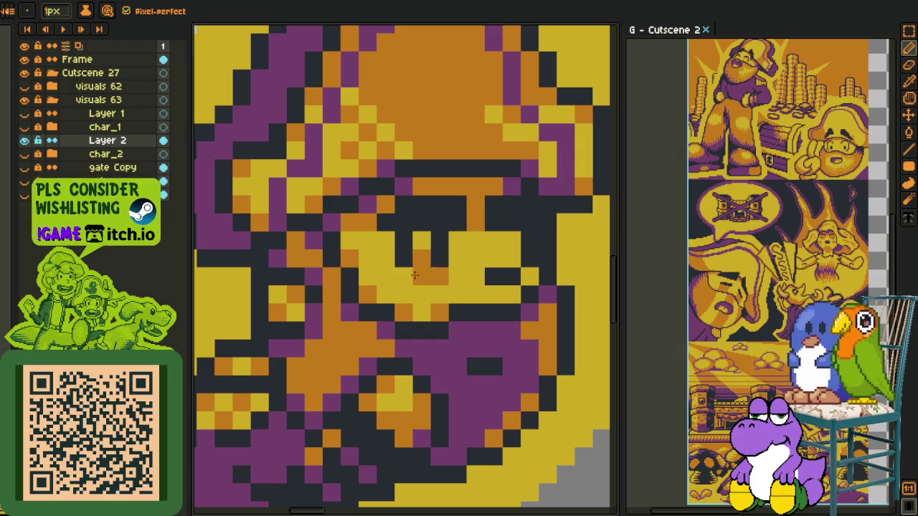
{"action": "left_click", "coordinate": [416, 275]}
{"action": "left_click", "coordinate": [517, 291]}
Step: Add orange pixels beside the dark outline along the captain's edge
{"action": "scroll", "coordinate": [518, 262], "scroll_direction": "down", "scroll_amount": 3}
{"action": "scroll", "coordinate": [518, 262], "scroll_direction": "down", "scroll_amount": 3}
{"action": "left_click_drag", "start_coordinate": [518, 316], "coordinate": [500, 313]}
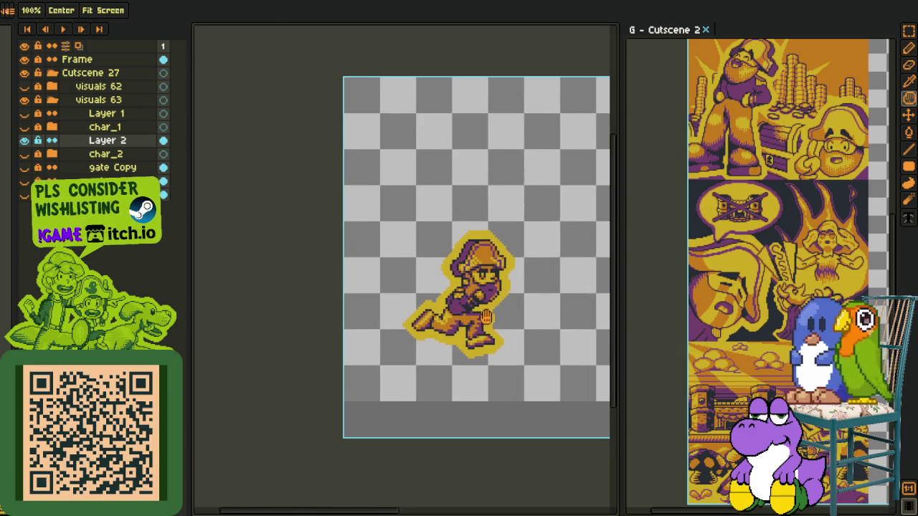
{"action": "scroll", "coordinate": [459, 301], "scroll_direction": "up", "scroll_amount": 3}
{"action": "scroll", "coordinate": [447, 292], "scroll_direction": "up", "scroll_amount": 3}
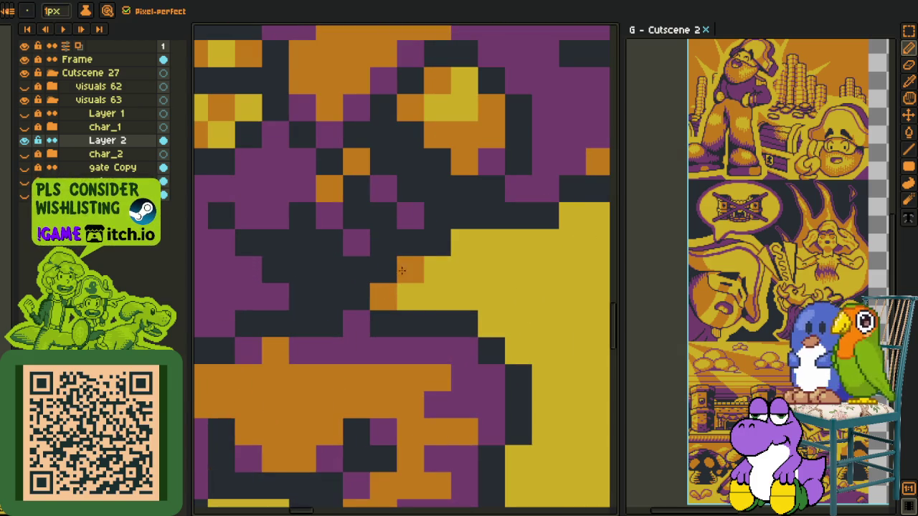
{"action": "left_click_drag", "start_coordinate": [521, 236], "coordinate": [331, 286]}
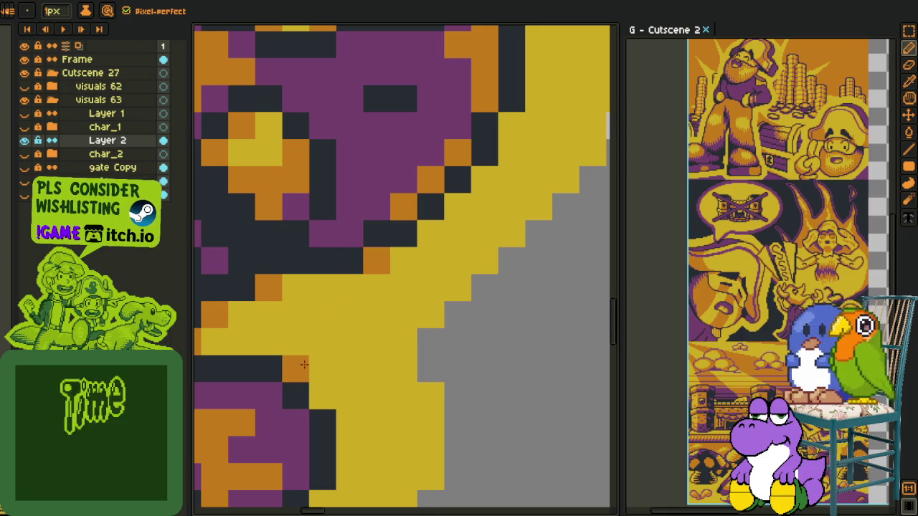
{"action": "left_click_drag", "start_coordinate": [295, 369], "coordinate": [323, 394]}
{"action": "key", "text": "l"}
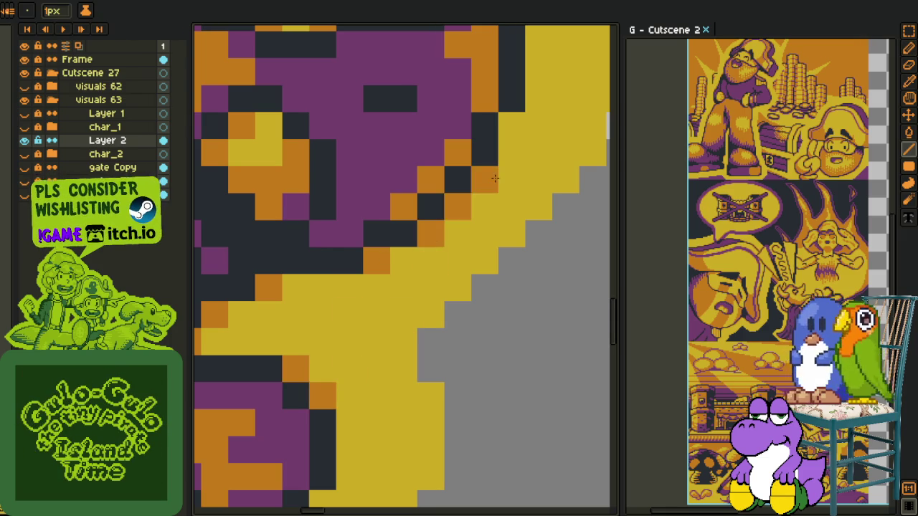
{"action": "left_click_drag", "start_coordinate": [512, 139], "coordinate": [395, 310]}
{"action": "left_click", "coordinate": [394, 142]}
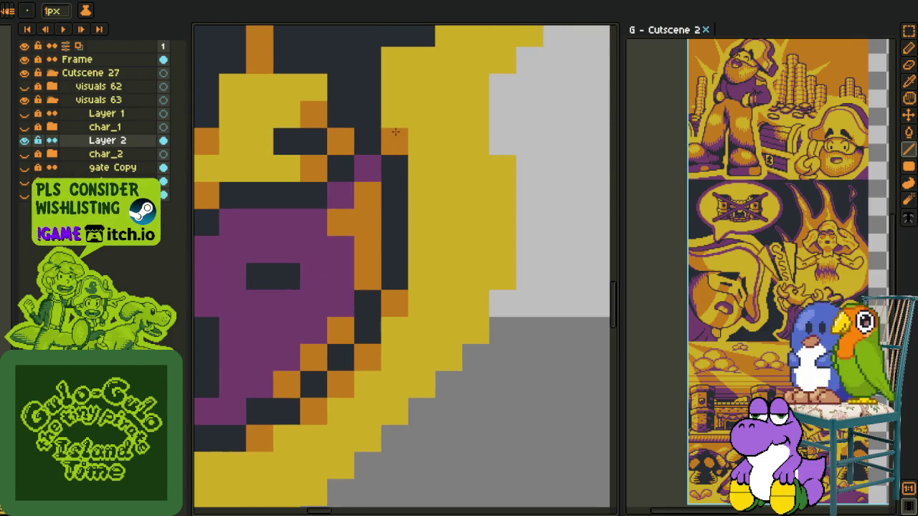
{"action": "left_click", "coordinate": [395, 61]}
Step: Paint two diagonal runs of orange pixels along the hat outline
{"action": "left_click_drag", "start_coordinate": [395, 57], "coordinate": [480, 401]}
{"action": "left_click", "coordinate": [539, 377]}
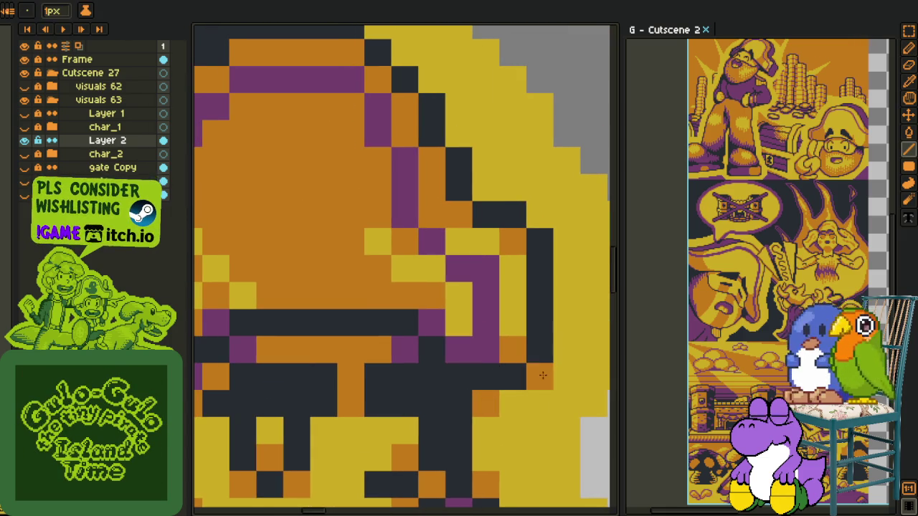
{"action": "left_click", "coordinate": [540, 215]}
{"action": "left_click", "coordinate": [459, 134]}
{"action": "left_click", "coordinate": [432, 80]}
{"action": "left_click", "coordinate": [405, 53]}
{"action": "left_click_drag", "start_coordinate": [407, 61], "coordinate": [520, 295]}
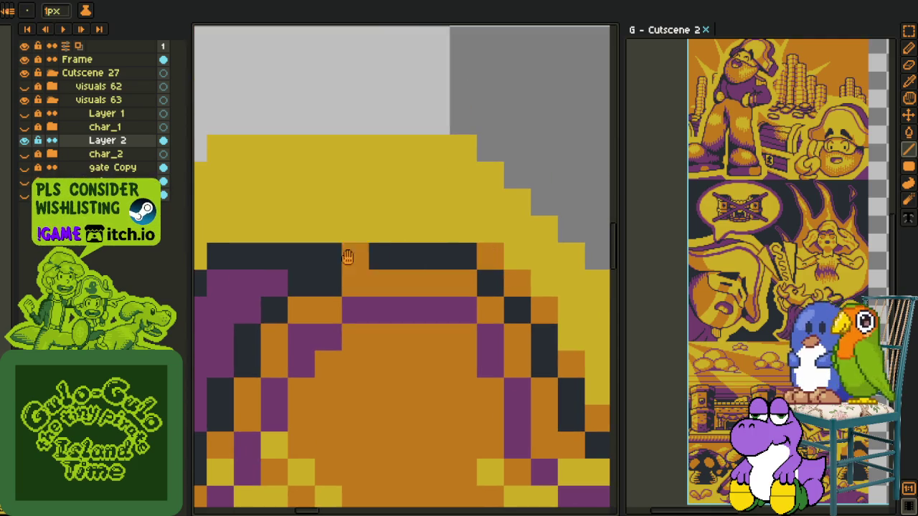
{"action": "left_click_drag", "start_coordinate": [349, 254], "coordinate": [535, 250]}
{"action": "left_click", "coordinate": [392, 258]}
{"action": "left_click", "coordinate": [375, 285]}
{"action": "left_click", "coordinate": [349, 339]}
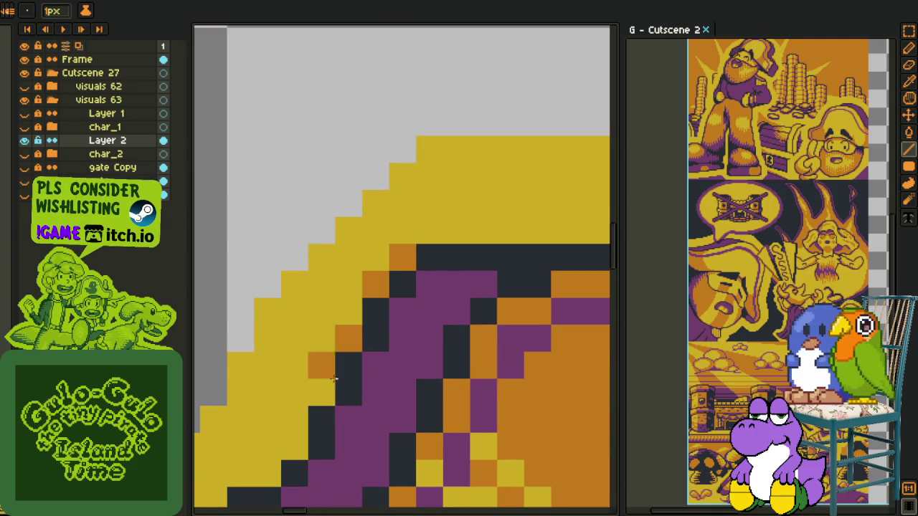
{"action": "left_click", "coordinate": [322, 392]}
{"action": "left_click", "coordinate": [295, 446]}
Step: Add orange pixels and short runs along the outline and its bottom rows
{"action": "left_click_drag", "start_coordinate": [358, 436], "coordinate": [495, 300]}
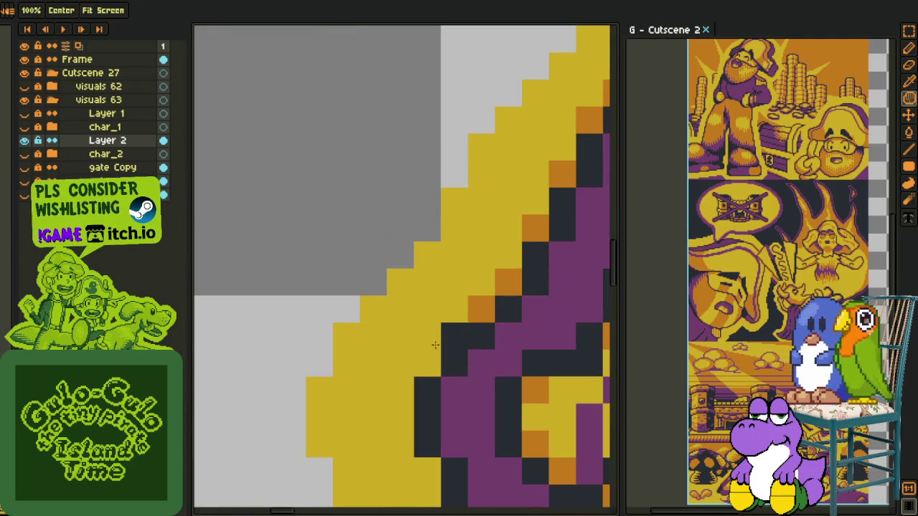
{"action": "left_click_drag", "start_coordinate": [426, 360], "coordinate": [374, 218]}
{"action": "key", "text": "b"}
{"action": "left_click", "coordinate": [355, 220]}
{"action": "left_click", "coordinate": [382, 274]}
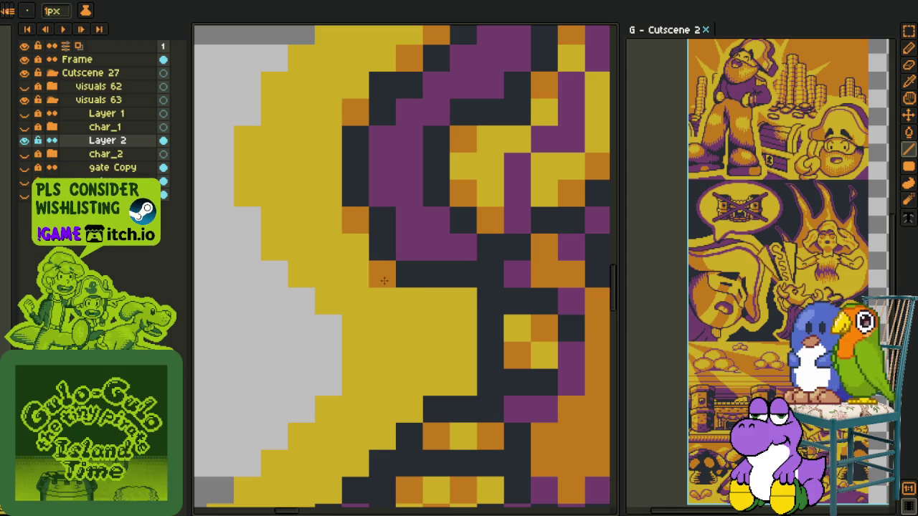
{"action": "left_click", "coordinate": [463, 301]}
{"action": "mouse_move", "coordinate": [463, 383]}
{"action": "left_mouse_down"}
{"action": "mouse_move", "coordinate": [436, 385]}
{"action": "mouse_move", "coordinate": [478, 162]}
{"action": "mouse_move", "coordinate": [368, 273]}
{"action": "mouse_move", "coordinate": [451, 384]}
{"action": "mouse_move", "coordinate": [489, 287]}
{"action": "left_mouse_up"}
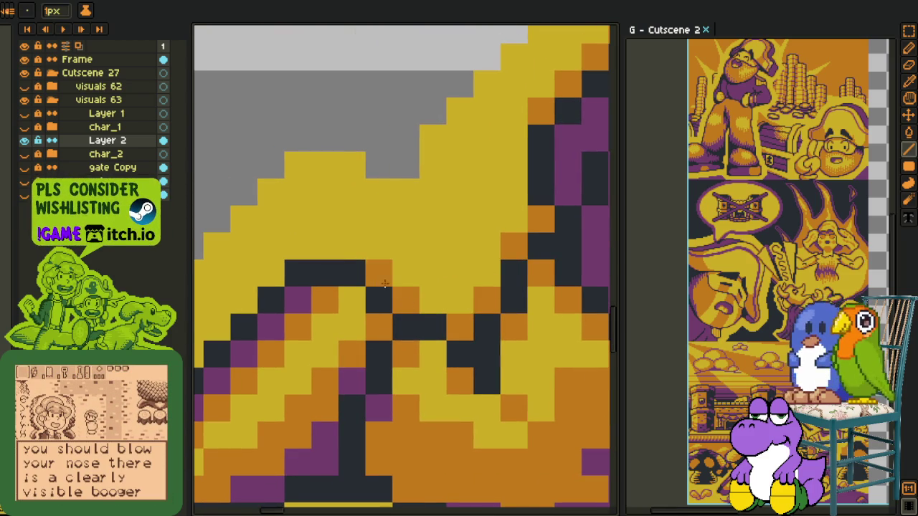
{"action": "mouse_move", "coordinate": [324, 273]}
{"action": "left_mouse_down"}
{"action": "mouse_move", "coordinate": [466, 187]}
{"action": "mouse_move", "coordinate": [278, 320]}
{"action": "left_mouse_up"}
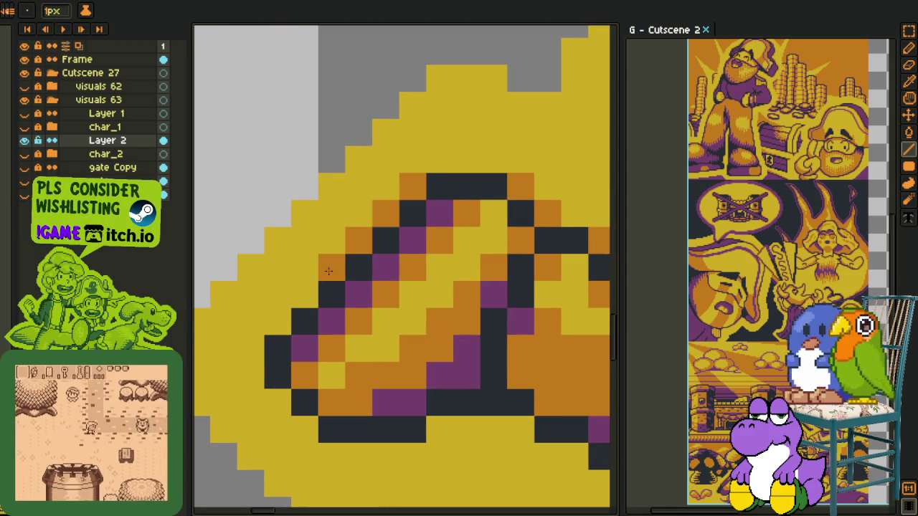
{"action": "left_click", "coordinate": [292, 400]}
{"action": "left_click_drag", "start_coordinate": [292, 399], "coordinate": [277, 402]}
{"action": "left_click_drag", "start_coordinate": [467, 403], "coordinate": [440, 403]}
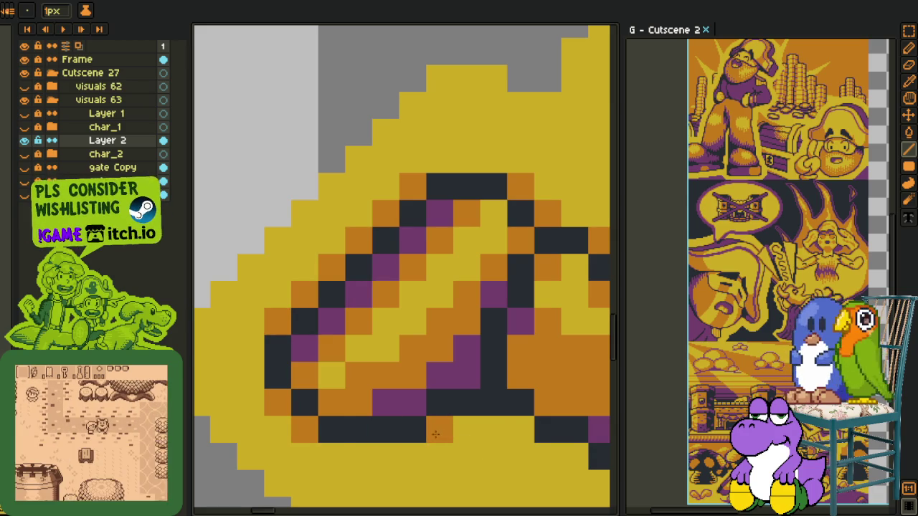
{"action": "left_click", "coordinate": [520, 402]}
Step: Place and adjust purple and orange pixels on the dark outline, undoing misplaced ones
{"action": "mouse_move", "coordinate": [220, 400]}
{"action": "left_mouse_down"}
{"action": "mouse_move", "coordinate": [280, 201]}
{"action": "mouse_move", "coordinate": [304, 206]}
{"action": "left_mouse_up"}
{"action": "left_click", "coordinate": [334, 213]}
{"action": "key", "text": "ctrl+z"}
{"action": "left_click", "coordinate": [308, 209]}
{"action": "left_click", "coordinate": [328, 180], "text": "alt"}
{"action": "left_click", "coordinate": [308, 156]}
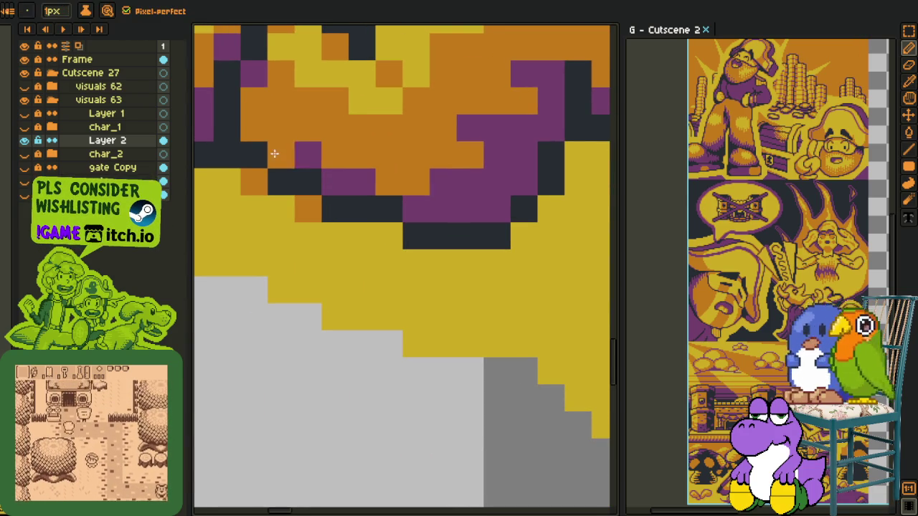
{"action": "key", "text": "ctrl+z"}
{"action": "left_click", "coordinate": [275, 153]}
{"action": "left_click", "coordinate": [252, 133]}
{"action": "left_click", "coordinate": [400, 230]}
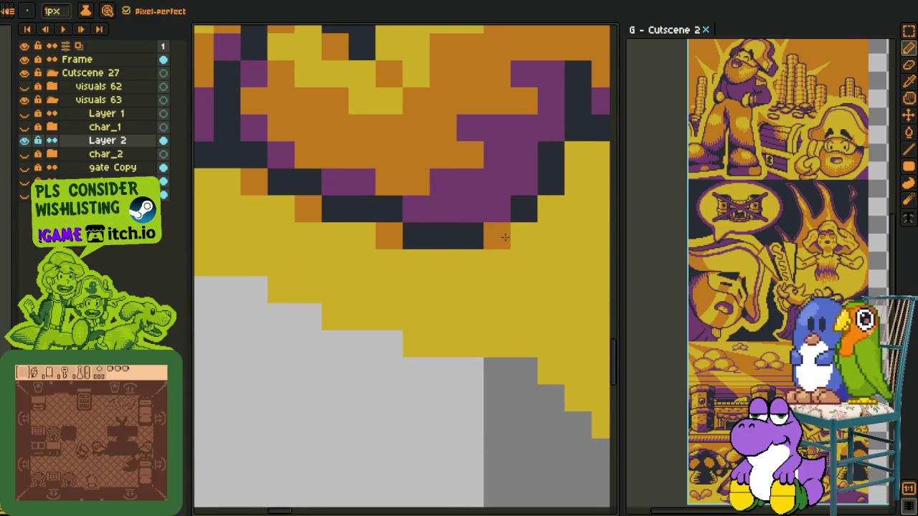
{"action": "left_click_drag", "start_coordinate": [497, 236], "coordinate": [524, 236]}
{"action": "left_click", "coordinate": [551, 209]}
{"action": "left_click_drag", "start_coordinate": [558, 209], "coordinate": [231, 208]}
Step: Shade more yellow pixels across the captain orange and zoom out
{"action": "left_click", "coordinate": [261, 159]}
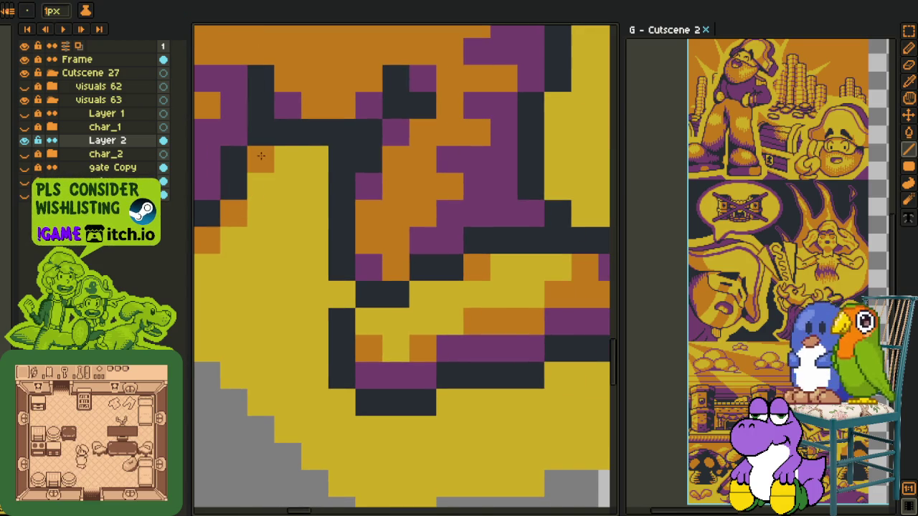
{"action": "left_click", "coordinate": [314, 159]}
{"action": "left_click", "coordinate": [343, 294]}
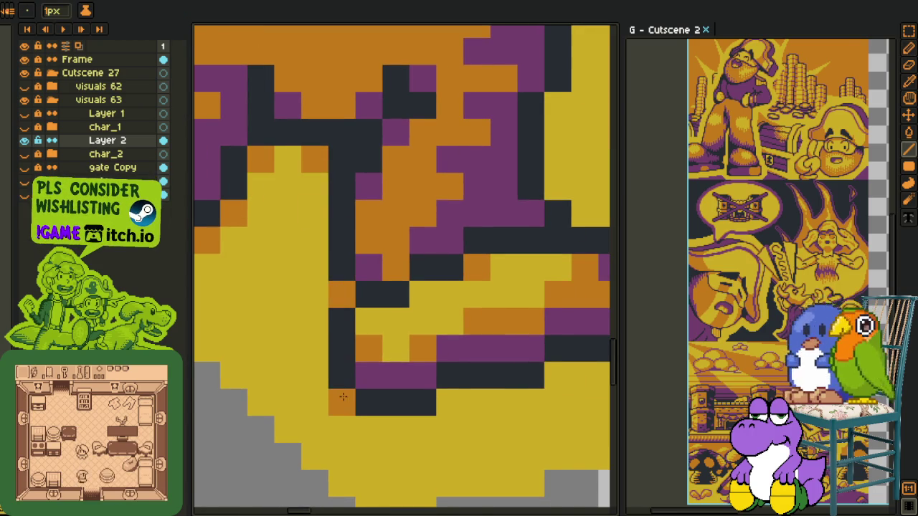
{"action": "left_click_drag", "start_coordinate": [485, 388], "coordinate": [333, 387]}
{"action": "left_click", "coordinate": [298, 399]}
{"action": "left_click", "coordinate": [406, 372]}
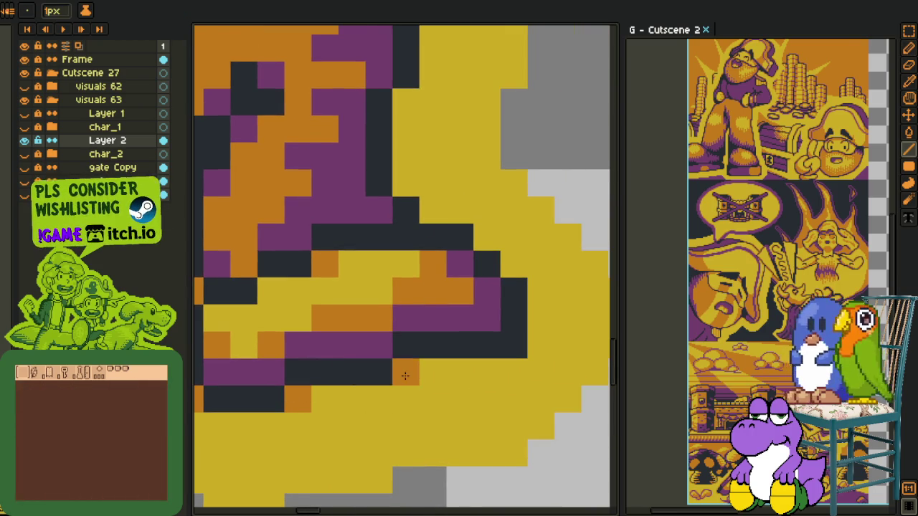
{"action": "left_click", "coordinate": [514, 264]}
{"action": "left_click", "coordinate": [487, 237]}
{"action": "left_click", "coordinate": [432, 210]}
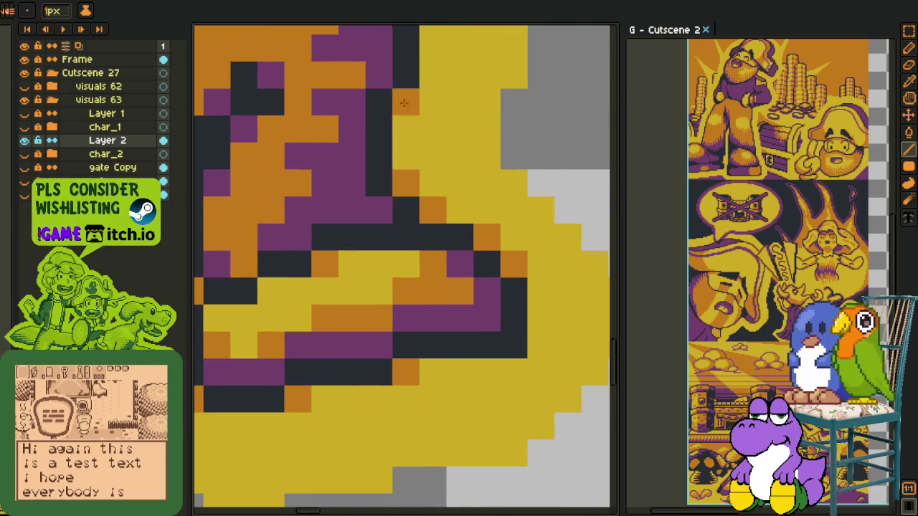
{"action": "left_click_drag", "start_coordinate": [404, 112], "coordinate": [379, 307]}
{"action": "scroll", "coordinate": [384, 269], "scroll_direction": "down", "scroll_amount": 4}
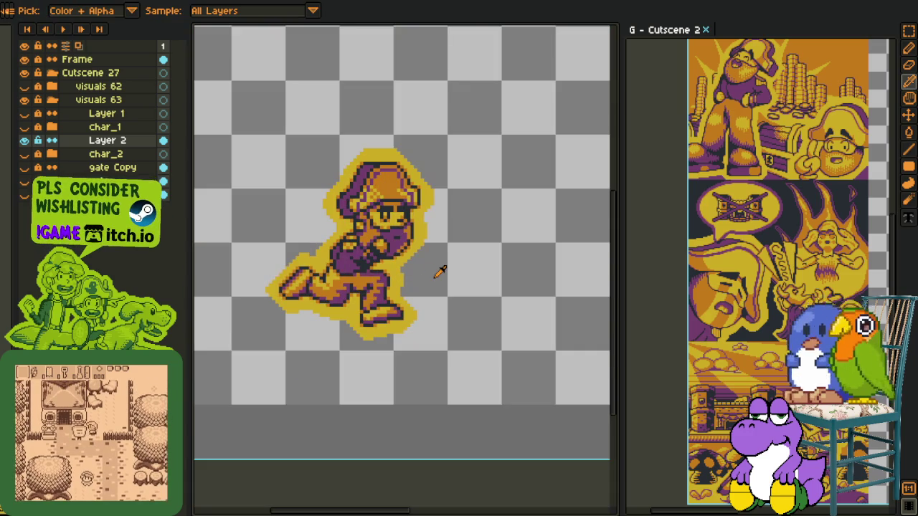
Step: Move Layer 2 into the char_2 folder and add a new empty layer below it
{"action": "scroll", "coordinate": [440, 270], "scroll_direction": "down", "scroll_amount": 1}
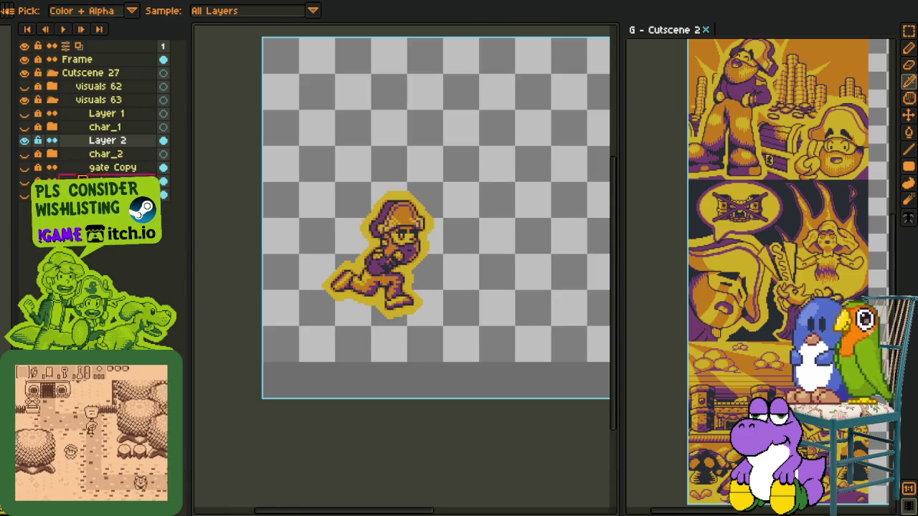
{"action": "left_click", "coordinate": [51, 153]}
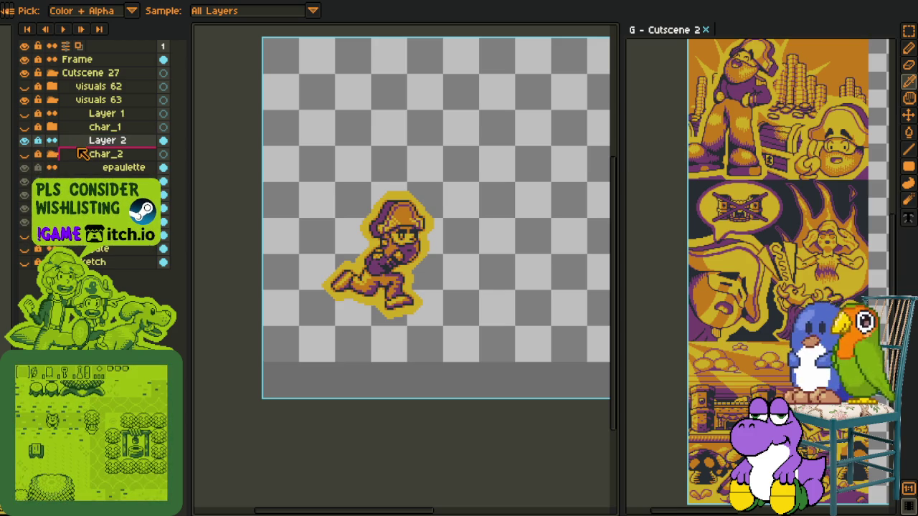
{"action": "left_click_drag", "start_coordinate": [82, 154], "coordinate": [54, 162]}
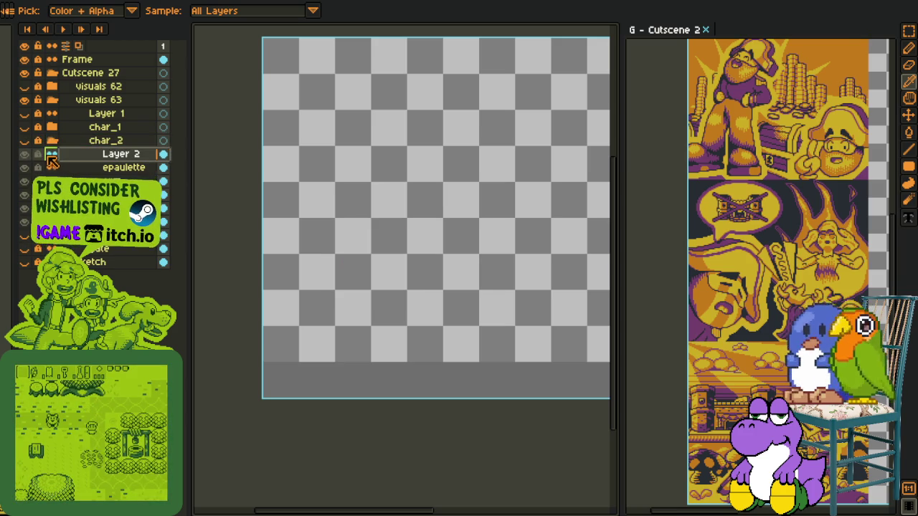
{"action": "key", "text": "ctrl+z"}
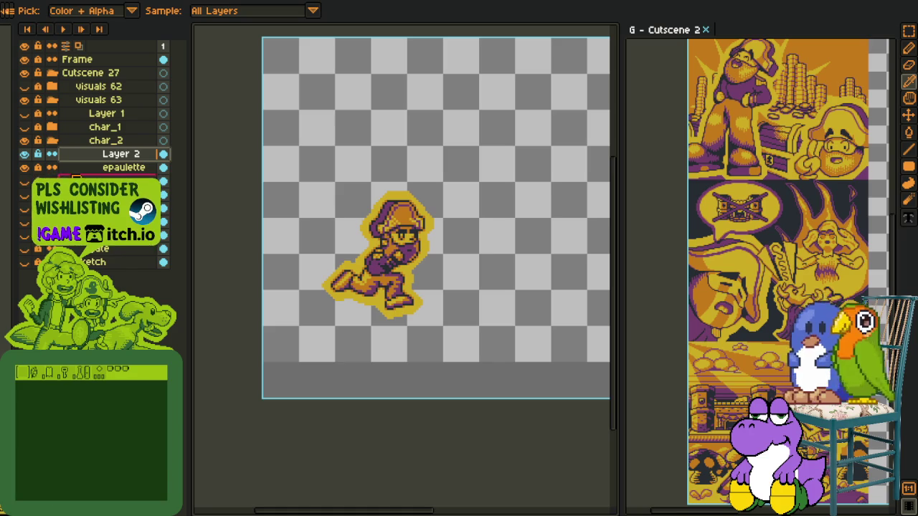
{"action": "right_click", "coordinate": [147, 155]}
{"action": "mouse_move", "coordinate": [136, 195]}
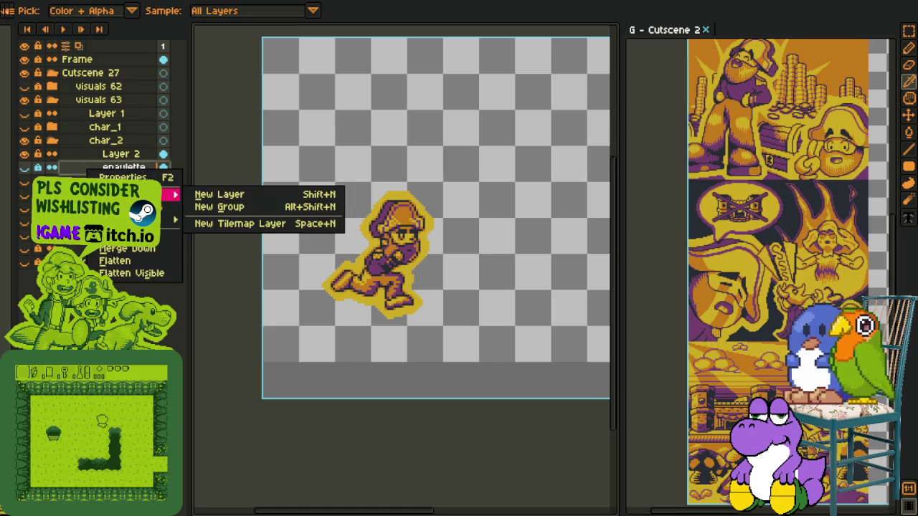
{"action": "left_click", "coordinate": [208, 192]}
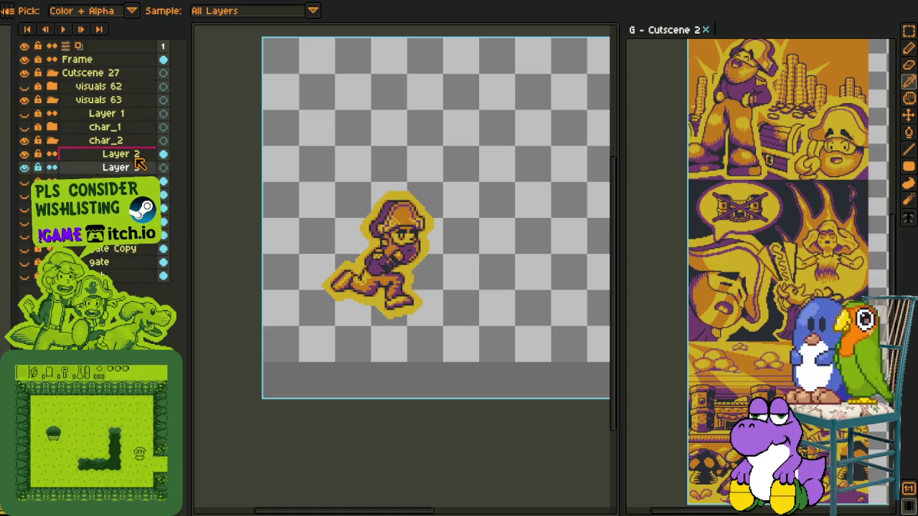
Step: Delete Layer 1
{"action": "left_click", "coordinate": [136, 156], "text": "shift"}
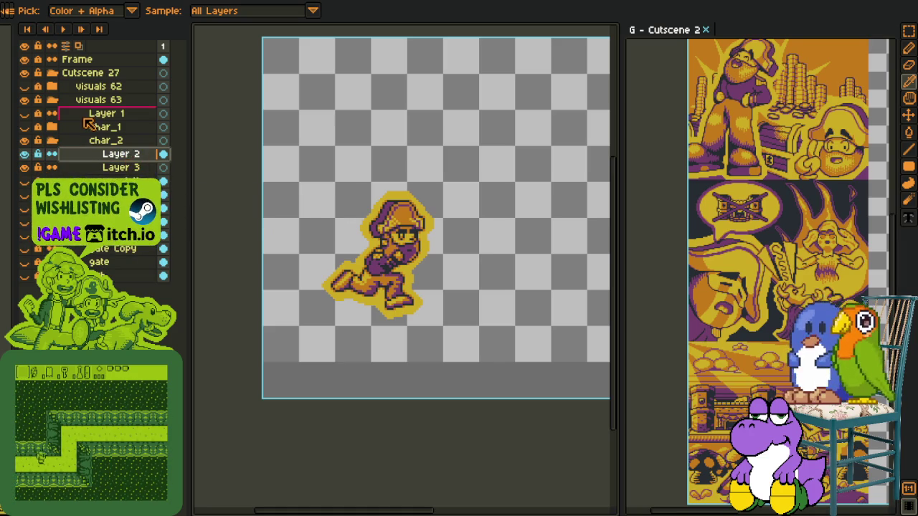
{"action": "right_click", "coordinate": [86, 116]}
{"action": "left_click", "coordinate": [125, 156]}
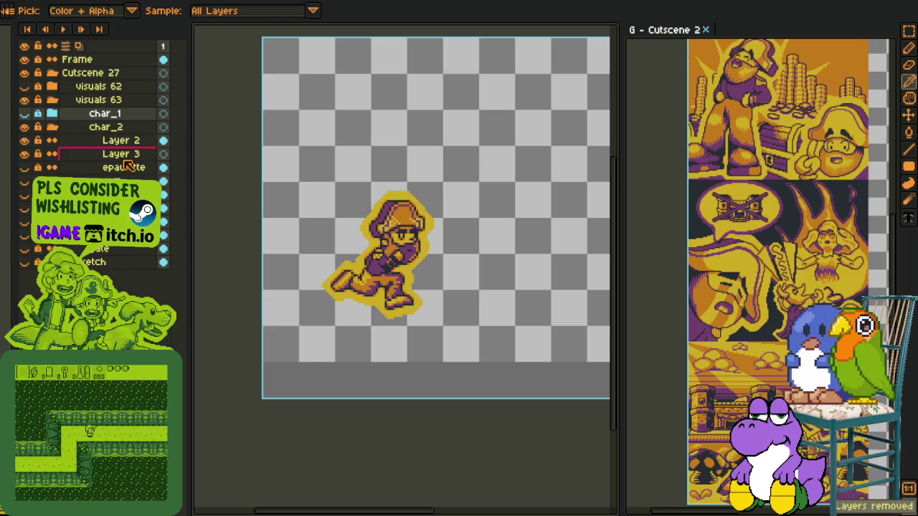
Step: Rename Layer 2 to char_2 and Layer 3 to shadow, and show the stone arch
{"action": "double_click", "coordinate": [132, 142]}
{"action": "type", "text": "c"}
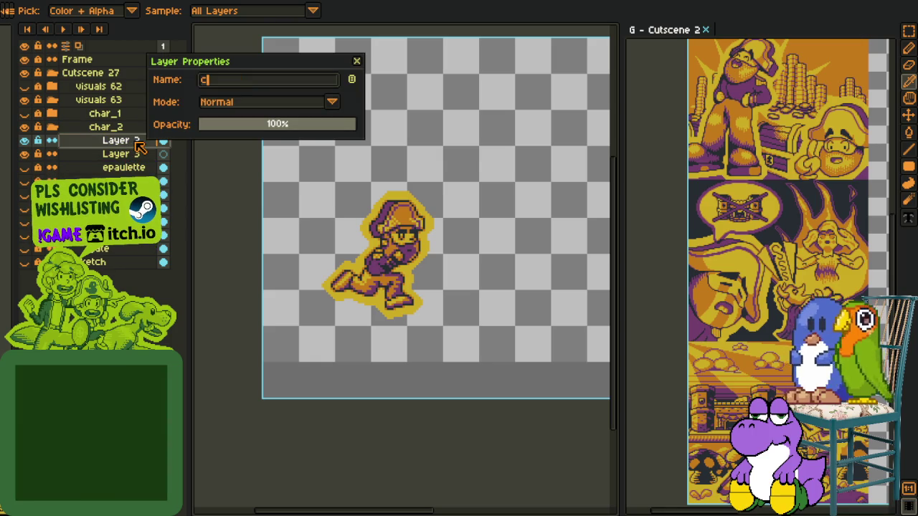
{"action": "type", "text": "har_2_render"}
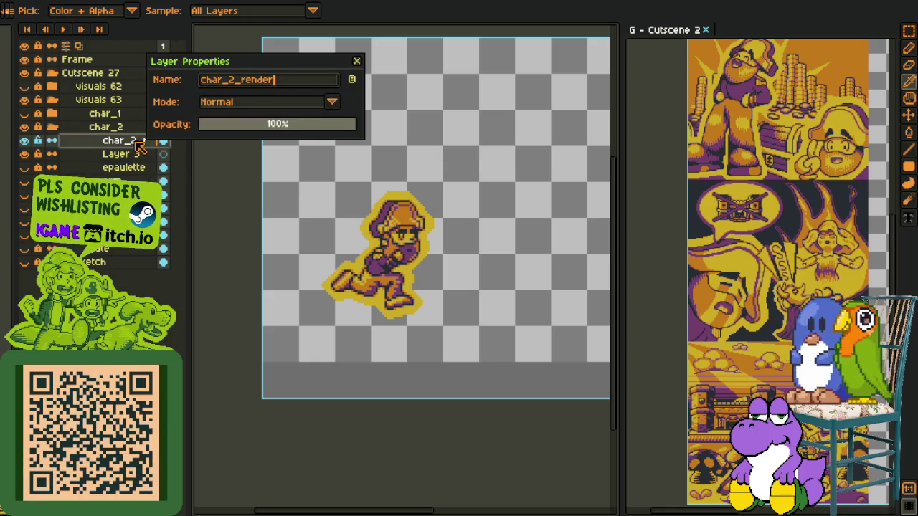
{"action": "key", "text": "Return"}
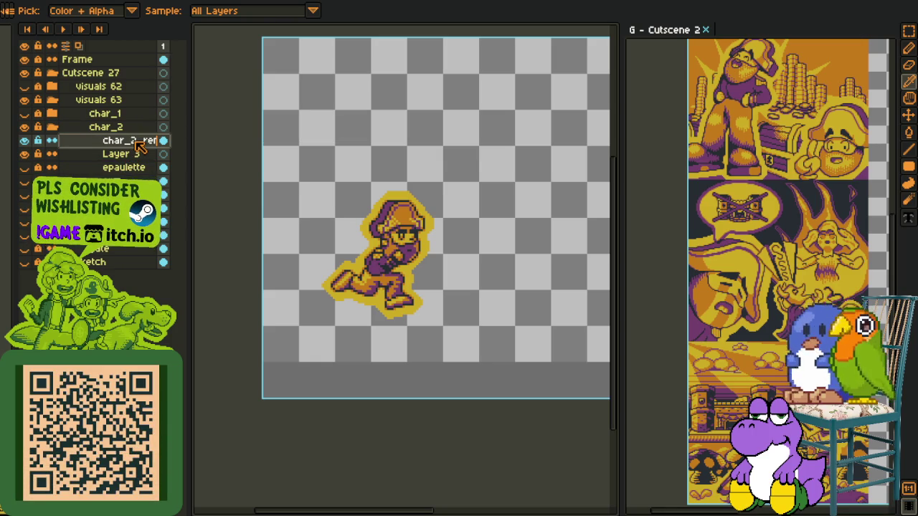
{"action": "double_click", "coordinate": [109, 155]}
{"action": "type", "text": "shadow"}
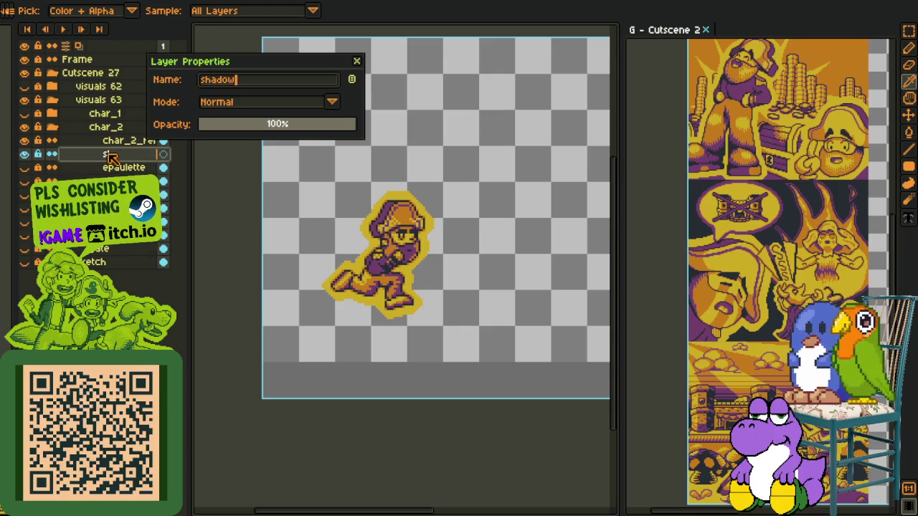
{"action": "key", "text": "Return"}
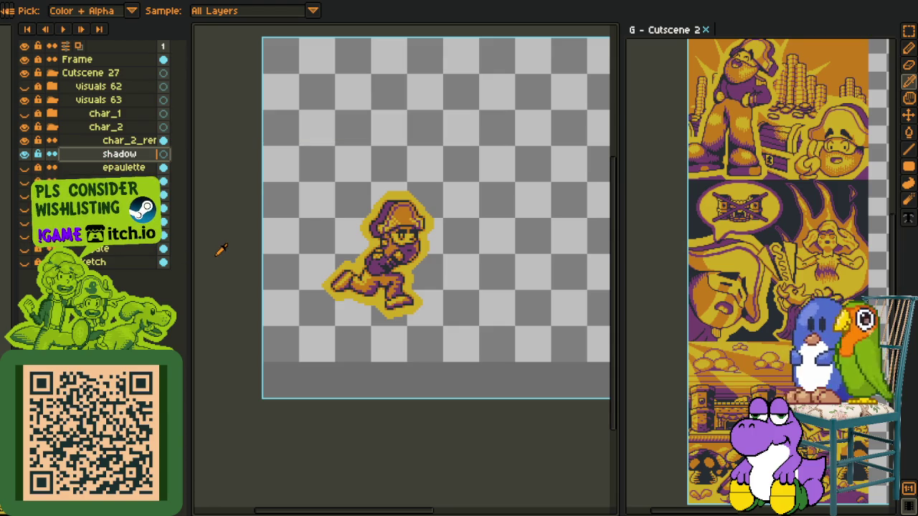
{"action": "left_click", "coordinate": [24, 248]}
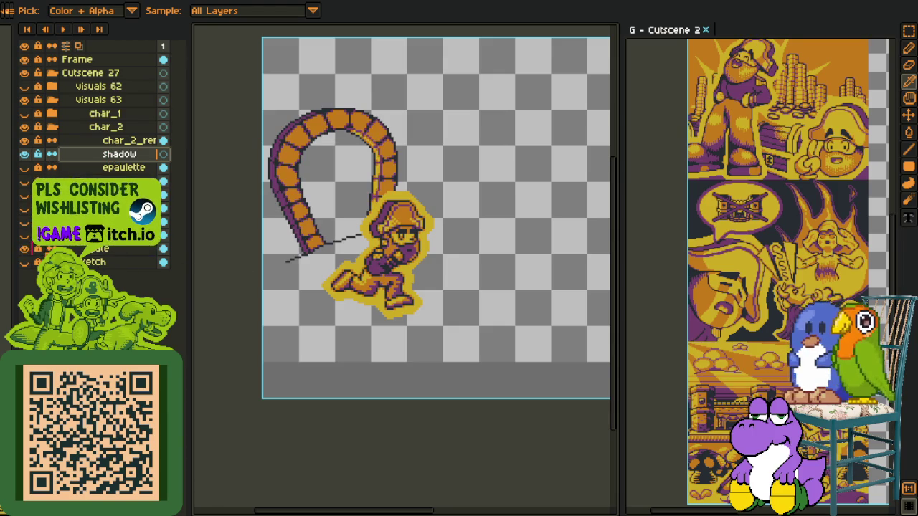
Step: Pan to the arch and captain, hiding one arch layer and showing the other
{"action": "key", "text": "h"}
{"action": "left_click_drag", "start_coordinate": [403, 265], "coordinate": [368, 323]}
{"action": "scroll", "coordinate": [367, 323], "scroll_direction": "down", "scroll_amount": 2}
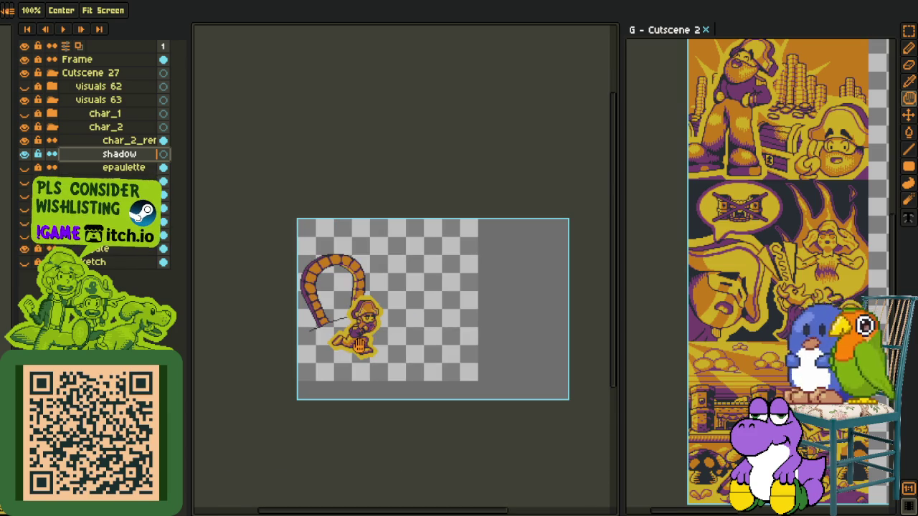
{"action": "left_click", "coordinate": [24, 248]}
{"action": "left_click", "coordinate": [24, 235]}
Step: Create a layer group named unused and move the gate layer into it
{"action": "right_click", "coordinate": [101, 253]}
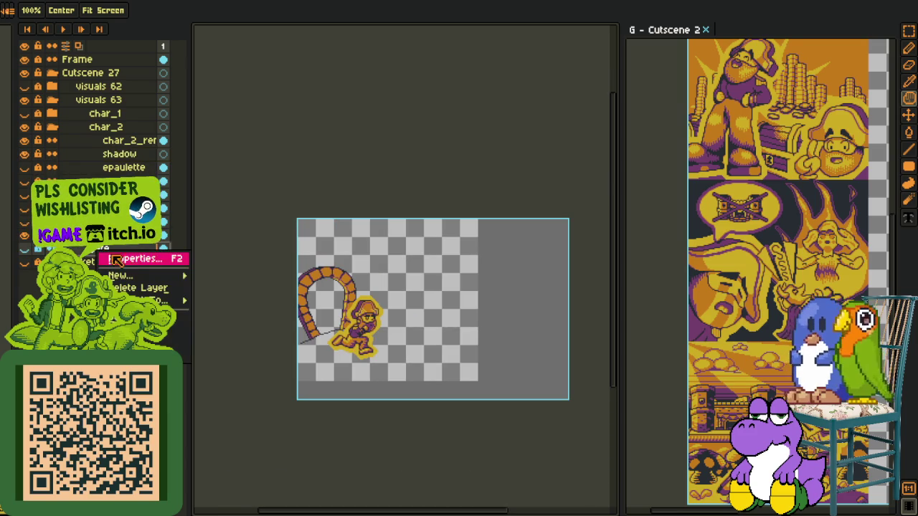
{"action": "mouse_move", "coordinate": [144, 275]}
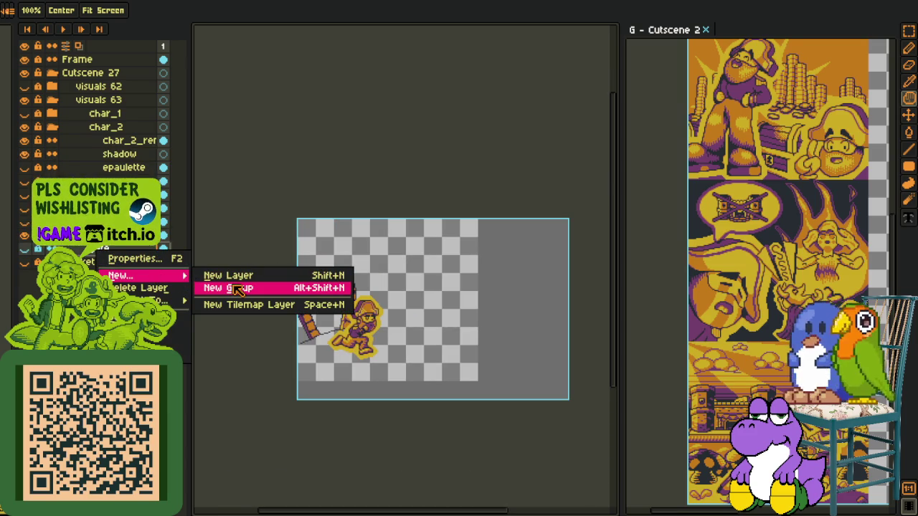
{"action": "left_click", "coordinate": [236, 289]}
{"action": "double_click", "coordinate": [103, 251]}
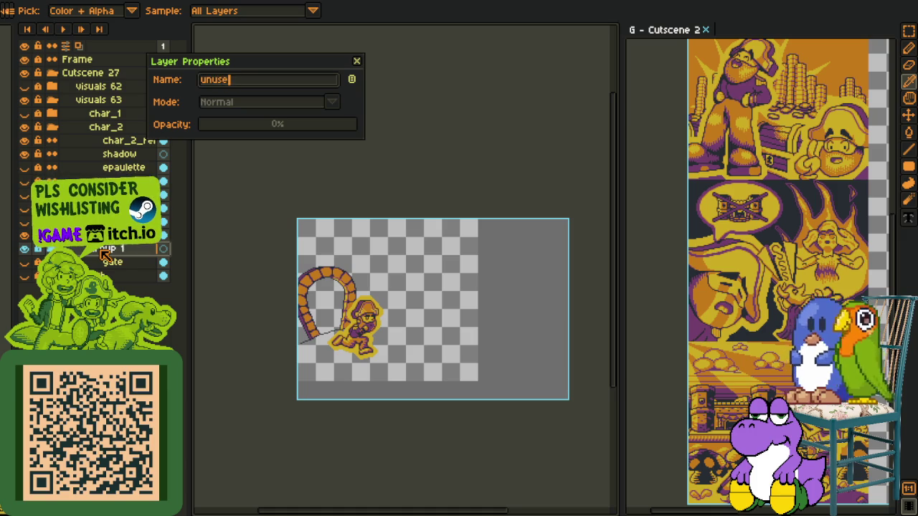
{"action": "type", "text": "d"}
{"action": "key", "text": "Return"}
{"action": "left_click_drag", "start_coordinate": [79, 262], "coordinate": [75, 249]}
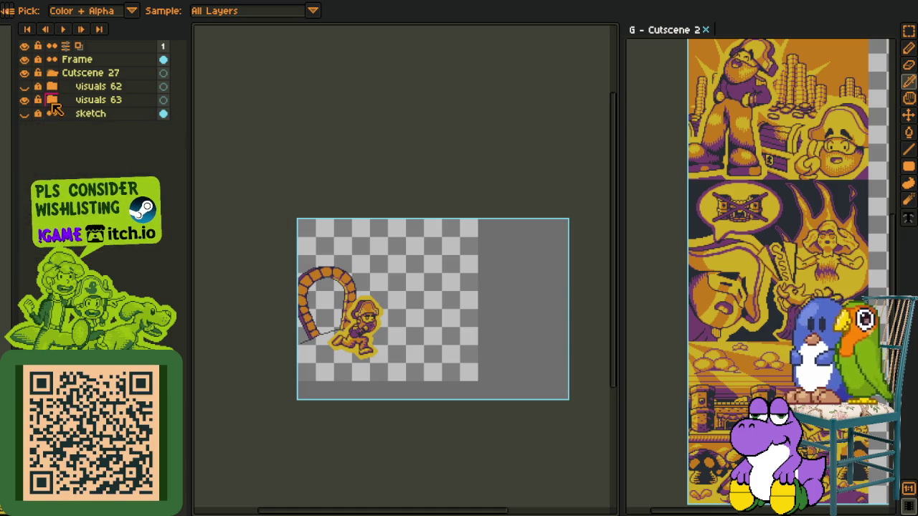
{"action": "left_click_drag", "start_coordinate": [54, 117], "coordinate": [57, 116]}
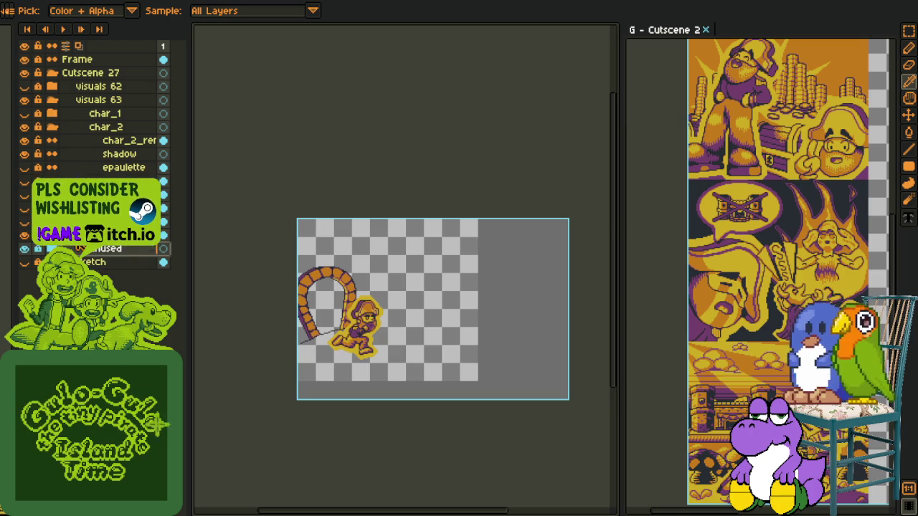
Step: Rename the gate Copy layer to gate_2 and select the shadow layer
{"action": "left_click", "coordinate": [22, 235]}
{"action": "left_click", "coordinate": [22, 236]}
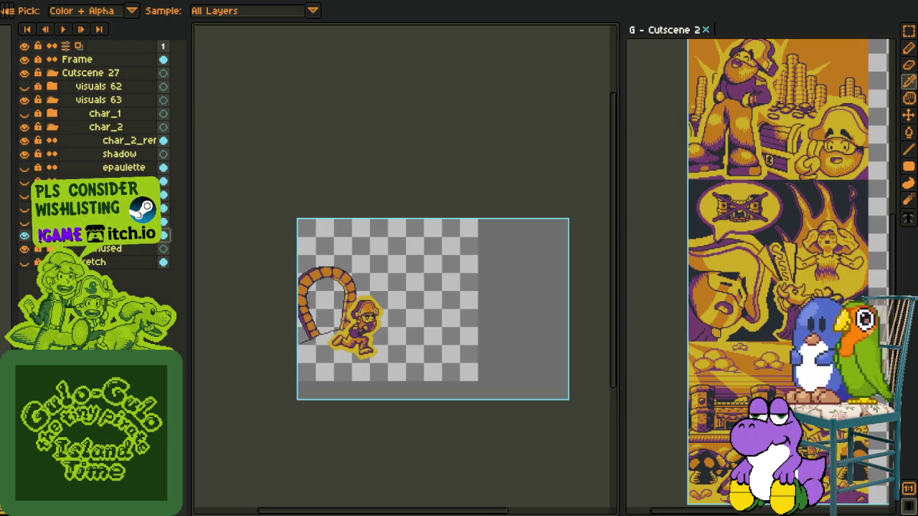
{"action": "double_click", "coordinate": [27, 235]}
{"action": "type", "text": "gate_2"}
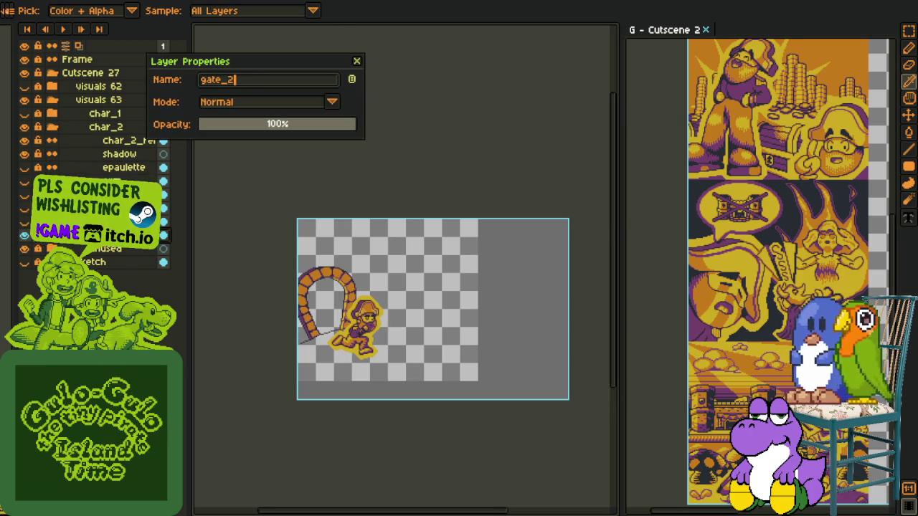
{"action": "key", "text": "Return"}
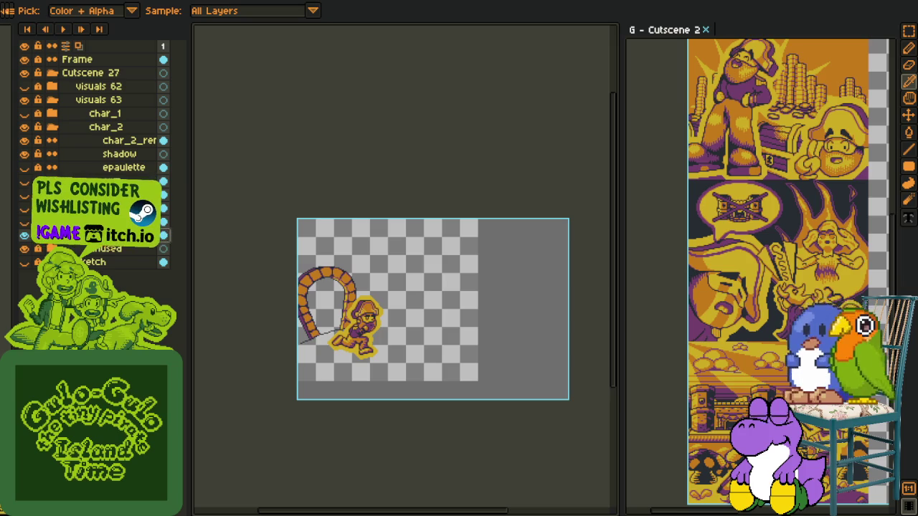
{"action": "left_click", "coordinate": [94, 154]}
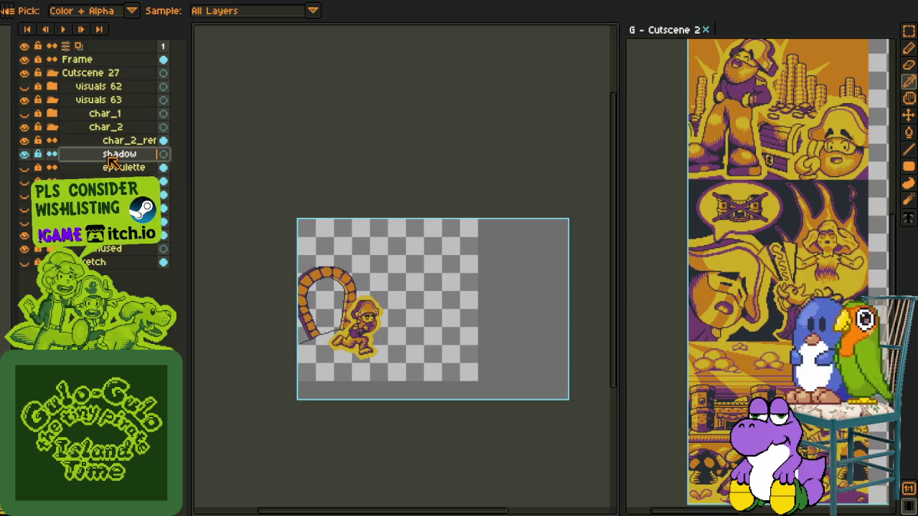
{"action": "scroll", "coordinate": [351, 348], "scroll_direction": "up", "scroll_amount": 1}
{"action": "scroll", "coordinate": [351, 348], "scroll_direction": "up", "scroll_amount": 1}
{"action": "scroll", "coordinate": [351, 348], "scroll_direction": "up", "scroll_amount": 1}
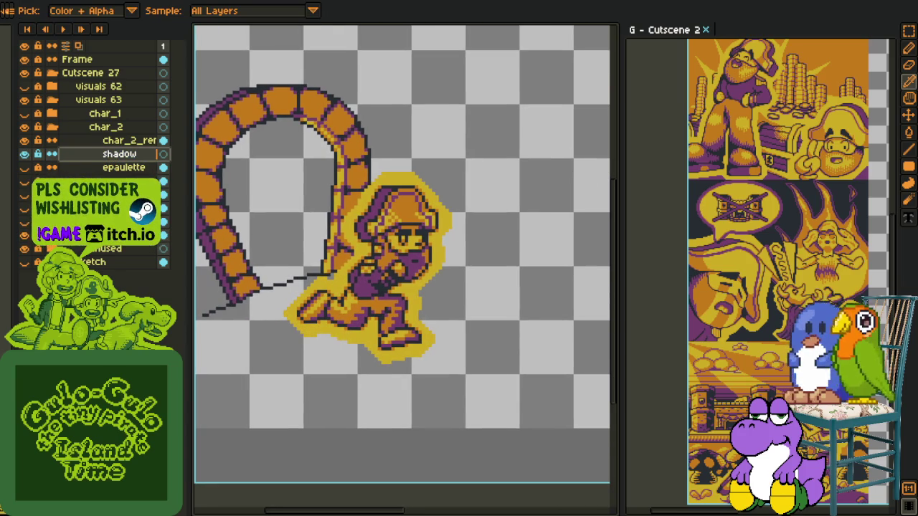
Step: Sketch a red ellipse outline for the shadow under the captain's feet
{"action": "key", "text": "b"}
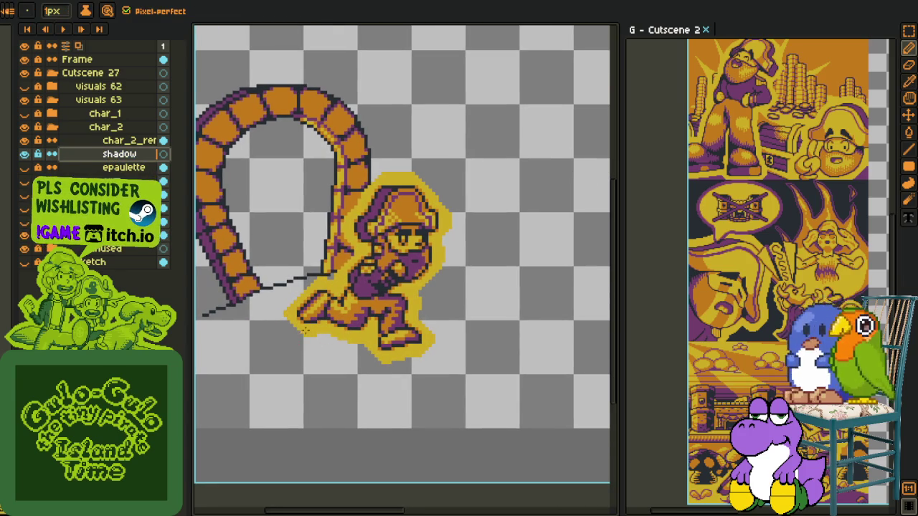
{"action": "mouse_move", "coordinate": [324, 341]}
{"action": "left_mouse_down"}
{"action": "mouse_move", "coordinate": [330, 362]}
{"action": "mouse_move", "coordinate": [366, 371]}
{"action": "mouse_move", "coordinate": [436, 339]}
{"action": "left_mouse_up"}
{"action": "scroll", "coordinate": [490, 371], "scroll_direction": "up", "scroll_amount": 2}
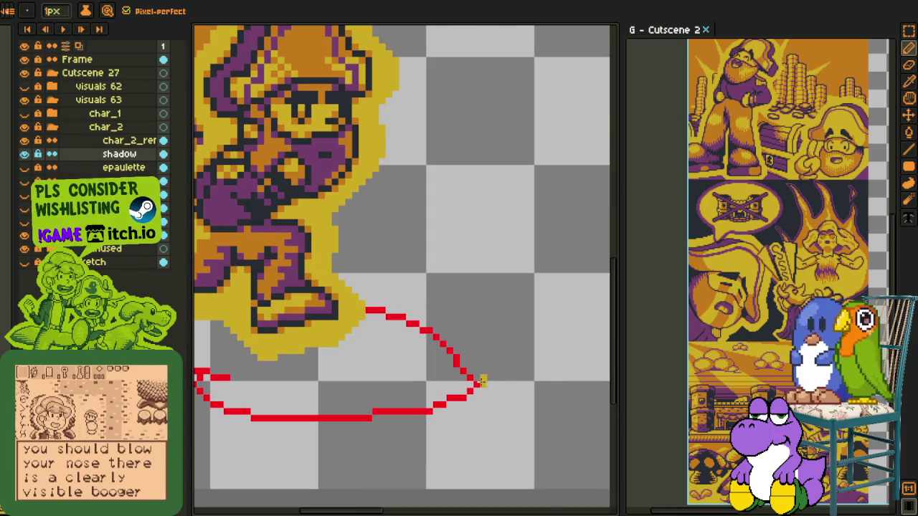
{"action": "scroll", "coordinate": [480, 381], "scroll_direction": "up", "scroll_amount": 1}
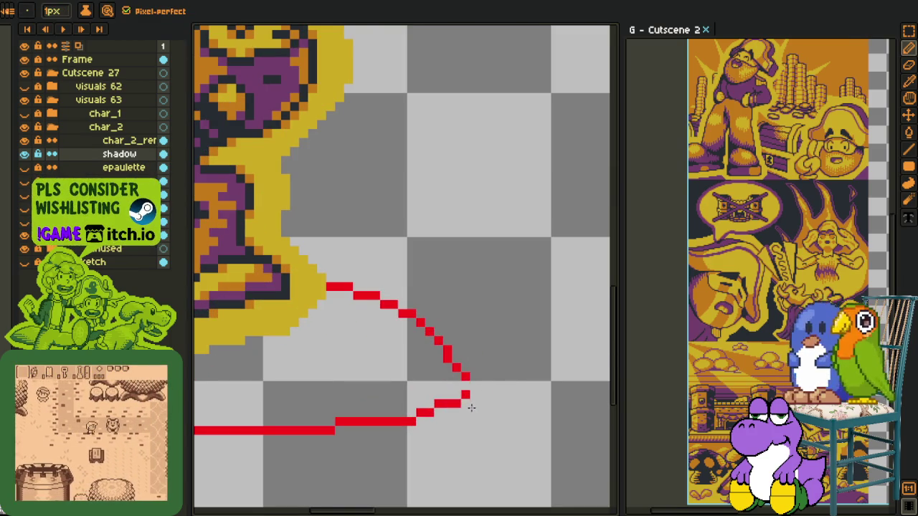
{"action": "left_click", "coordinate": [465, 386]}
{"action": "scroll", "coordinate": [457, 390], "scroll_direction": "down", "scroll_amount": 4}
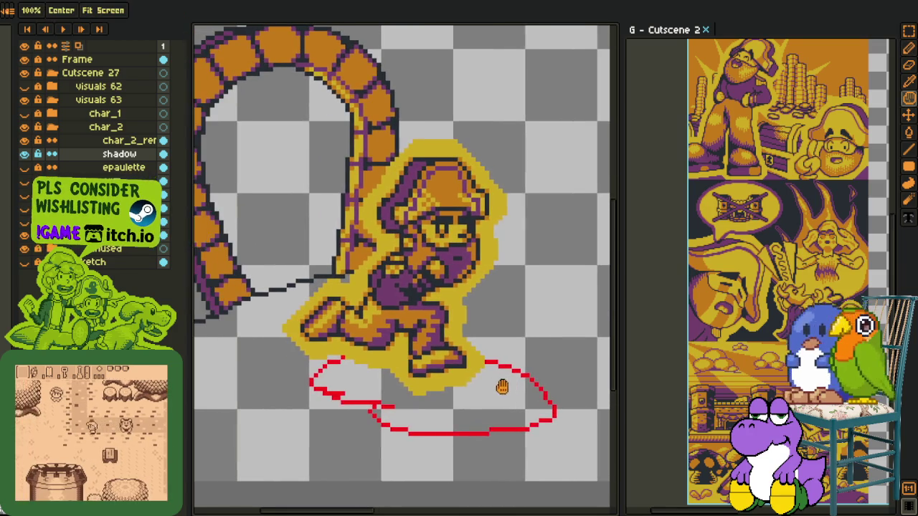
{"action": "scroll", "coordinate": [281, 334], "scroll_direction": "up", "scroll_amount": 2}
{"action": "left_click_drag", "start_coordinate": [282, 334], "coordinate": [275, 331]}
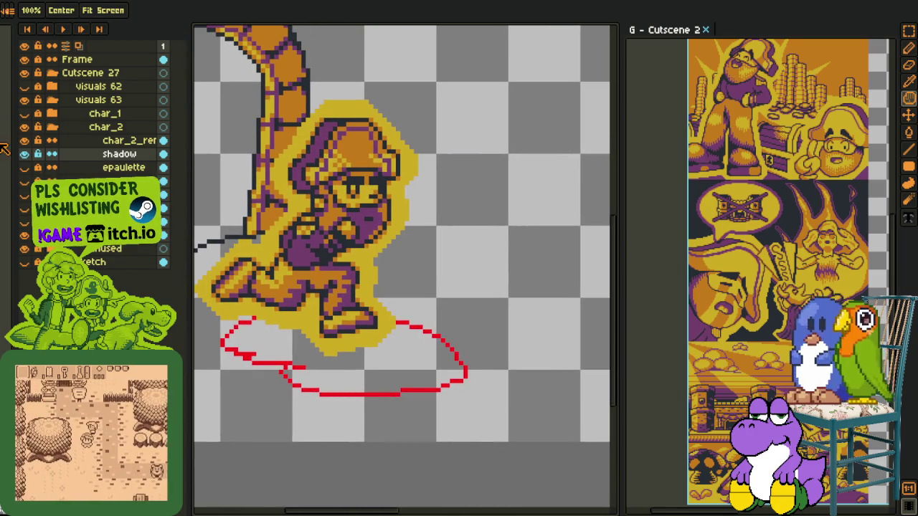
Step: Hide char_2_rer, close the ellipse outline with the Pencil and fill it solid red
{"action": "left_click", "coordinate": [27, 141]}
{"action": "key", "text": "b"}
{"action": "scroll", "coordinate": [256, 283], "scroll_direction": "up", "scroll_amount": 1}
{"action": "scroll", "coordinate": [291, 320], "scroll_direction": "up", "scroll_amount": 1}
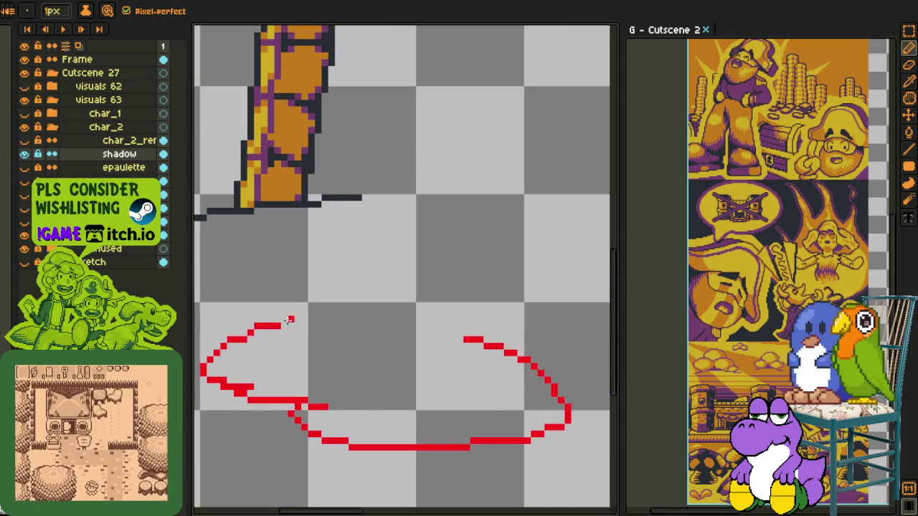
{"action": "left_click_drag", "start_coordinate": [303, 319], "coordinate": [443, 325]}
{"action": "key", "text": "g"}
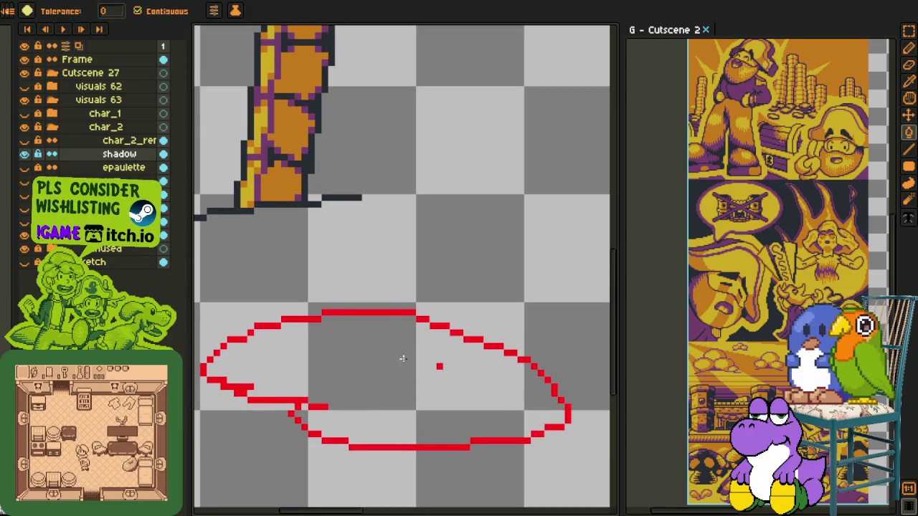
{"action": "left_click", "coordinate": [401, 361]}
{"action": "scroll", "coordinate": [402, 360], "scroll_direction": "down", "scroll_amount": 1}
{"action": "scroll", "coordinate": [401, 357], "scroll_direction": "down", "scroll_amount": 1}
Step: Recolour the red shadow fill to purple
{"action": "key", "text": "i"}
{"action": "scroll", "coordinate": [264, 271], "scroll_direction": "up", "scroll_amount": 1}
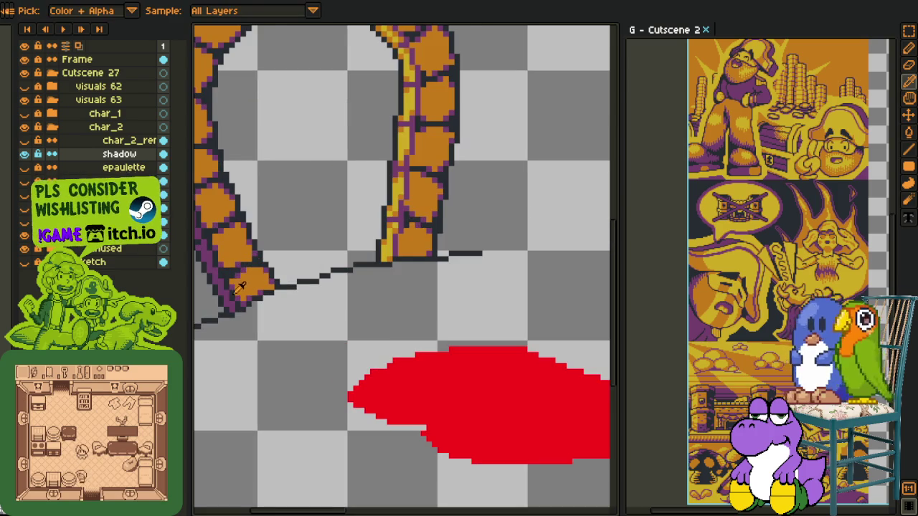
{"action": "key", "text": "shift+r"}
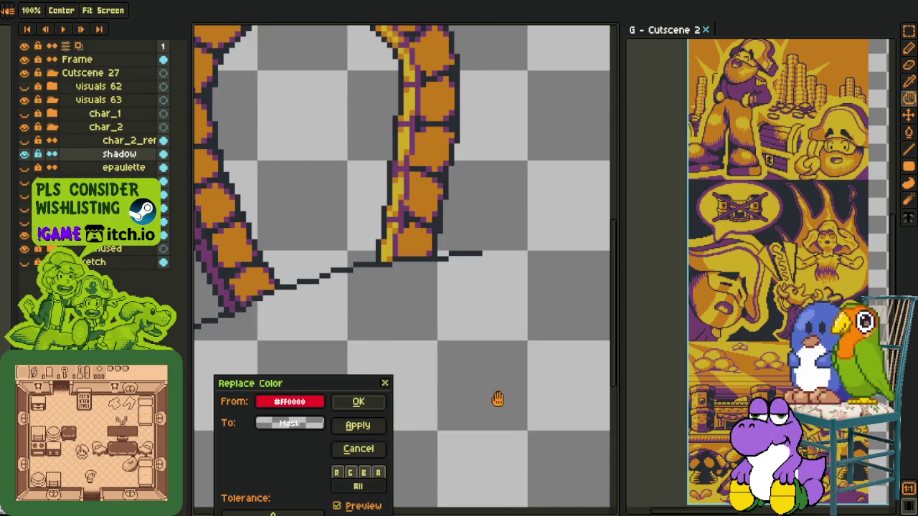
{"action": "key", "text": "Escape"}
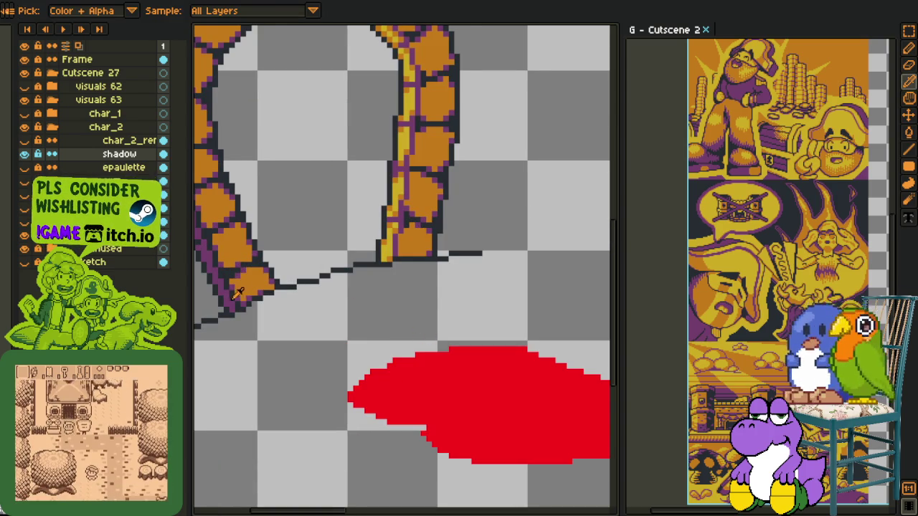
{"action": "left_click", "coordinate": [474, 404]}
{"action": "scroll", "coordinate": [474, 404], "scroll_direction": "down", "scroll_amount": 3}
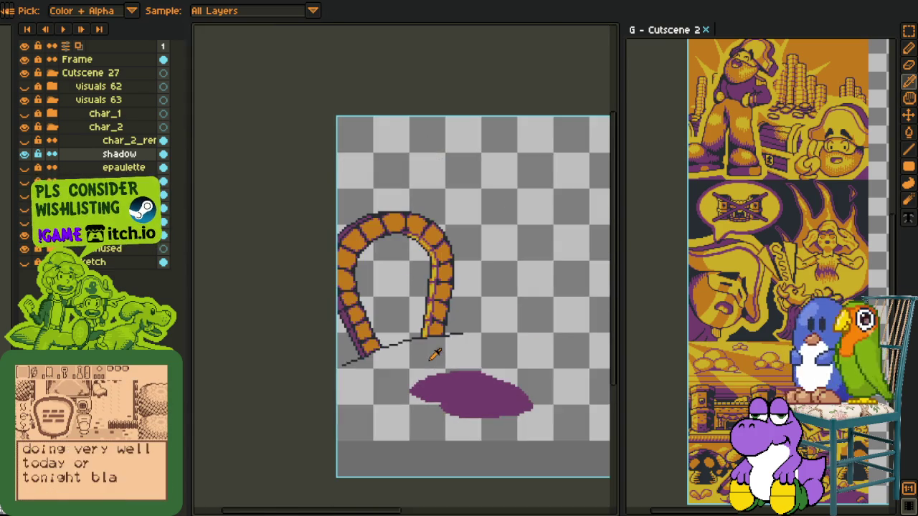
{"action": "scroll", "coordinate": [432, 355], "scroll_direction": "up", "scroll_amount": 3}
{"action": "scroll", "coordinate": [447, 416], "scroll_direction": "up", "scroll_amount": 2}
Step: Trim the purple shadow's top edge with the Eraser
{"action": "key", "text": "b"}
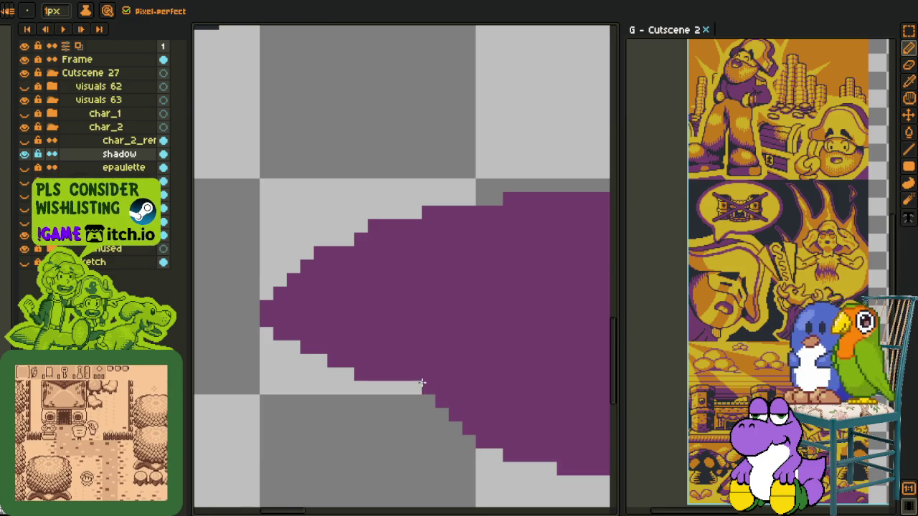
{"action": "scroll", "coordinate": [422, 384], "scroll_direction": "down", "scroll_amount": 2}
{"action": "key", "text": "i"}
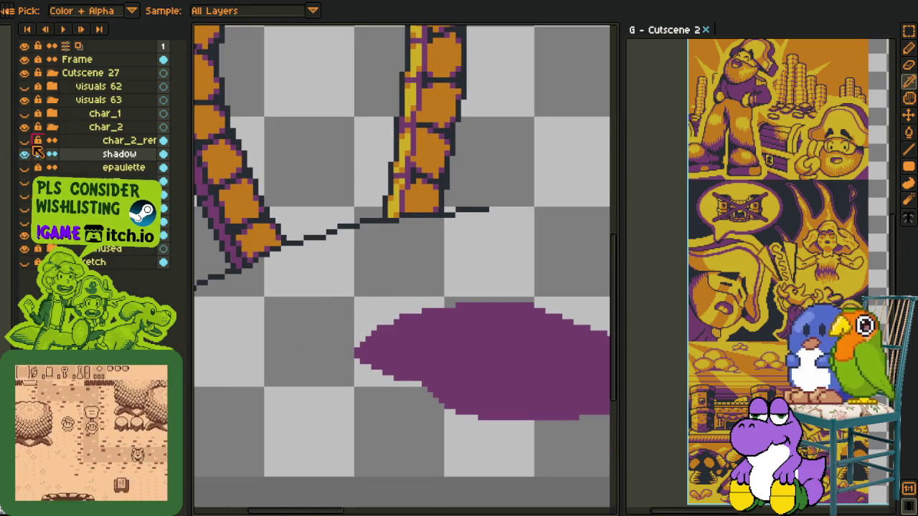
{"action": "scroll", "coordinate": [271, 274], "scroll_direction": "down", "scroll_amount": 1}
{"action": "scroll", "coordinate": [271, 274], "scroll_direction": "down", "scroll_amount": 1}
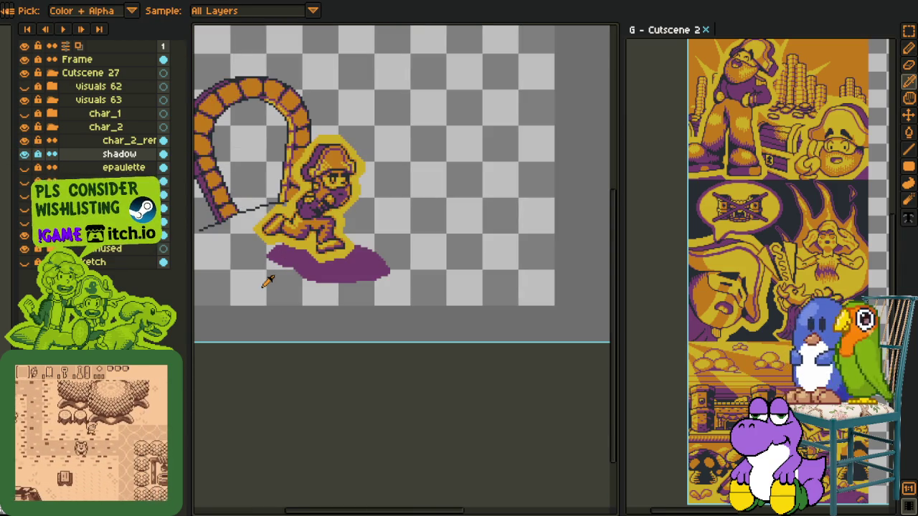
{"action": "scroll", "coordinate": [266, 275], "scroll_direction": "up", "scroll_amount": 2}
{"action": "key", "text": "e"}
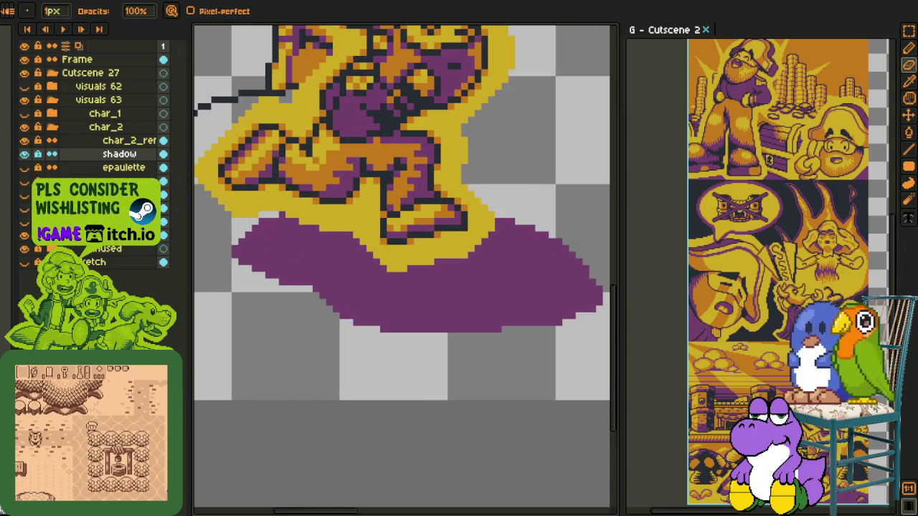
{"action": "scroll", "coordinate": [289, 218], "scroll_direction": "up", "scroll_amount": 2}
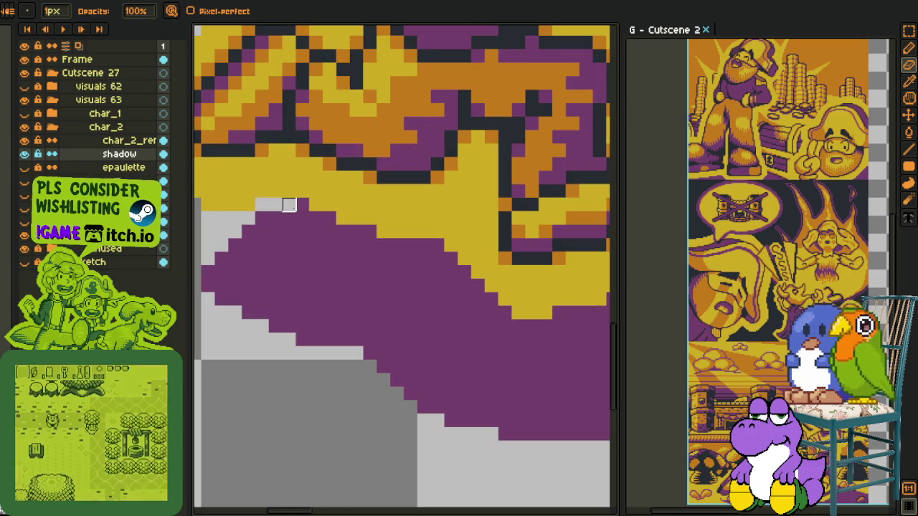
{"action": "scroll", "coordinate": [261, 218], "scroll_direction": "down", "scroll_amount": 4}
{"action": "key", "text": "i"}
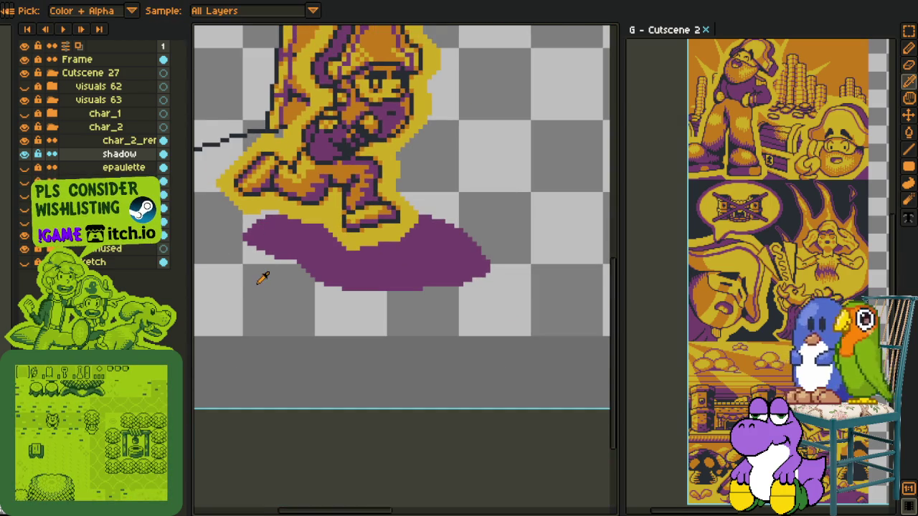
{"action": "scroll", "coordinate": [257, 277], "scroll_direction": "up", "scroll_amount": 1}
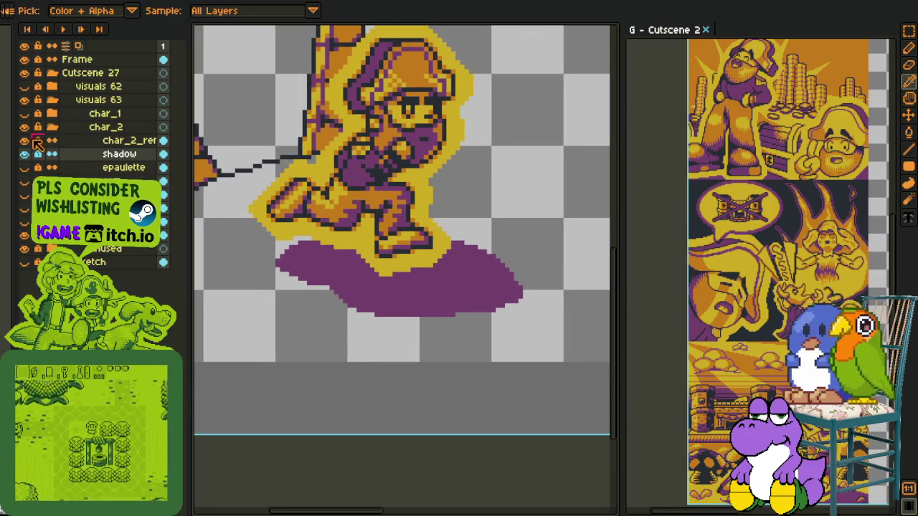
Step: Collapse the char_2 group and show the char_1 layer's speech bubble and hooded character
{"action": "left_click", "coordinate": [40, 129]}
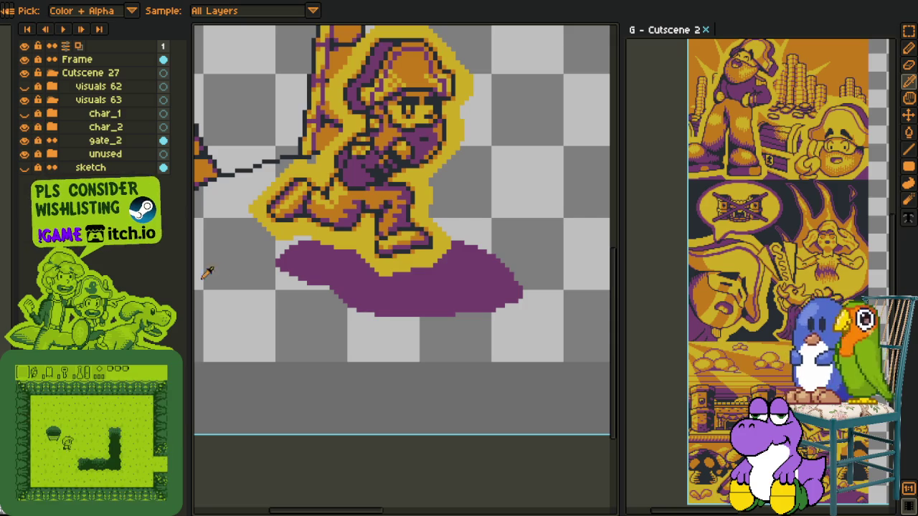
{"action": "scroll", "coordinate": [237, 273], "scroll_direction": "down", "scroll_amount": 2}
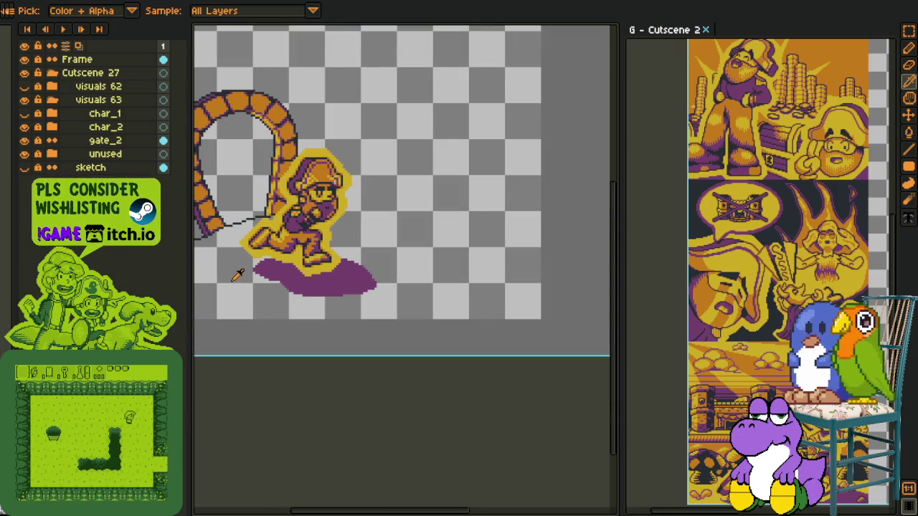
{"action": "left_click_drag", "start_coordinate": [237, 276], "coordinate": [284, 300]}
{"action": "left_click", "coordinate": [24, 114]}
{"action": "left_click", "coordinate": [25, 114]}
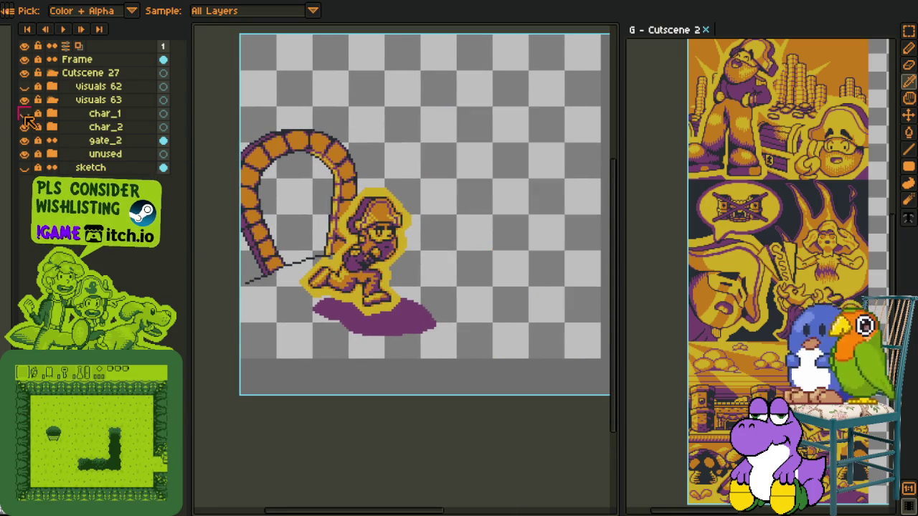
{"action": "left_click", "coordinate": [24, 113]}
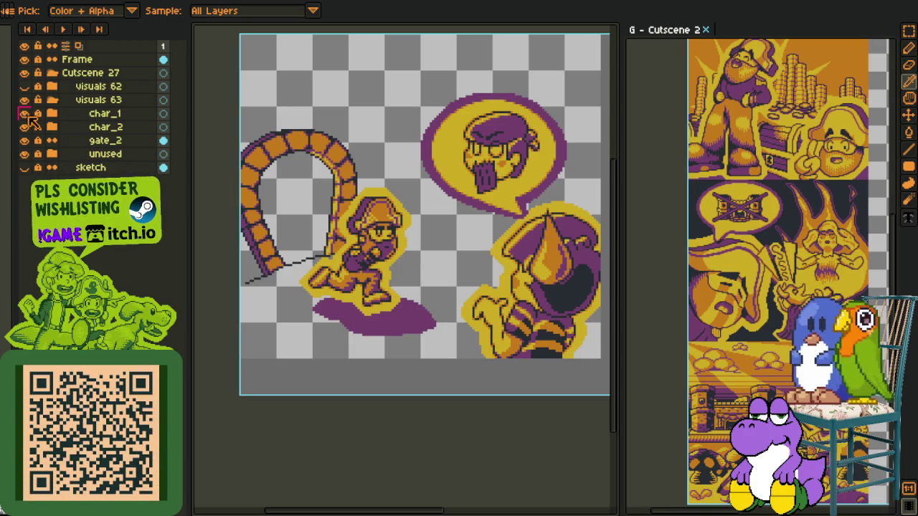
Step: Toggle the gate arch, char_1 and captain layers to compare, then bring up gate_2's layer menu
{"action": "left_click", "coordinate": [24, 141]}
{"action": "left_click", "coordinate": [25, 141]}
{"action": "scroll", "coordinate": [327, 230], "scroll_direction": "up", "scroll_amount": 1}
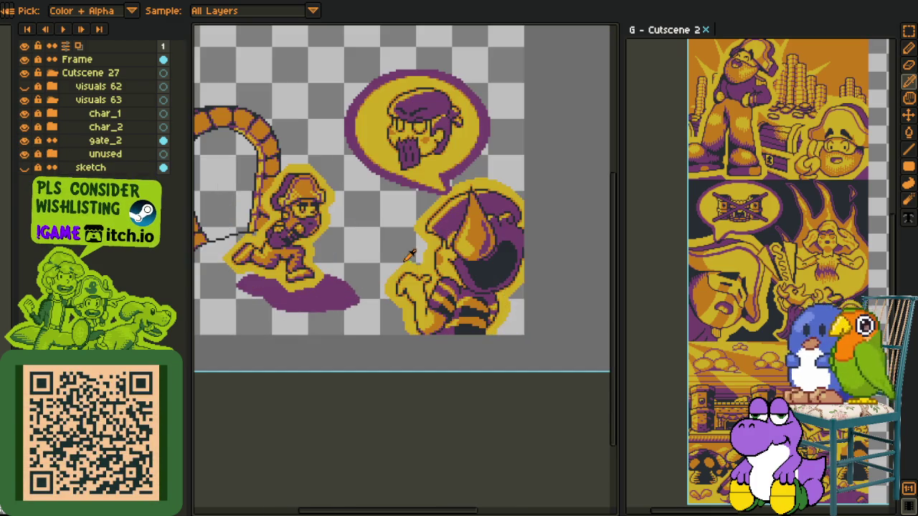
{"action": "scroll", "coordinate": [370, 260], "scroll_direction": "down", "scroll_amount": 1}
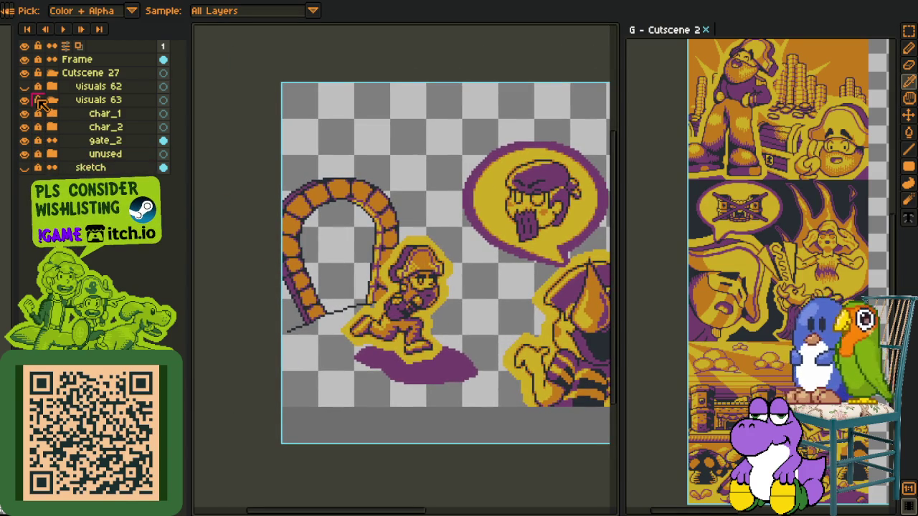
{"action": "left_click", "coordinate": [24, 114]}
{"action": "left_click", "coordinate": [24, 114]}
{"action": "left_click", "coordinate": [24, 127]}
{"action": "left_click", "coordinate": [24, 127]}
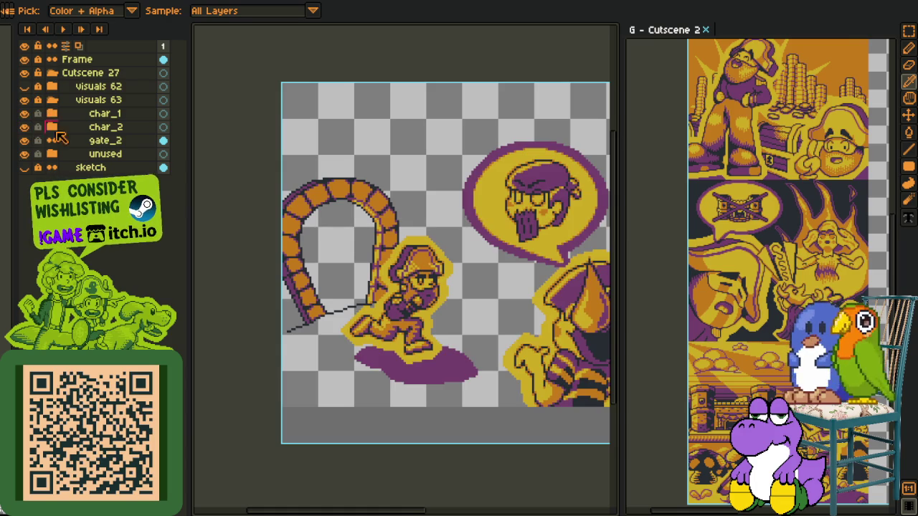
{"action": "right_click", "coordinate": [98, 148]}
{"action": "mouse_move", "coordinate": [144, 171]}
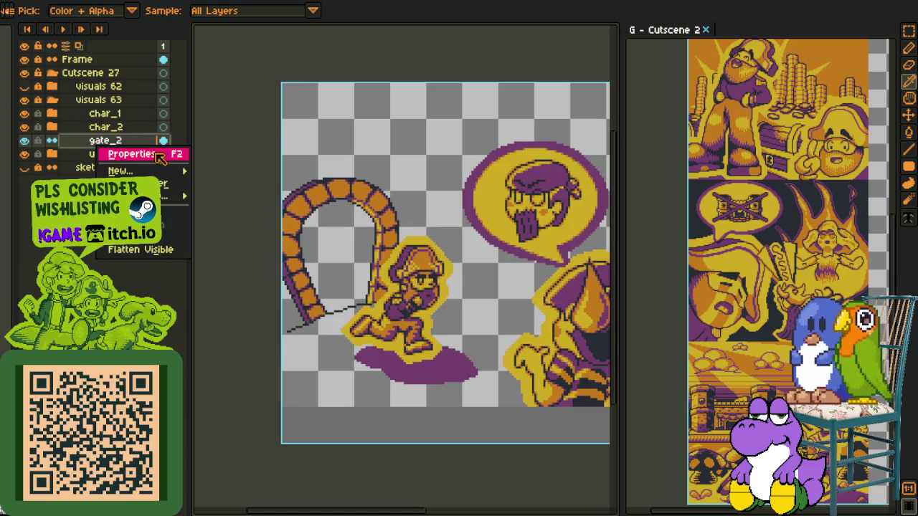
Step: Add a new empty Layer 1 above gate_2 and pan the panel into view
{"action": "left_click", "coordinate": [228, 174]}
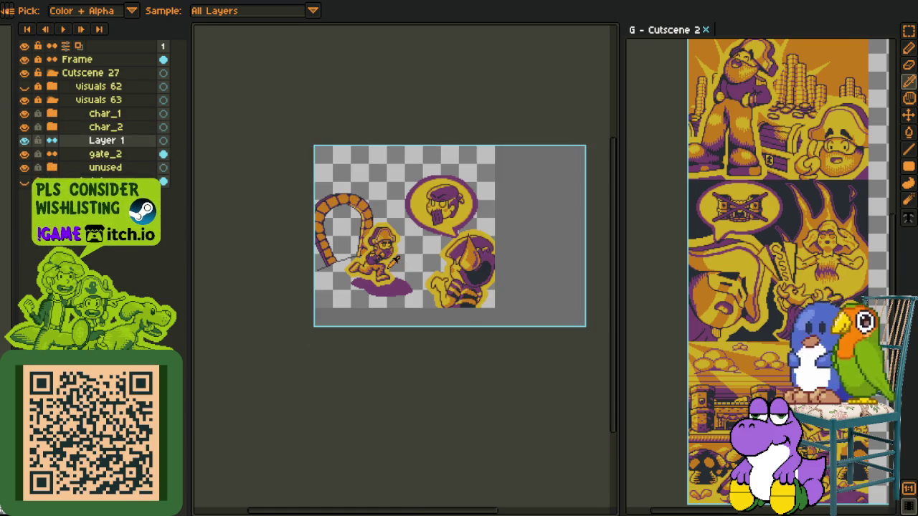
{"action": "left_click_drag", "start_coordinate": [351, 254], "coordinate": [298, 285]}
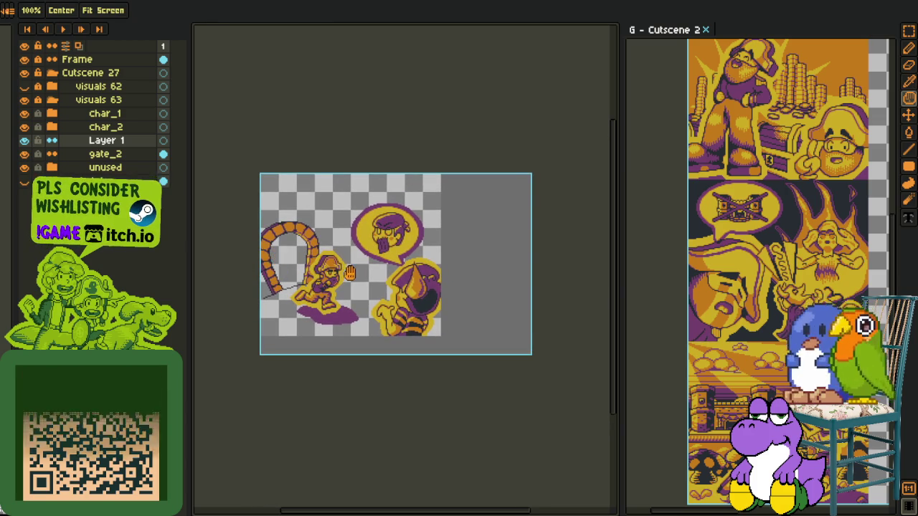
{"action": "scroll", "coordinate": [301, 321], "scroll_direction": "up", "scroll_amount": 5}
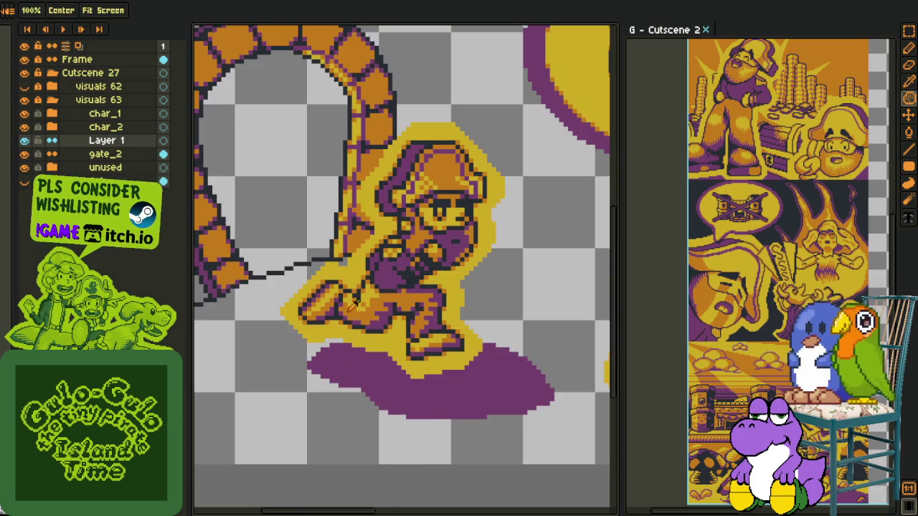
{"action": "left_click_drag", "start_coordinate": [220, 384], "coordinate": [317, 369]}
Step: Draw a rectangular selection near the captain's hand and toggle the captain to compare
{"action": "key", "text": "m"}
{"action": "left_click_drag", "start_coordinate": [258, 251], "coordinate": [375, 272]}
{"action": "scroll", "coordinate": [507, 252], "scroll_direction": "down", "scroll_amount": 3}
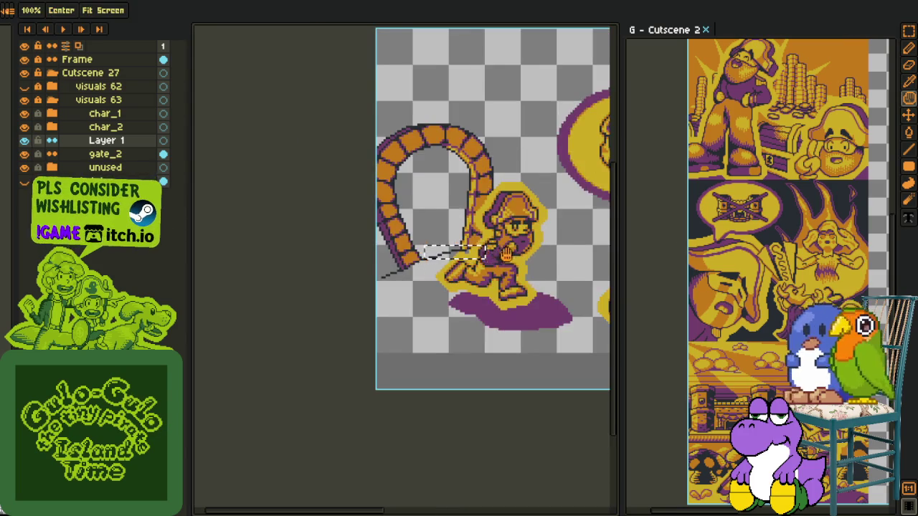
{"action": "left_click_drag", "start_coordinate": [507, 252], "coordinate": [397, 273]}
{"action": "left_click", "coordinate": [24, 126]}
{"action": "left_click", "coordinate": [25, 127]}
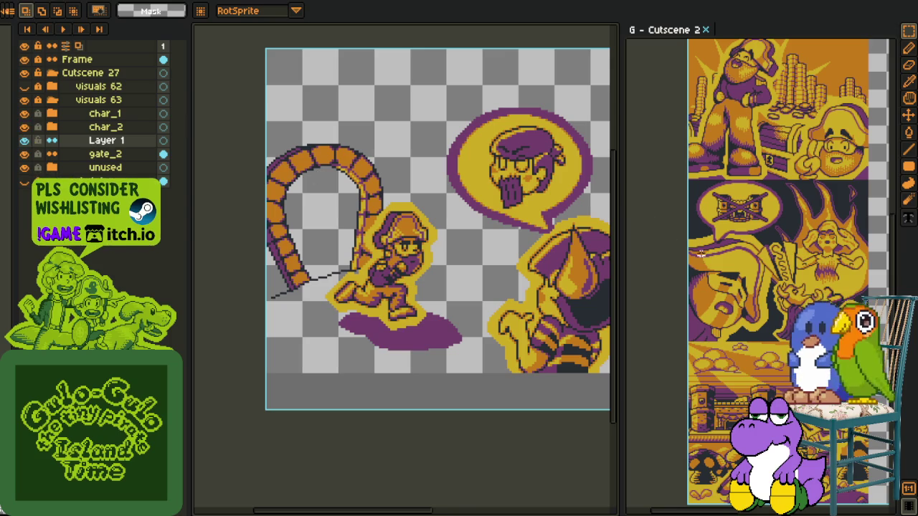
Step: Show the campfire artwork, select a rectangle over the character's head, and hide char_1
{"action": "left_click", "coordinate": [24, 86]}
{"action": "scroll", "coordinate": [318, 183], "scroll_direction": "up", "scroll_amount": 2}
{"action": "left_click_drag", "start_coordinate": [279, 98], "coordinate": [525, 239]}
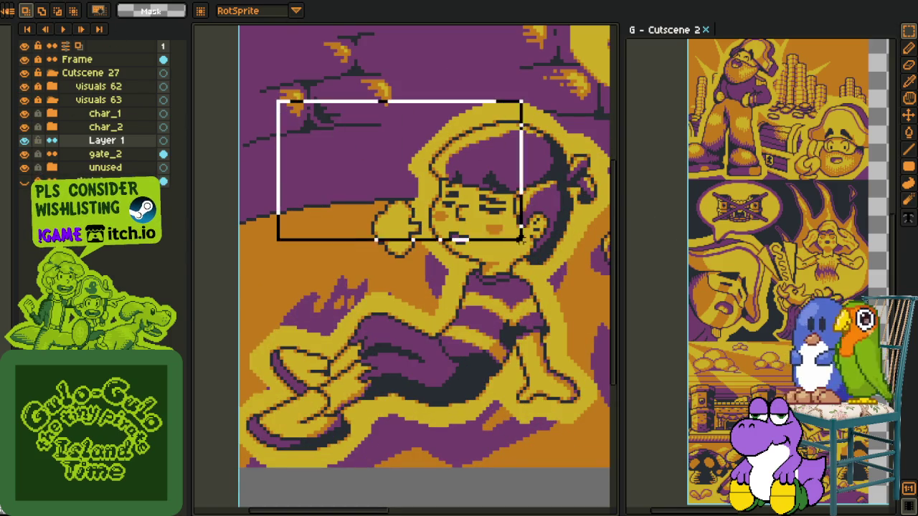
{"action": "scroll", "coordinate": [265, 184], "scroll_direction": "down", "scroll_amount": 1}
{"action": "scroll", "coordinate": [266, 185], "scroll_direction": "down", "scroll_amount": 1}
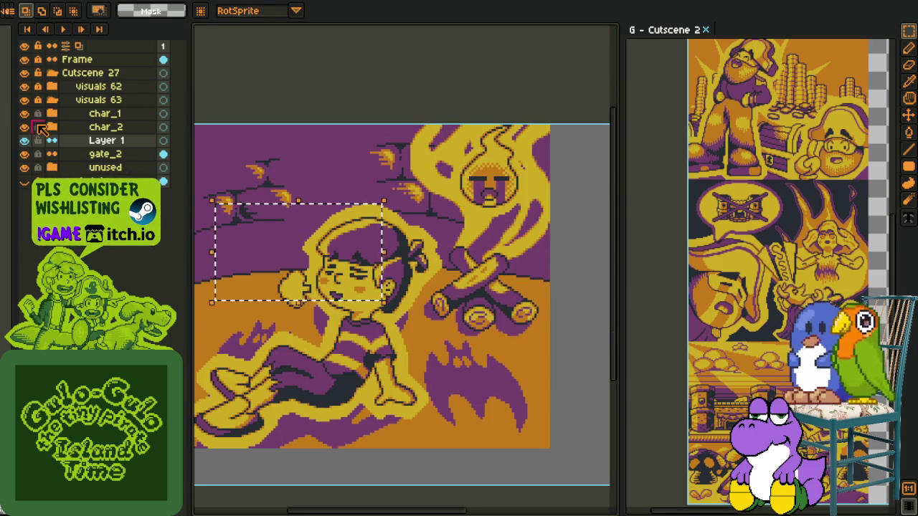
{"action": "left_click", "coordinate": [25, 114]}
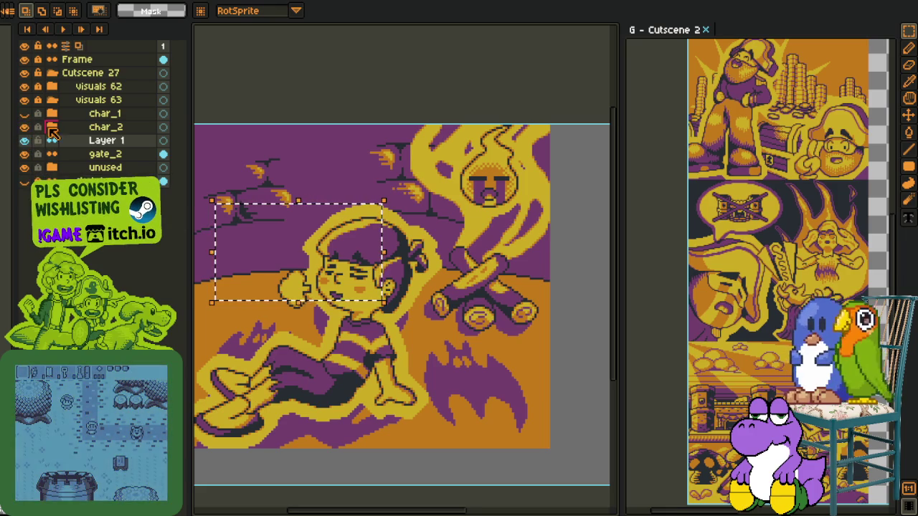
Step: Expand visuals 62 and hide its bats, character, puff_of_air, fire_place and ghost layers, keeping wall active
{"action": "left_click", "coordinate": [52, 100]}
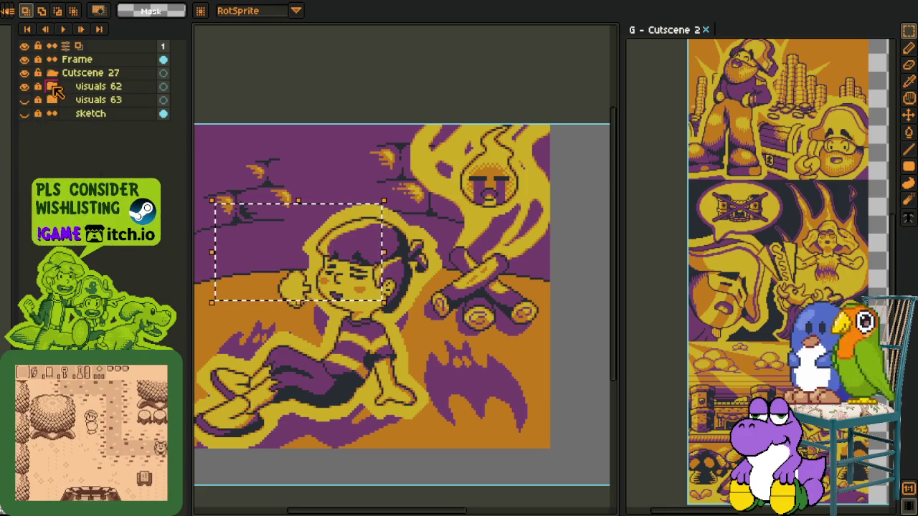
{"action": "left_click", "coordinate": [52, 87]}
{"action": "double_click", "coordinate": [27, 170]}
{"action": "left_click", "coordinate": [26, 154]}
{"action": "left_click", "coordinate": [27, 142]}
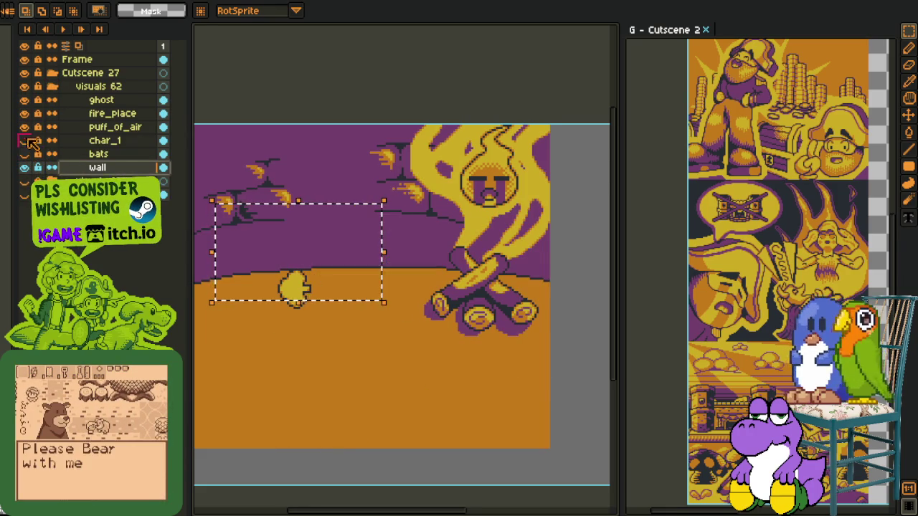
{"action": "left_click", "coordinate": [24, 127]}
{"action": "left_click", "coordinate": [24, 113]}
{"action": "left_click", "coordinate": [25, 100]}
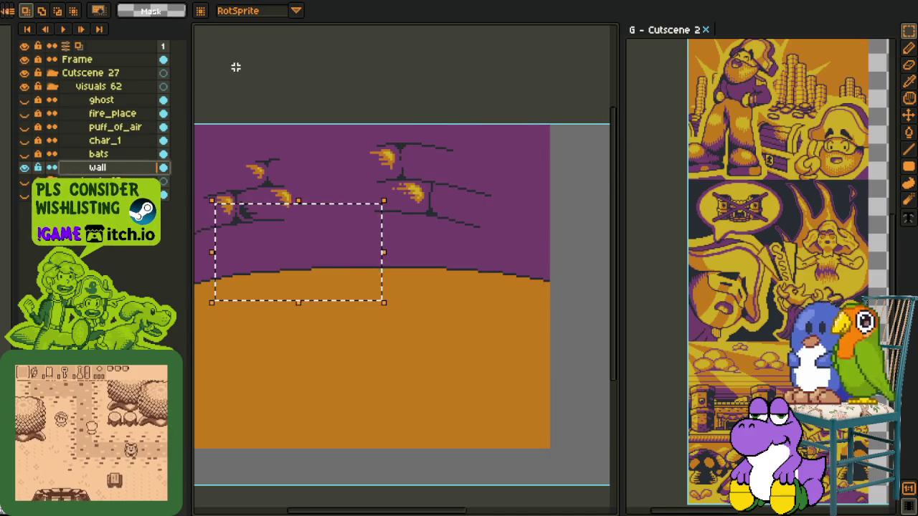
Step: Deselect and repaint stray purple pixels orange along the wall-floor stair boundary
{"action": "key", "text": "ctrl+d"}
{"action": "scroll", "coordinate": [305, 334], "scroll_direction": "up", "scroll_amount": 6}
{"action": "key", "text": "b"}
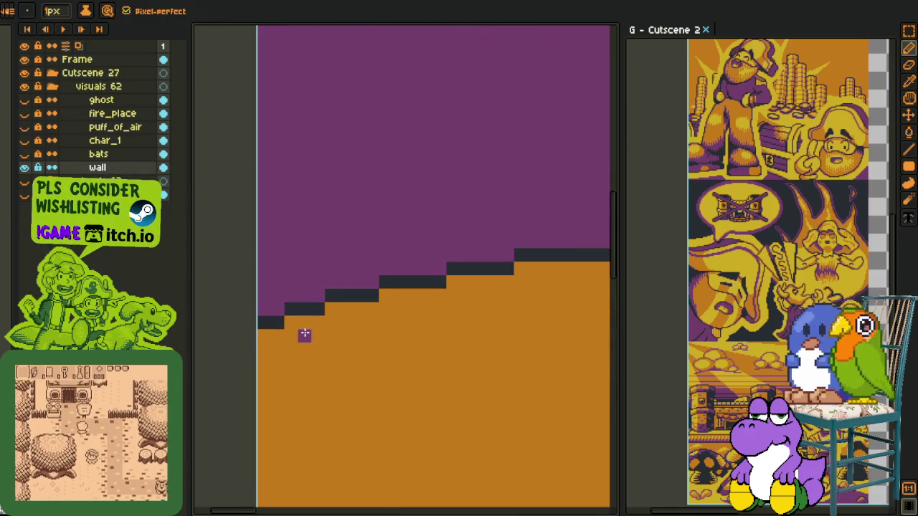
{"action": "left_click_drag", "start_coordinate": [406, 300], "coordinate": [386, 296]}
{"action": "left_click", "coordinate": [439, 283]}
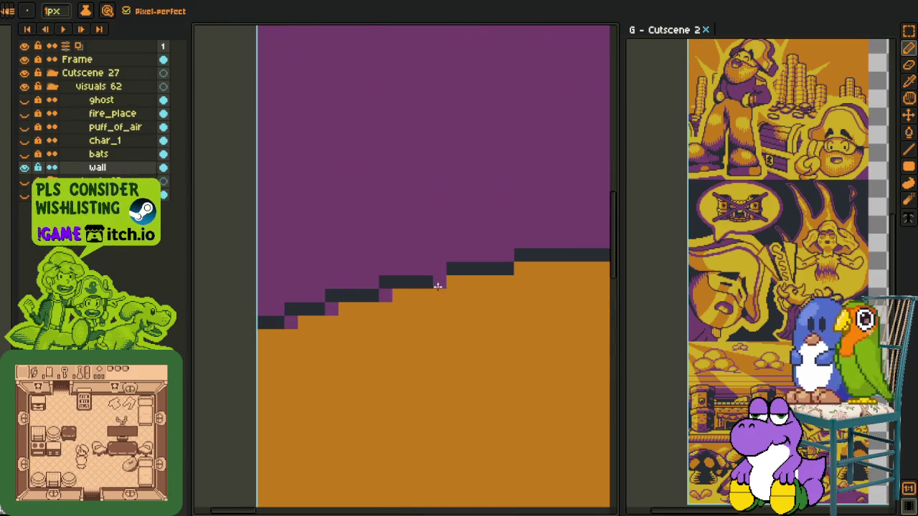
{"action": "left_click", "coordinate": [522, 280]}
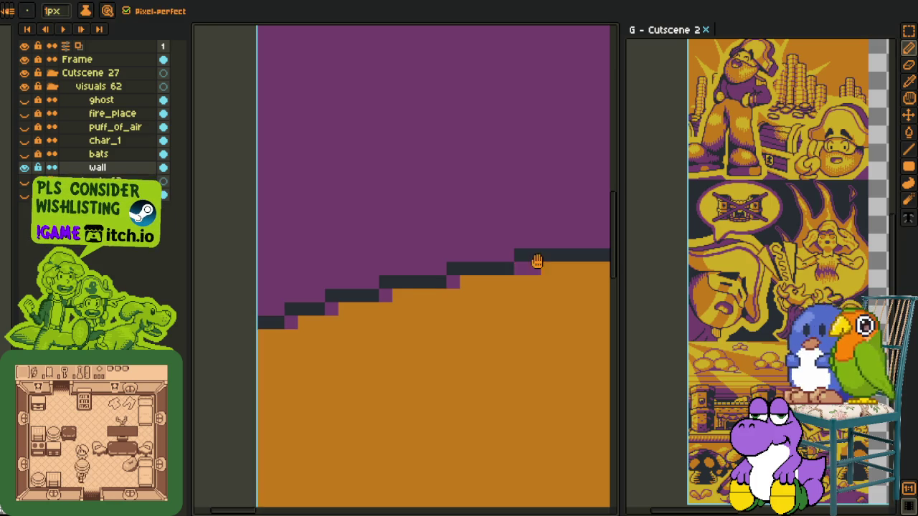
Step: Pan along the stair boundary to inspect further stretches for stray pixels
{"action": "key", "text": "h"}
{"action": "mouse_move", "coordinate": [539, 287]}
{"action": "left_mouse_down"}
{"action": "mouse_move", "coordinate": [509, 273]}
{"action": "mouse_move", "coordinate": [577, 292]}
{"action": "mouse_move", "coordinate": [435, 256]}
{"action": "left_mouse_up"}
{"action": "key", "text": "b"}
{"action": "key", "text": "h"}
{"action": "key", "text": "b"}
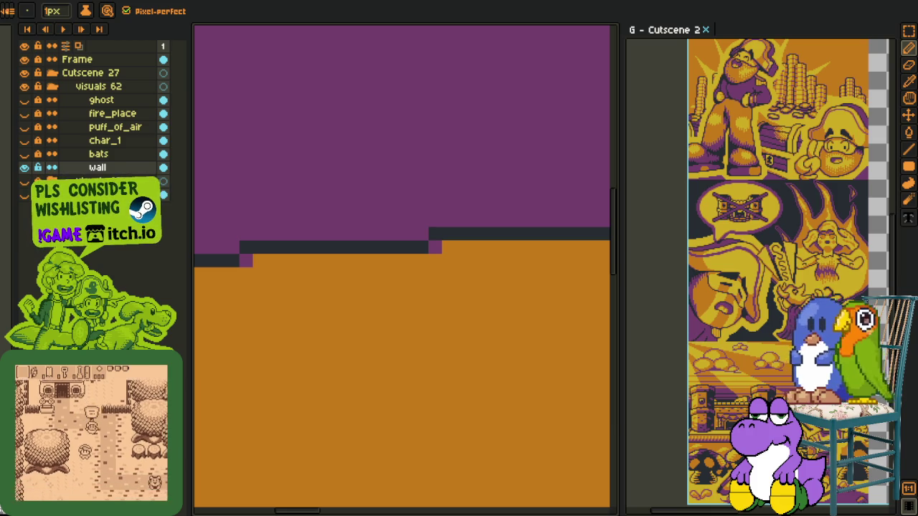
{"action": "scroll", "coordinate": [308, 272], "scroll_direction": "down", "scroll_amount": 2}
{"action": "scroll", "coordinate": [263, 281], "scroll_direction": "down", "scroll_amount": 1}
{"action": "scroll", "coordinate": [323, 280], "scroll_direction": "down", "scroll_amount": 1}
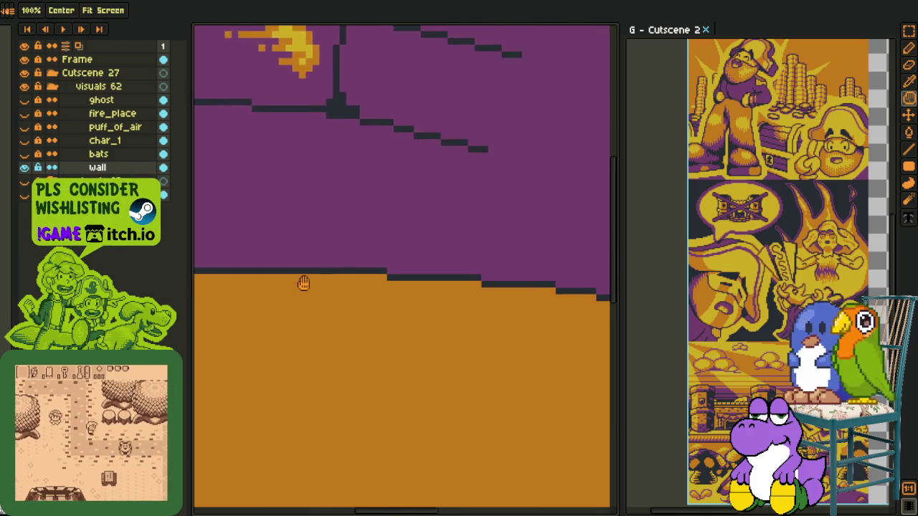
{"action": "scroll", "coordinate": [379, 282], "scroll_direction": "up", "scroll_amount": 3}
{"action": "scroll", "coordinate": [380, 270], "scroll_direction": "up", "scroll_amount": 1}
{"action": "left_click_drag", "start_coordinate": [256, 272], "coordinate": [264, 268]}
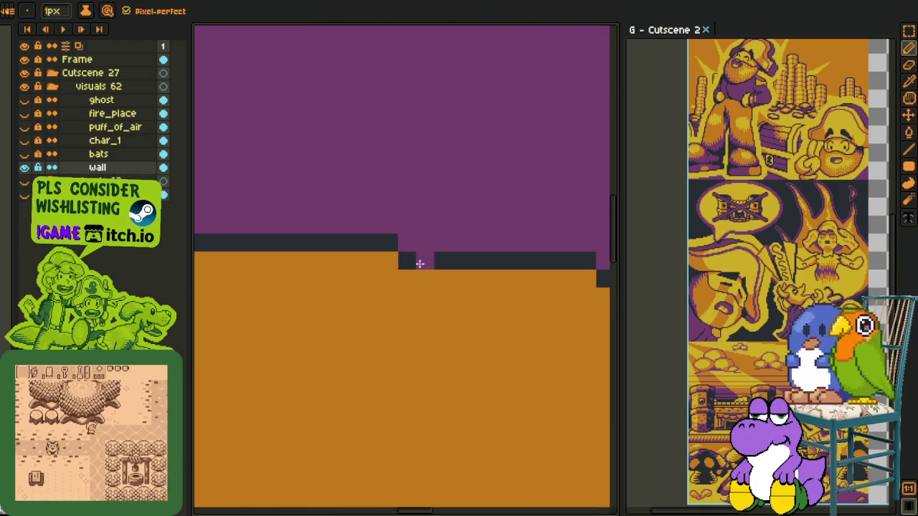
{"action": "left_click_drag", "start_coordinate": [543, 277], "coordinate": [390, 282]}
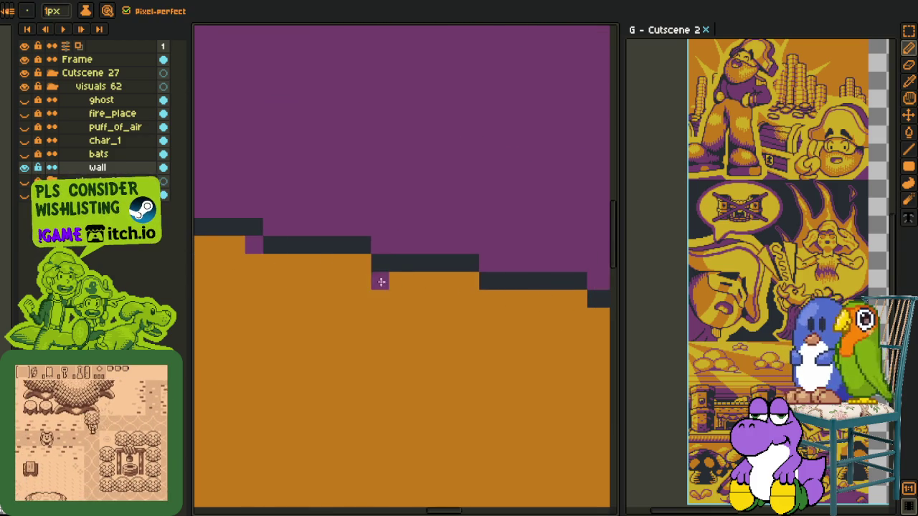
{"action": "scroll", "coordinate": [307, 266], "scroll_direction": "down", "scroll_amount": 2}
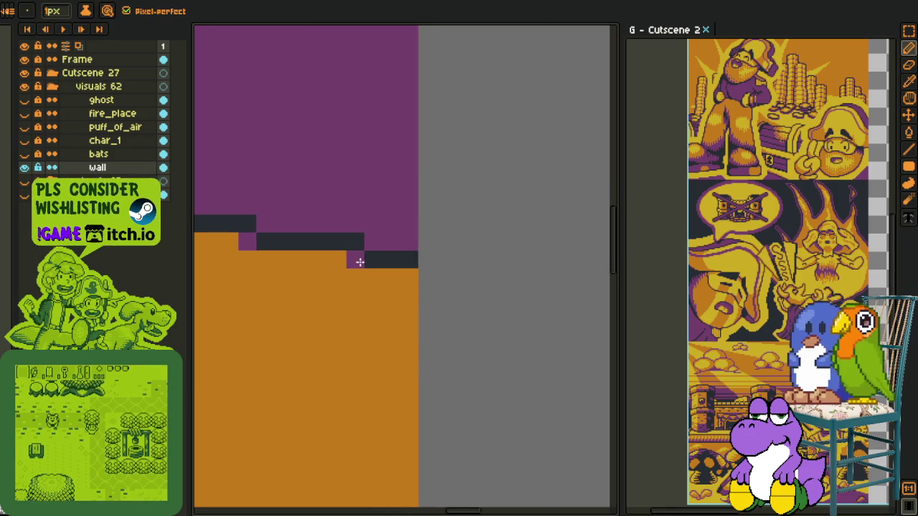
{"action": "scroll", "coordinate": [359, 260], "scroll_direction": "down", "scroll_amount": 1}
{"action": "scroll", "coordinate": [340, 268], "scroll_direction": "down", "scroll_amount": 2}
{"action": "scroll", "coordinate": [340, 268], "scroll_direction": "down", "scroll_amount": 1}
{"action": "scroll", "coordinate": [292, 361], "scroll_direction": "down", "scroll_amount": 1}
Step: Show the bats, char_1, puff_of_air, fire_place and ghost layers again in visuals 62
{"action": "key", "text": "i"}
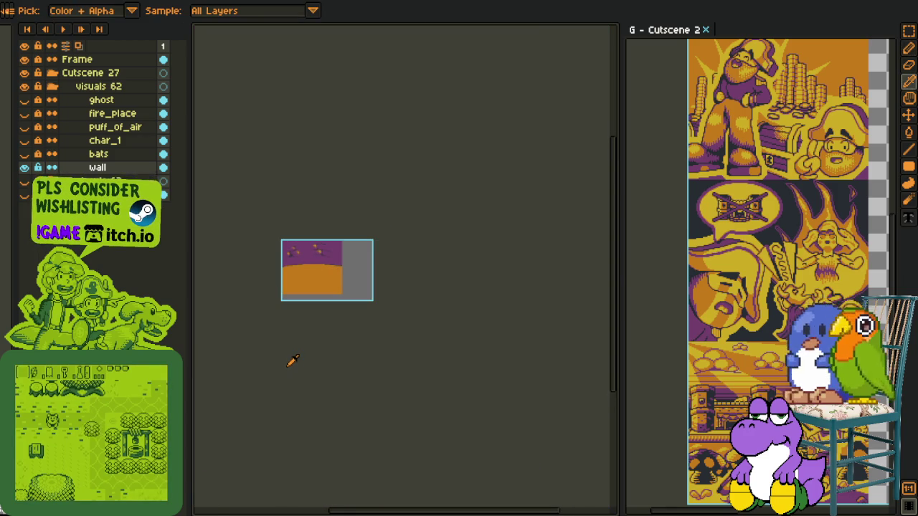
{"action": "scroll", "coordinate": [264, 291], "scroll_direction": "up", "scroll_amount": 2}
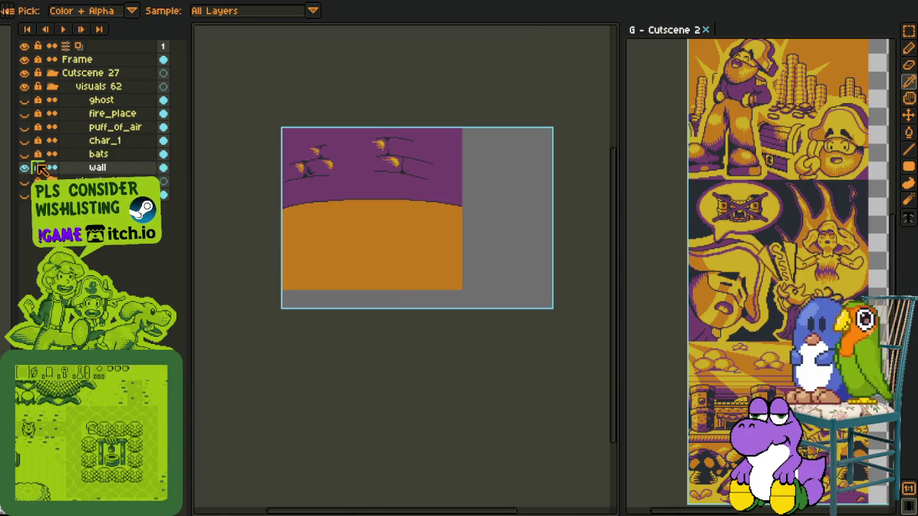
{"action": "left_click", "coordinate": [24, 154]}
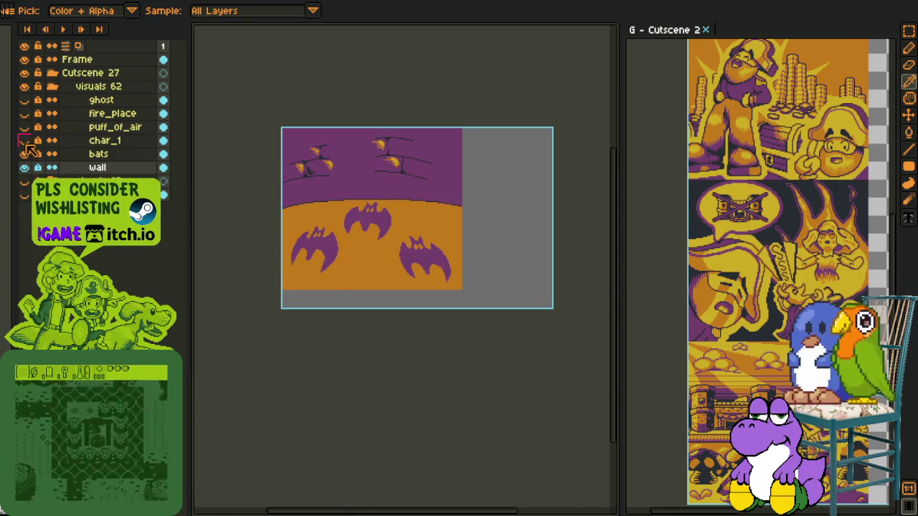
{"action": "left_click", "coordinate": [25, 140]}
{"action": "left_click", "coordinate": [24, 126]}
{"action": "left_click", "coordinate": [25, 113]}
{"action": "left_click", "coordinate": [24, 100]}
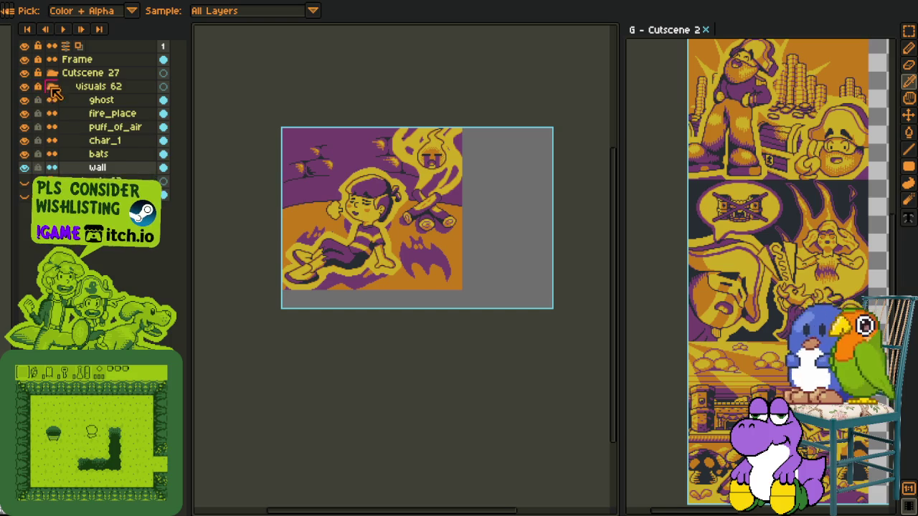
Step: Collapse and hide visuals 62, show and expand visuals 63, and hide char_1 and char_2
{"action": "left_click", "coordinate": [52, 86]}
{"action": "left_click", "coordinate": [24, 86]}
{"action": "left_click", "coordinate": [24, 100]}
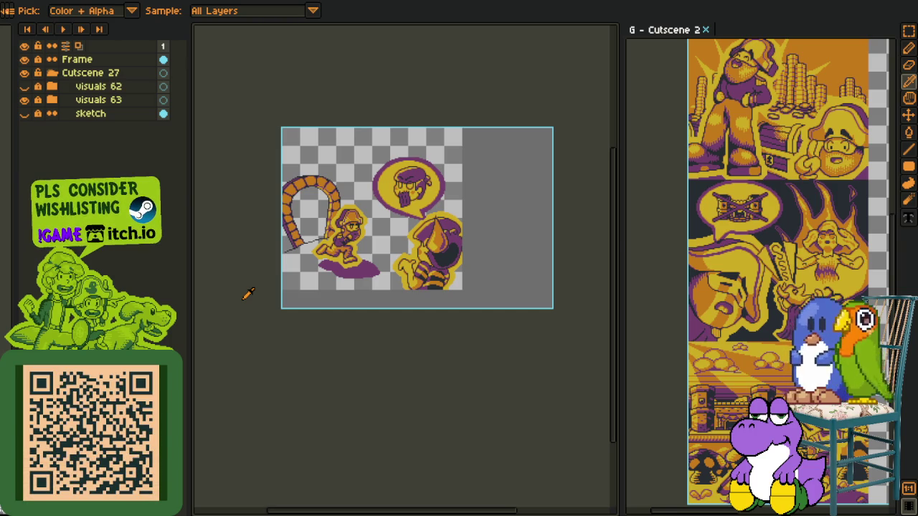
{"action": "scroll", "coordinate": [306, 268], "scroll_direction": "up", "scroll_amount": 1}
{"action": "scroll", "coordinate": [303, 260], "scroll_direction": "up", "scroll_amount": 1}
{"action": "scroll", "coordinate": [302, 231], "scroll_direction": "up", "scroll_amount": 1}
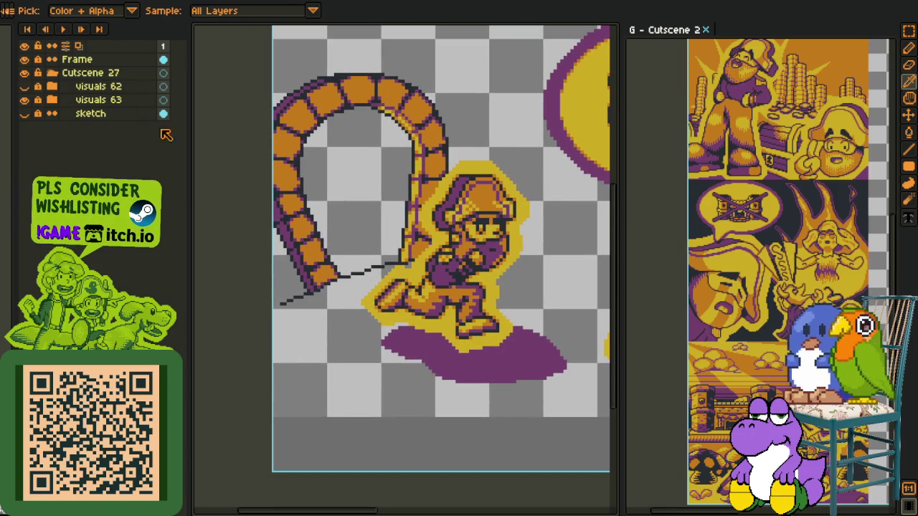
{"action": "left_click", "coordinate": [52, 99]}
{"action": "scroll", "coordinate": [375, 168], "scroll_direction": "down", "scroll_amount": 1}
{"action": "scroll", "coordinate": [445, 186], "scroll_direction": "down", "scroll_amount": 1}
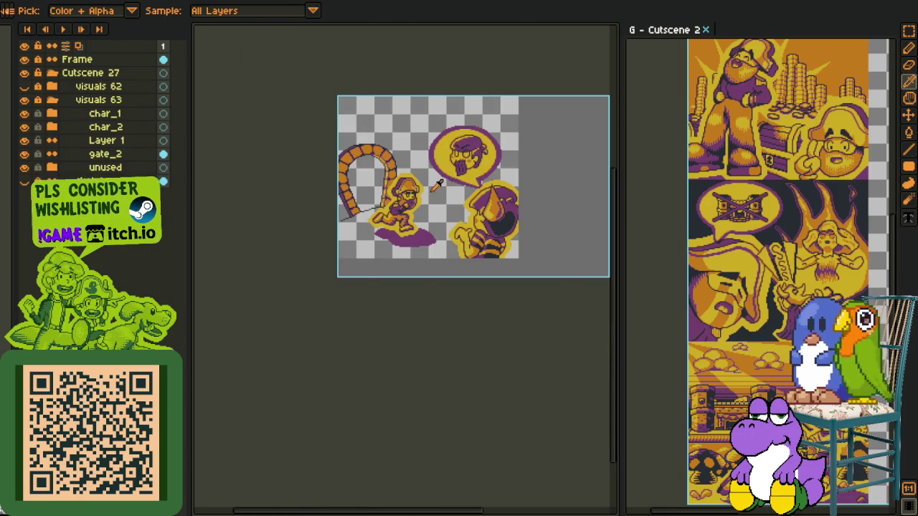
{"action": "scroll", "coordinate": [437, 185], "scroll_direction": "up", "scroll_amount": 2}
{"action": "left_click_drag", "start_coordinate": [23, 116], "coordinate": [28, 126]}
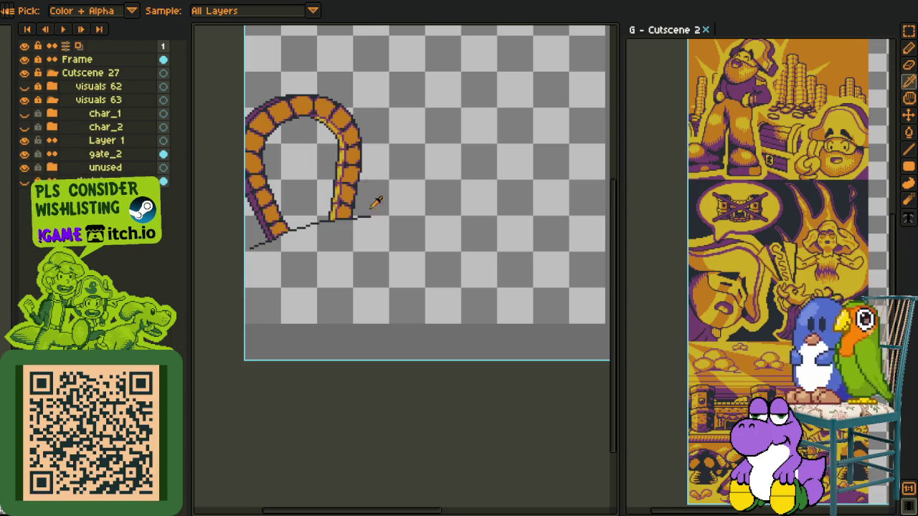
Step: Draw a 1px floor line rightward from the arch's base on Layer 1, then undo it
{"action": "scroll", "coordinate": [395, 206], "scroll_direction": "up", "scroll_amount": 1}
{"action": "scroll", "coordinate": [318, 236], "scroll_direction": "down", "scroll_amount": 1}
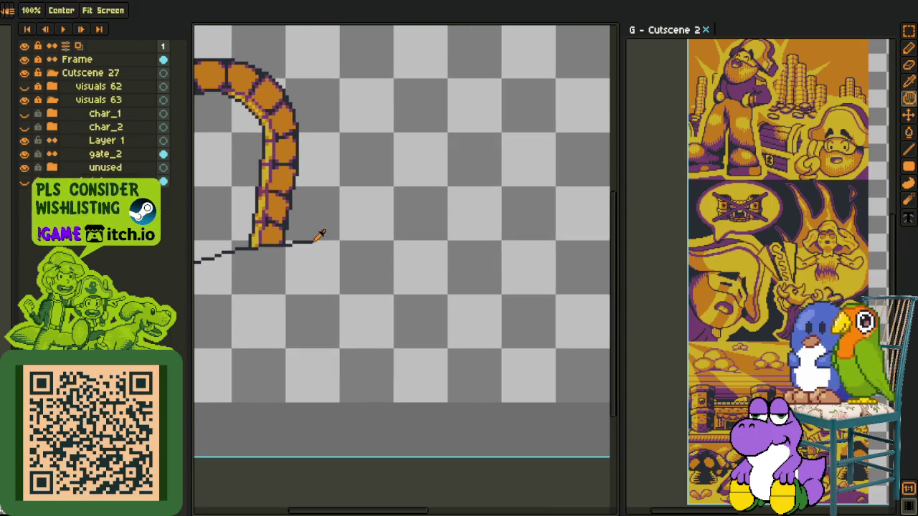
{"action": "key", "text": "b"}
{"action": "scroll", "coordinate": [317, 250], "scroll_direction": "up", "scroll_amount": 2}
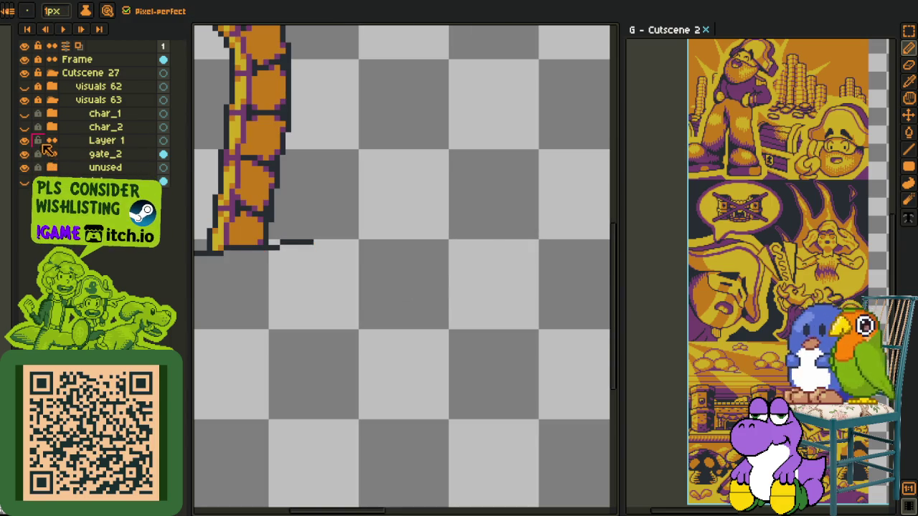
{"action": "left_click", "coordinate": [43, 143]}
{"action": "mouse_move", "coordinate": [314, 243]}
{"action": "left_mouse_down"}
{"action": "mouse_move", "coordinate": [523, 236]}
{"action": "mouse_move", "coordinate": [365, 246]}
{"action": "left_mouse_up"}
{"action": "scroll", "coordinate": [352, 251], "scroll_direction": "down", "scroll_amount": 1}
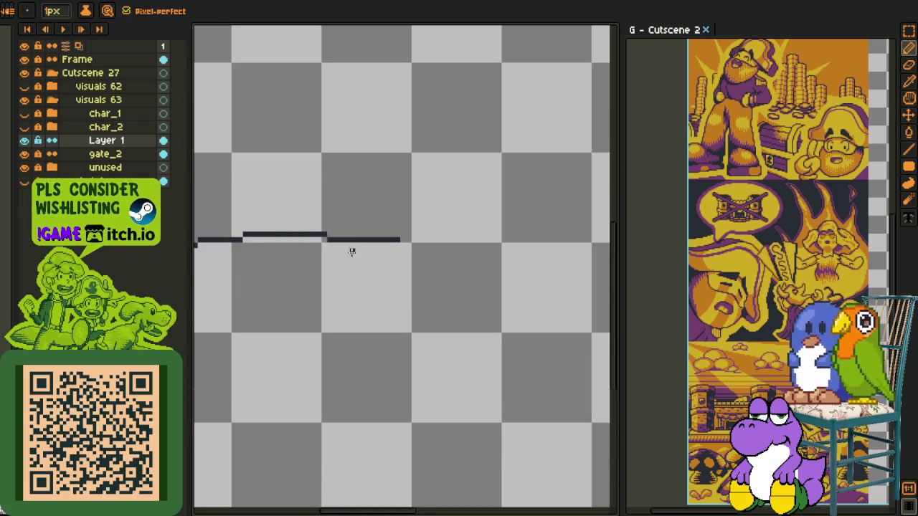
{"action": "key", "text": "ctrl+z"}
Step: Extend the floor line further right, then redraw it in from the right edge
{"action": "scroll", "coordinate": [466, 244], "scroll_direction": "down", "scroll_amount": 3}
{"action": "scroll", "coordinate": [524, 258], "scroll_direction": "up", "scroll_amount": 2}
{"action": "mouse_move", "coordinate": [545, 268]}
{"action": "left_mouse_down"}
{"action": "mouse_move", "coordinate": [587, 269]}
{"action": "mouse_move", "coordinate": [555, 286]}
{"action": "left_mouse_up"}
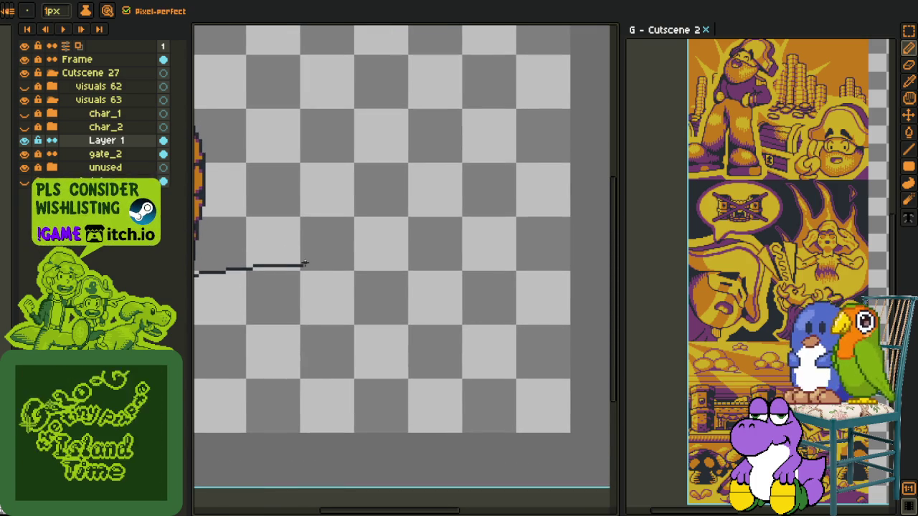
{"action": "left_click_drag", "start_coordinate": [306, 264], "coordinate": [471, 264]}
{"action": "scroll", "coordinate": [447, 288], "scroll_direction": "up", "scroll_amount": 3}
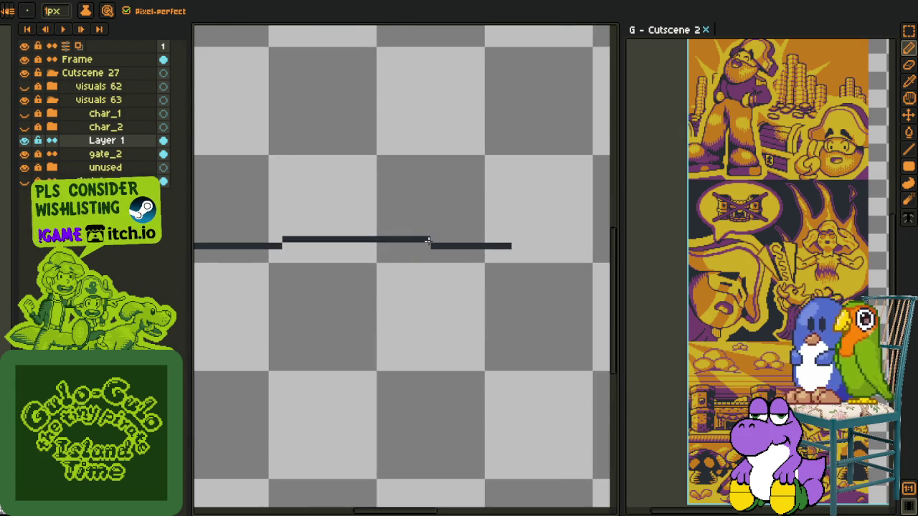
{"action": "scroll", "coordinate": [459, 251], "scroll_direction": "down", "scroll_amount": 2}
{"action": "left_click_drag", "start_coordinate": [513, 266], "coordinate": [359, 283]}
{"action": "scroll", "coordinate": [430, 282], "scroll_direction": "up", "scroll_amount": 2}
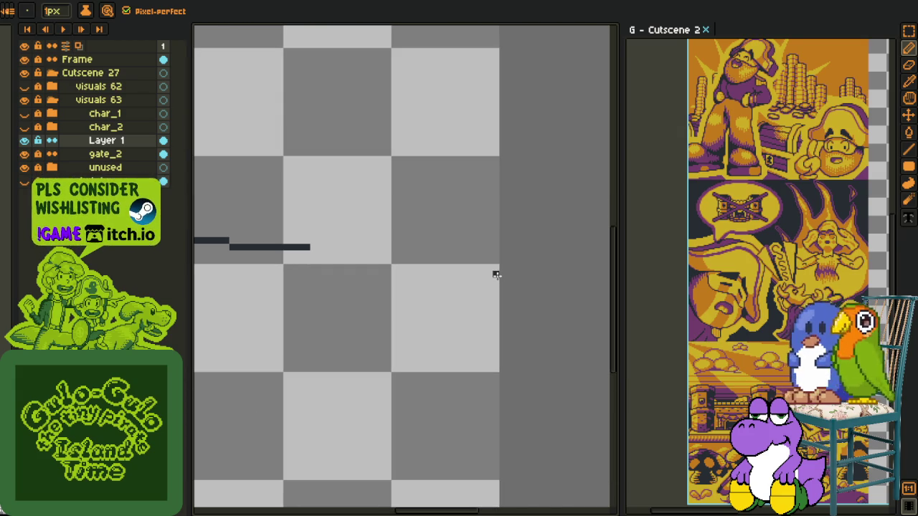
{"action": "left_click_drag", "start_coordinate": [496, 274], "coordinate": [326, 255]}
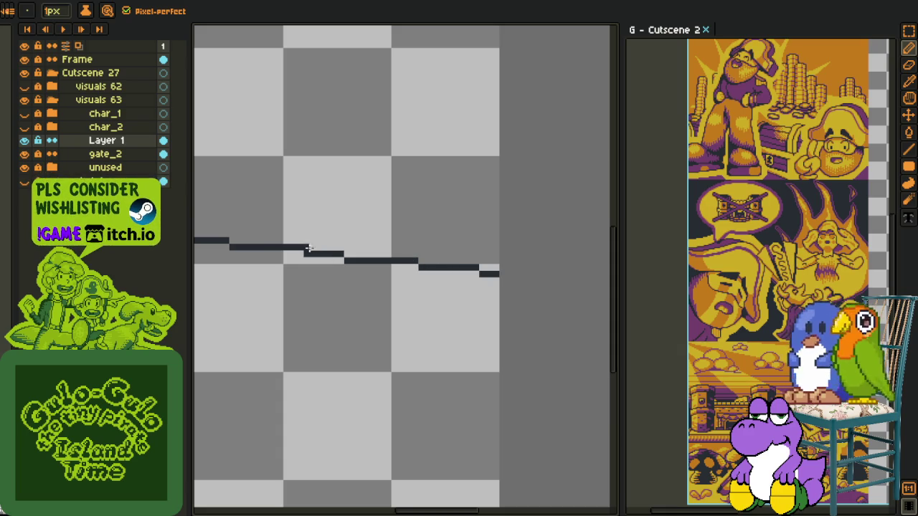
Step: Remove the top stroke's last pixel and fill the gap after it
{"action": "scroll", "coordinate": [459, 264], "scroll_direction": "down", "scroll_amount": 2}
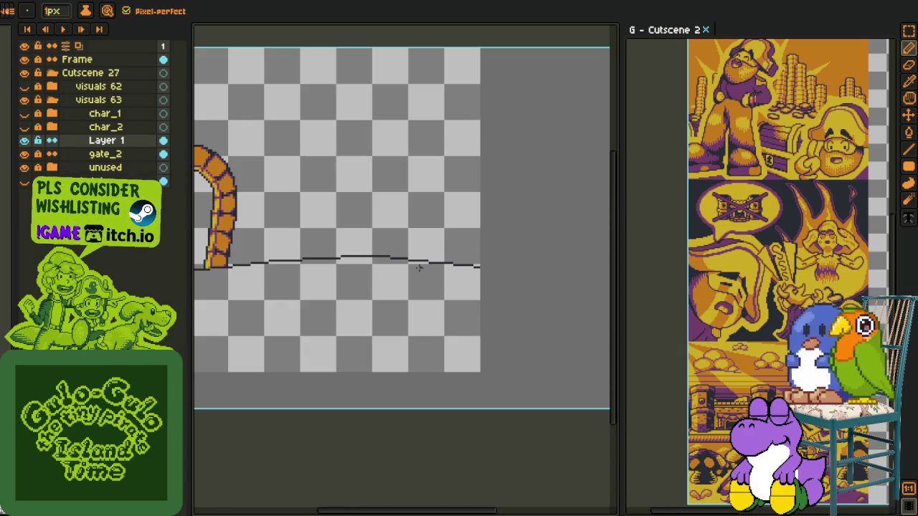
{"action": "scroll", "coordinate": [416, 271], "scroll_direction": "up", "scroll_amount": 2}
{"action": "key", "text": "ctrl+z"}
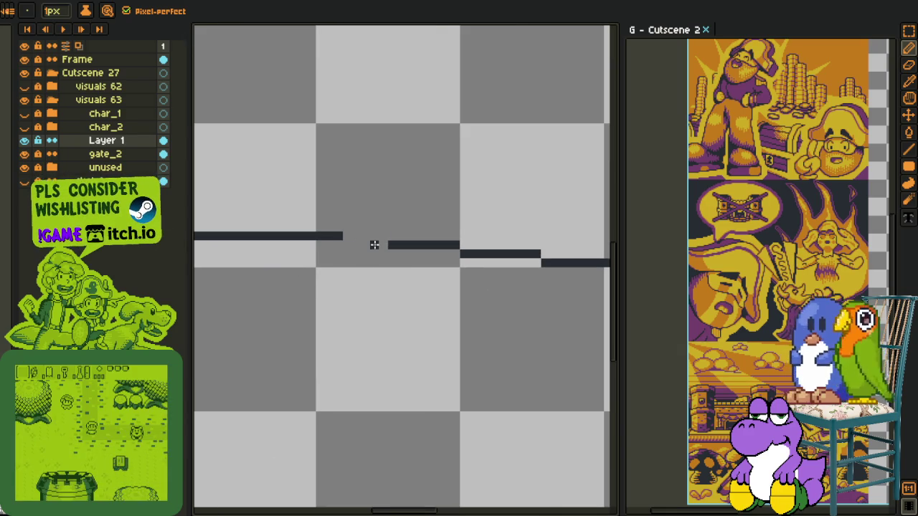
{"action": "left_click", "coordinate": [357, 237]}
Step: Bring the whole floor line into view and select its right part
{"action": "scroll", "coordinate": [355, 240], "scroll_direction": "down", "scroll_amount": 2}
{"action": "key", "text": "h"}
{"action": "left_click_drag", "start_coordinate": [364, 269], "coordinate": [434, 269]}
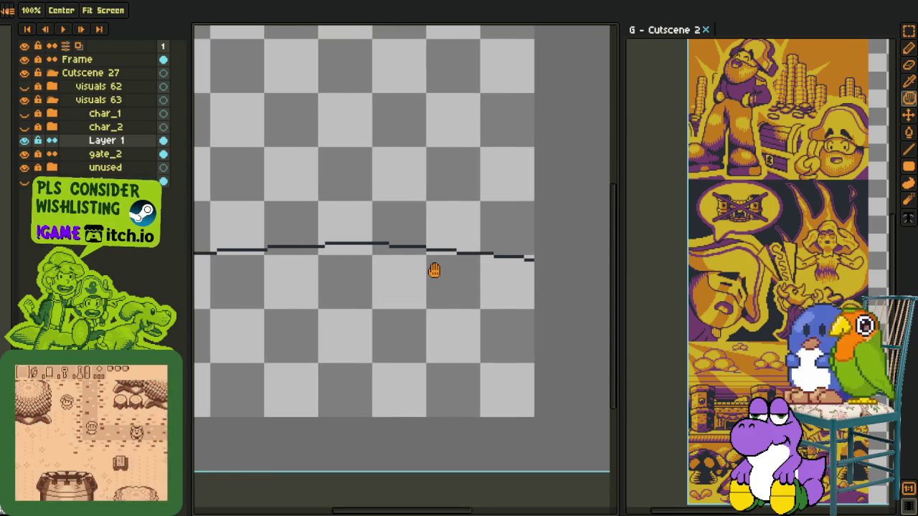
{"action": "scroll", "coordinate": [440, 266], "scroll_direction": "up", "scroll_amount": 2}
{"action": "key", "text": "r"}
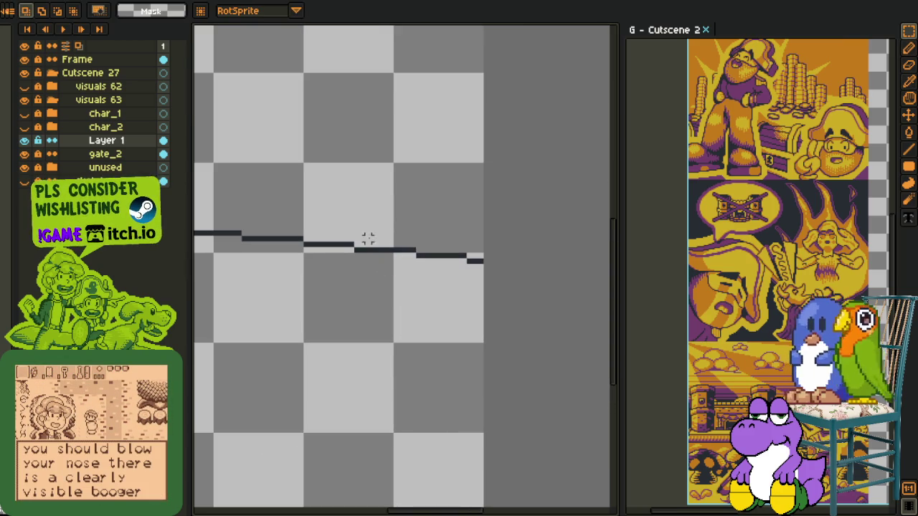
{"action": "mouse_move", "coordinate": [356, 238]}
{"action": "left_mouse_down"}
{"action": "mouse_move", "coordinate": [485, 334]}
{"action": "mouse_move", "coordinate": [380, 379]}
{"action": "left_mouse_up"}
Step: Zoom and pan around the arch and floor line, switching between pencil and eyedropper
{"action": "scroll", "coordinate": [380, 380], "scroll_direction": "down", "scroll_amount": 2}
{"action": "key", "text": "h"}
{"action": "scroll", "coordinate": [305, 366], "scroll_direction": "up", "scroll_amount": 1}
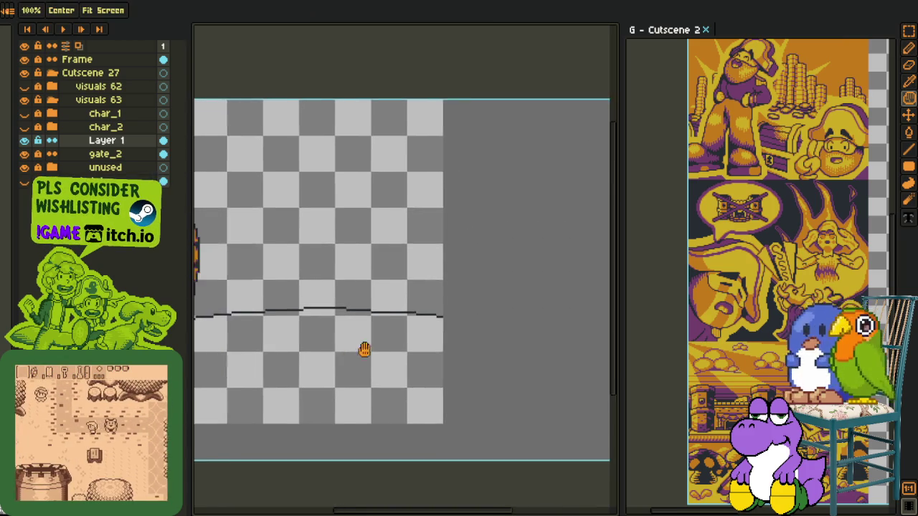
{"action": "scroll", "coordinate": [366, 330], "scroll_direction": "up", "scroll_amount": 2}
{"action": "scroll", "coordinate": [385, 311], "scroll_direction": "up", "scroll_amount": 1}
{"action": "key", "text": "b"}
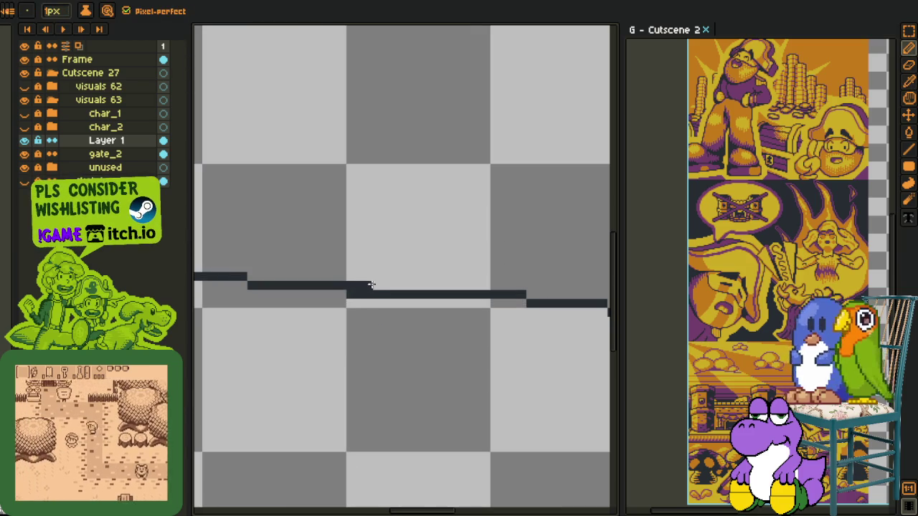
{"action": "key", "text": "h"}
{"action": "scroll", "coordinate": [283, 323], "scroll_direction": "down", "scroll_amount": 3}
{"action": "scroll", "coordinate": [436, 326], "scroll_direction": "down", "scroll_amount": 1}
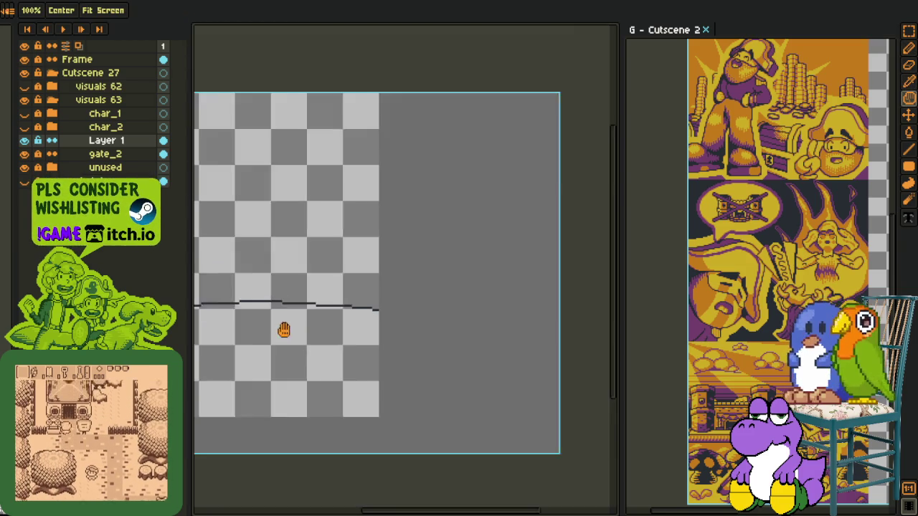
{"action": "key", "text": "o"}
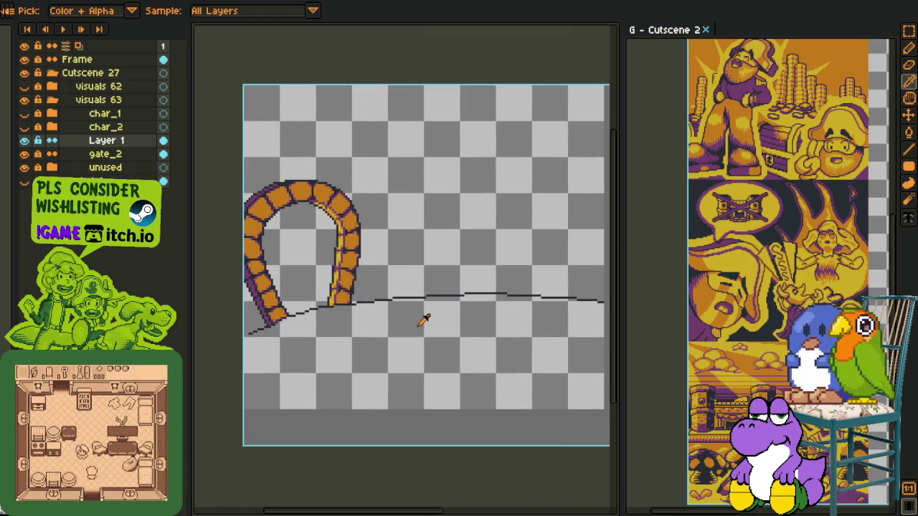
{"action": "key", "text": "h"}
{"action": "left_click_drag", "start_coordinate": [407, 332], "coordinate": [379, 318]}
{"action": "scroll", "coordinate": [352, 308], "scroll_direction": "down", "scroll_amount": 1}
{"action": "scroll", "coordinate": [430, 292], "scroll_direction": "down", "scroll_amount": 1}
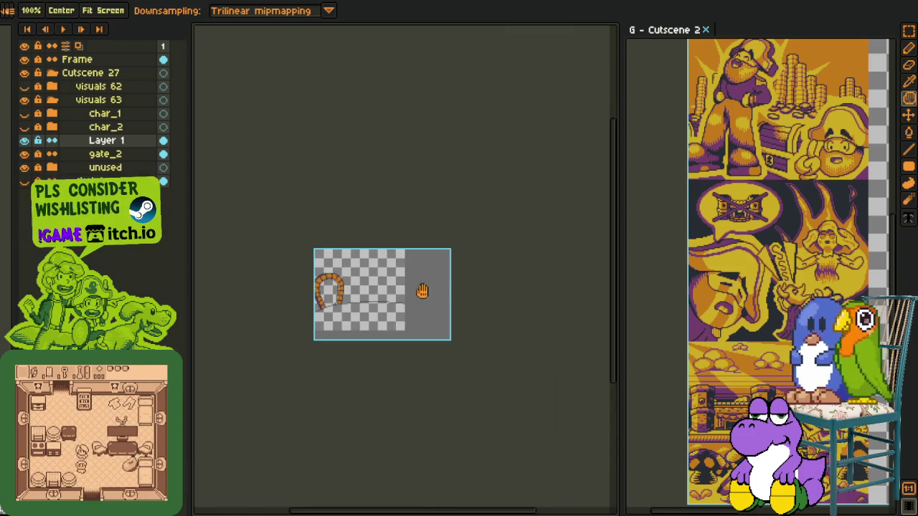
{"action": "scroll", "coordinate": [369, 297], "scroll_direction": "up", "scroll_amount": 1}
{"action": "scroll", "coordinate": [369, 297], "scroll_direction": "up", "scroll_amount": 2}
Step: Briefly check the sketch layer, then show the char_2 and char_1 layers
{"action": "key", "text": "i"}
{"action": "left_click", "coordinate": [23, 180]}
{"action": "left_click", "coordinate": [24, 180]}
{"action": "left_click", "coordinate": [24, 127]}
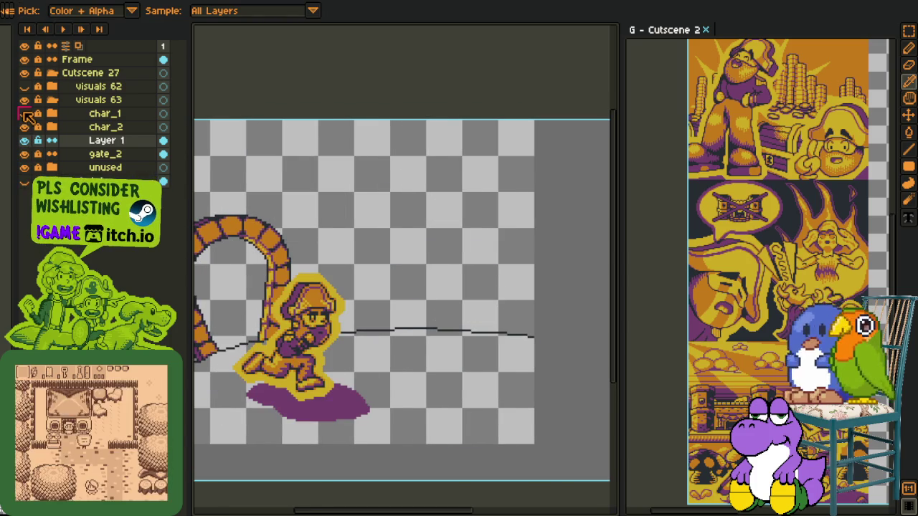
{"action": "left_click", "coordinate": [23, 114]}
{"action": "key", "text": "h"}
{"action": "left_click_drag", "start_coordinate": [332, 266], "coordinate": [328, 255]}
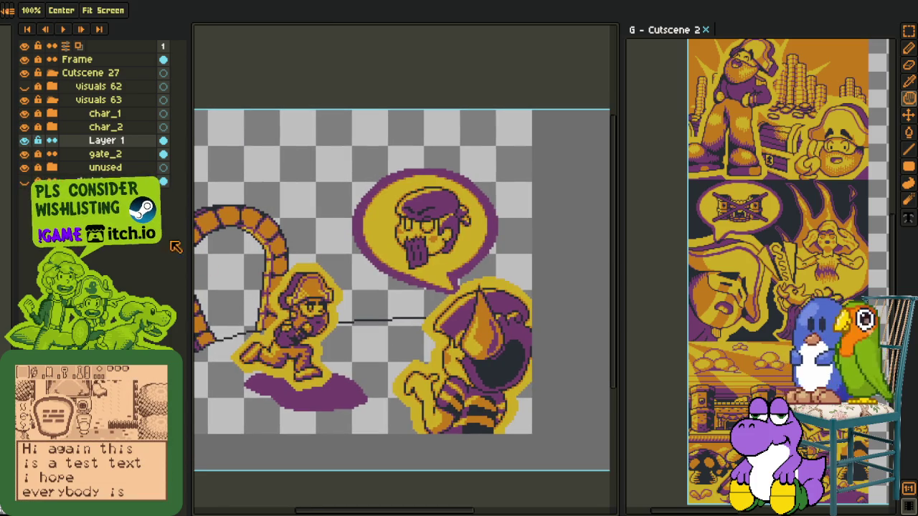
Step: Draw the vertical back-wall corner line, then undo it to place it further right
{"action": "key", "text": "i"}
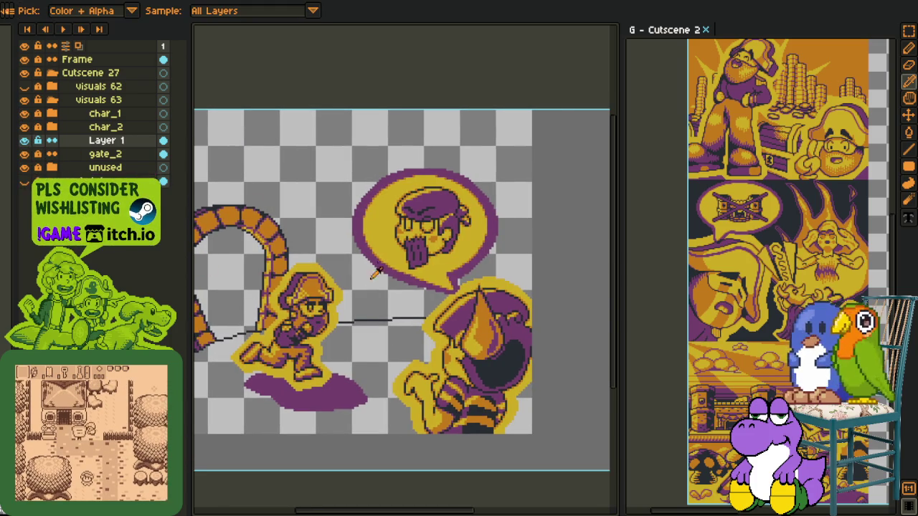
{"action": "scroll", "coordinate": [365, 316], "scroll_direction": "up", "scroll_amount": 1}
{"action": "key", "text": "b"}
{"action": "mouse_move", "coordinate": [395, 26]}
{"action": "left_mouse_down"}
{"action": "mouse_move", "coordinate": [401, 101]}
{"action": "mouse_move", "coordinate": [378, 393]}
{"action": "mouse_move", "coordinate": [391, 93]}
{"action": "left_mouse_up"}
{"action": "key", "text": "ctrl+z"}
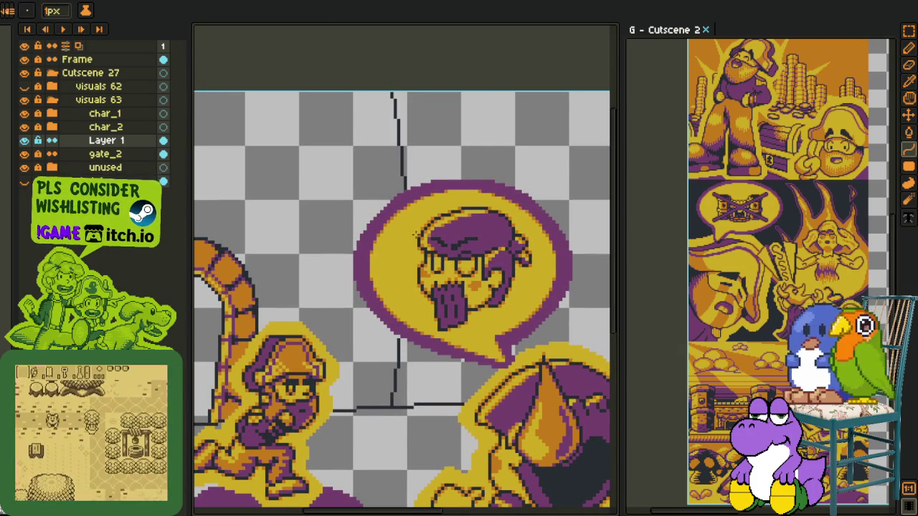
Step: Hide the char_2 and char_1 layers and bring the whole scene into view
{"action": "scroll", "coordinate": [415, 281], "scroll_direction": "down", "scroll_amount": 3}
{"action": "left_click_drag", "start_coordinate": [420, 338], "coordinate": [282, 259]}
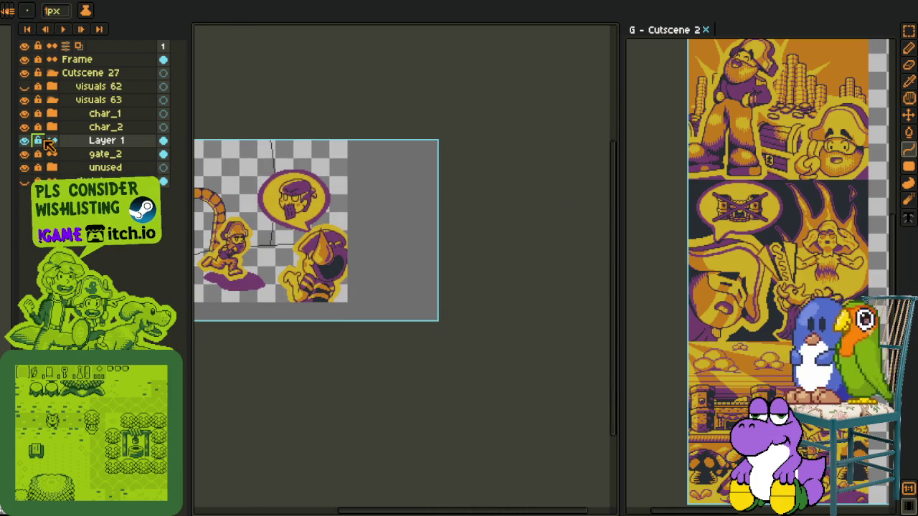
{"action": "left_click", "coordinate": [24, 127]}
{"action": "left_click", "coordinate": [25, 113]}
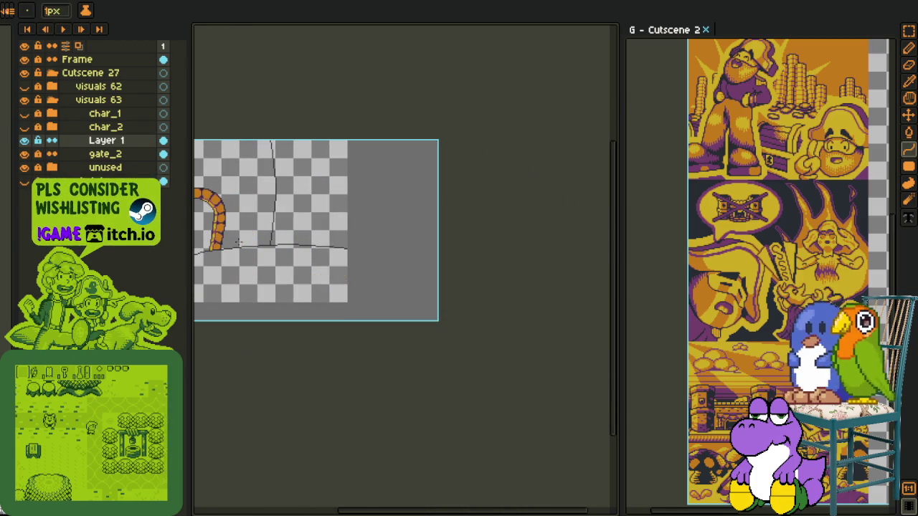
{"action": "scroll", "coordinate": [349, 247], "scroll_direction": "up", "scroll_amount": 2}
{"action": "scroll", "coordinate": [350, 247], "scroll_direction": "up", "scroll_amount": 1}
Step: Rotate the right floor line about 23 degrees and stretch it wider
{"action": "left_click_drag", "start_coordinate": [338, 239], "coordinate": [534, 414]}
{"action": "scroll", "coordinate": [430, 420], "scroll_direction": "down", "scroll_amount": 2}
{"action": "mouse_move", "coordinate": [477, 406]}
{"action": "left_mouse_down"}
{"action": "mouse_move", "coordinate": [426, 346]}
{"action": "mouse_move", "coordinate": [409, 366]}
{"action": "left_mouse_up"}
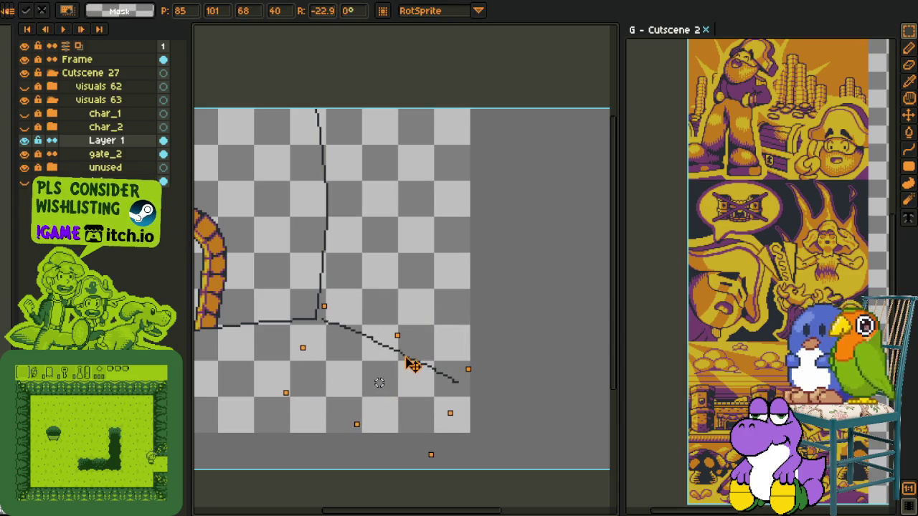
{"action": "mouse_move", "coordinate": [433, 460]}
{"action": "left_mouse_down"}
{"action": "mouse_move", "coordinate": [455, 420]}
{"action": "mouse_move", "coordinate": [485, 431]}
{"action": "left_mouse_up"}
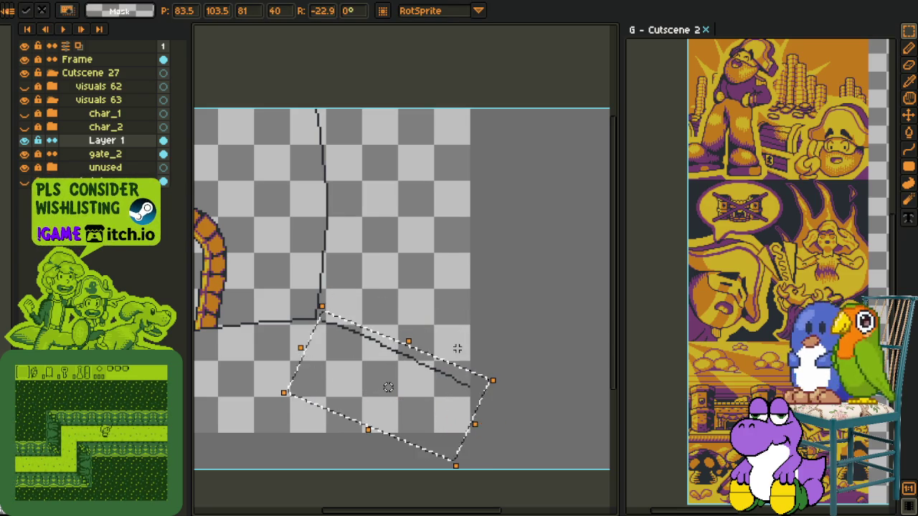
{"action": "key", "text": "Return"}
Step: Delete the diagonal floor line and move the view toward the line corner
{"action": "scroll", "coordinate": [342, 330], "scroll_direction": "down", "scroll_amount": 2}
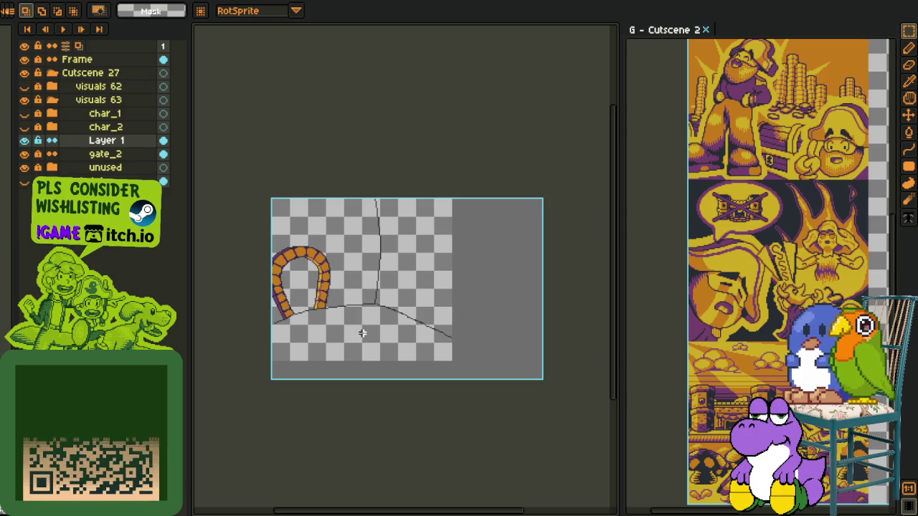
{"action": "scroll", "coordinate": [427, 322], "scroll_direction": "up", "scroll_amount": 2}
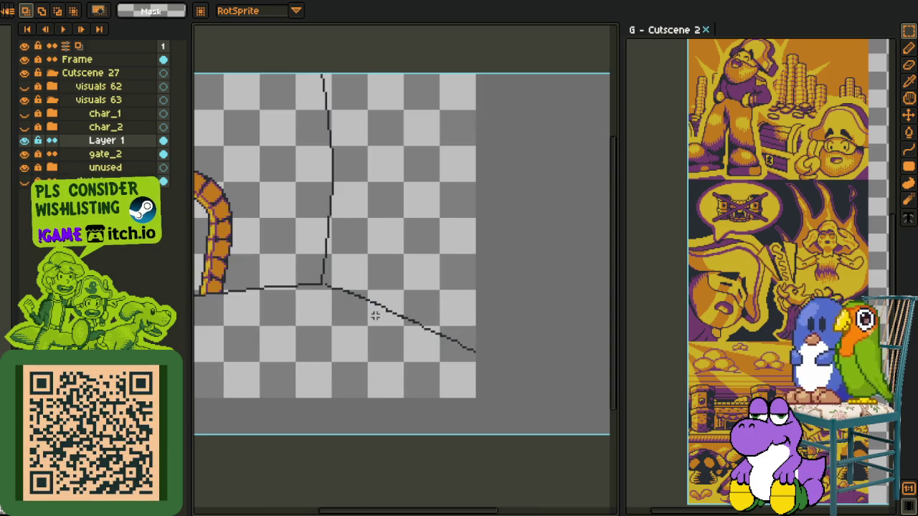
{"action": "left_click_drag", "start_coordinate": [324, 276], "coordinate": [576, 413]}
{"action": "key", "text": "Delete"}
{"action": "left_click_drag", "start_coordinate": [306, 355], "coordinate": [357, 368]}
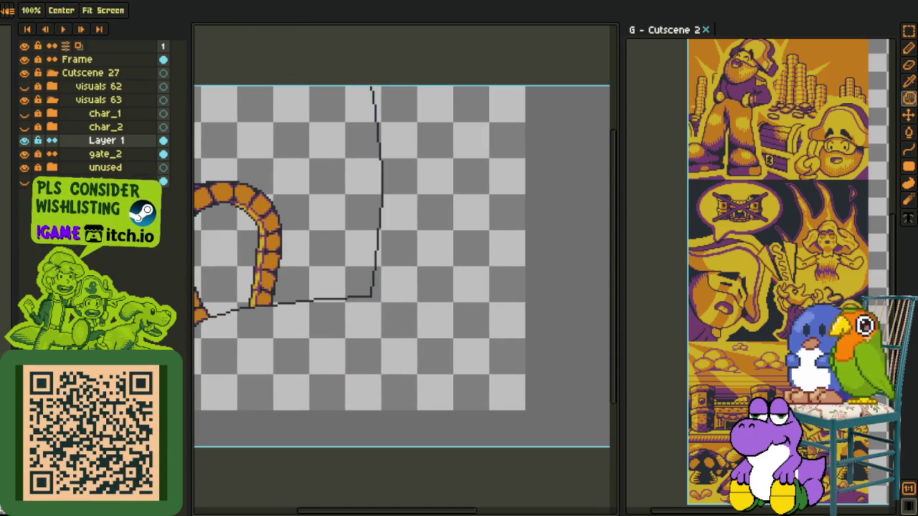
{"action": "scroll", "coordinate": [318, 360], "scroll_direction": "up", "scroll_amount": 1}
{"action": "scroll", "coordinate": [368, 273], "scroll_direction": "up", "scroll_amount": 1}
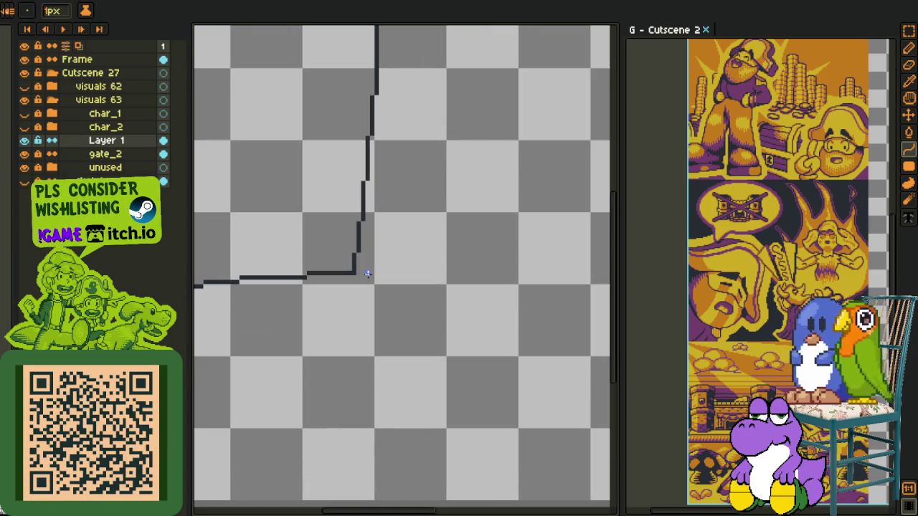
{"action": "mouse_move", "coordinate": [443, 293]}
{"action": "left_mouse_down"}
{"action": "mouse_move", "coordinate": [507, 385]}
{"action": "mouse_move", "coordinate": [380, 316]}
{"action": "left_mouse_up"}
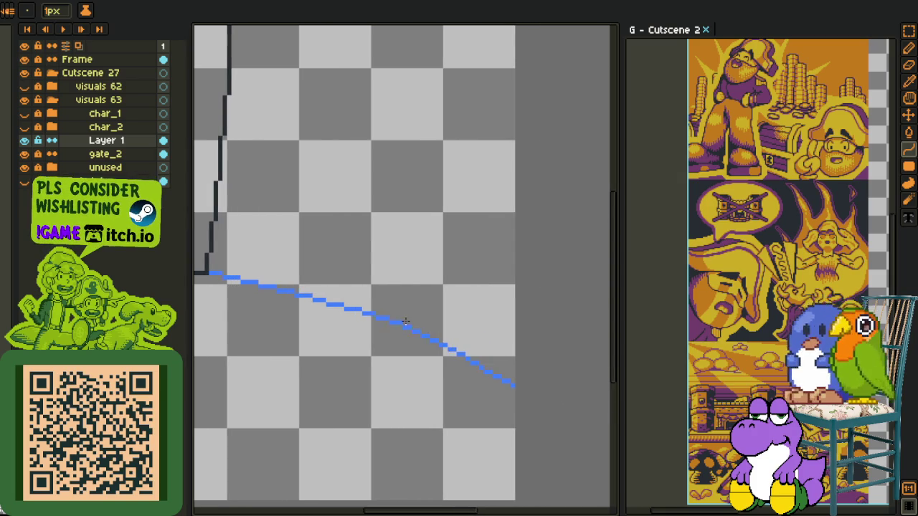
{"action": "scroll", "coordinate": [379, 316], "scroll_direction": "down", "scroll_amount": 3}
{"action": "scroll", "coordinate": [379, 316], "scroll_direction": "down", "scroll_amount": 1}
{"action": "scroll", "coordinate": [359, 304], "scroll_direction": "up", "scroll_amount": 4}
{"action": "scroll", "coordinate": [359, 304], "scroll_direction": "up", "scroll_amount": 1}
Step: Replace the blue #0088FF line colour with the dark outline colour #20282F
{"action": "key", "text": "alt"}
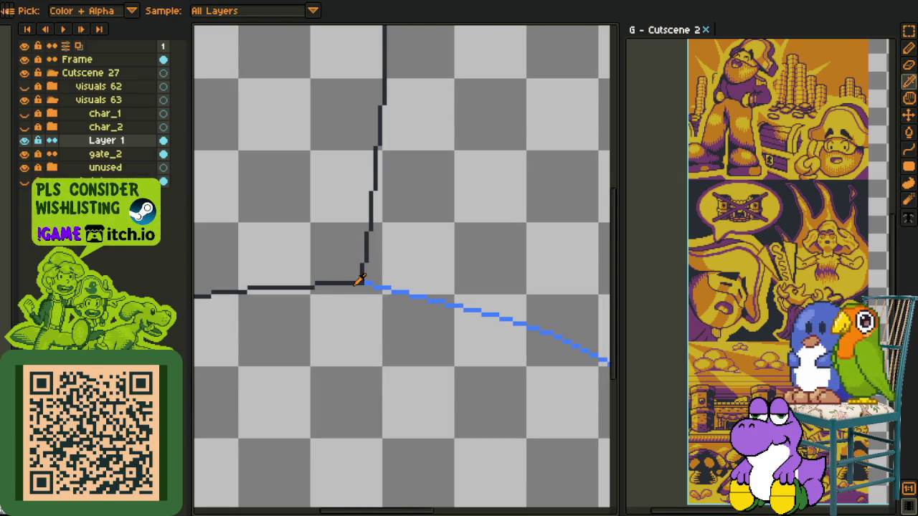
{"action": "key", "text": "shift+r"}
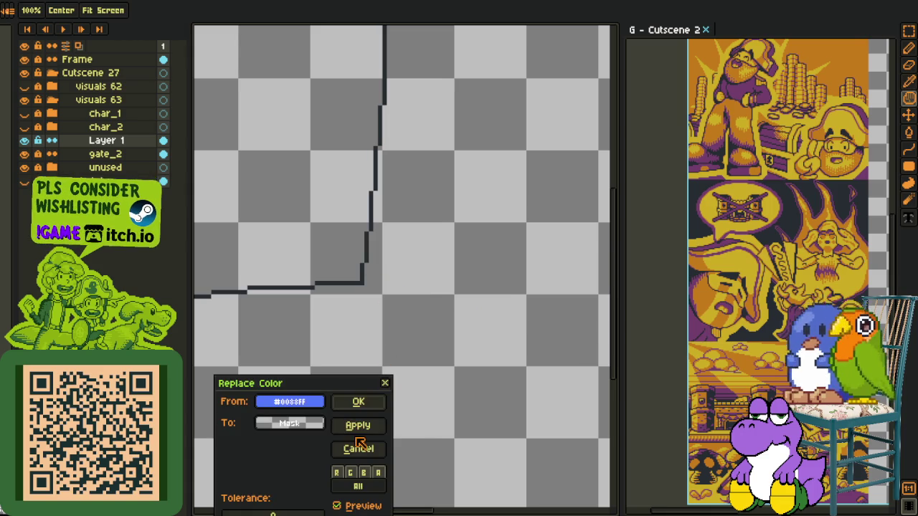
{"action": "left_click", "coordinate": [359, 448]}
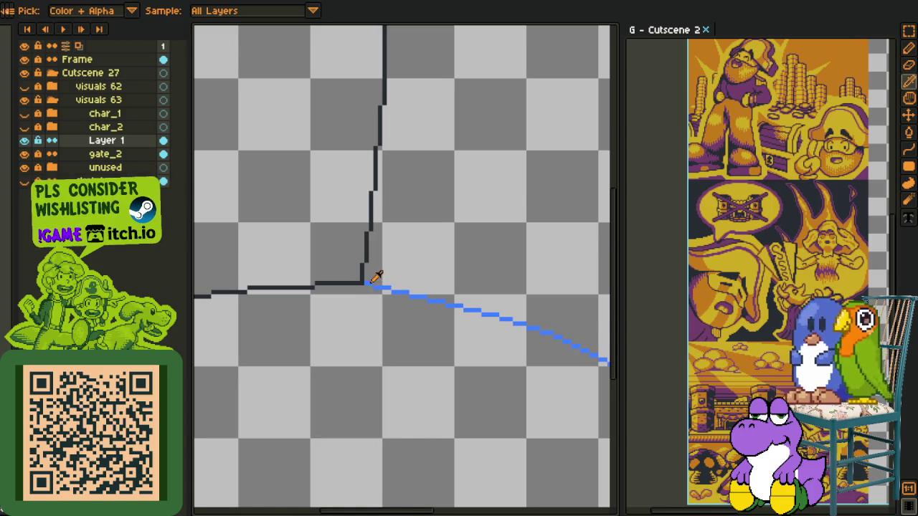
{"action": "key", "text": "shift+r"}
{"action": "left_click", "coordinate": [359, 402]}
{"action": "scroll", "coordinate": [343, 375], "scroll_direction": "down", "scroll_amount": 3}
{"action": "scroll", "coordinate": [342, 377], "scroll_direction": "up", "scroll_amount": 1}
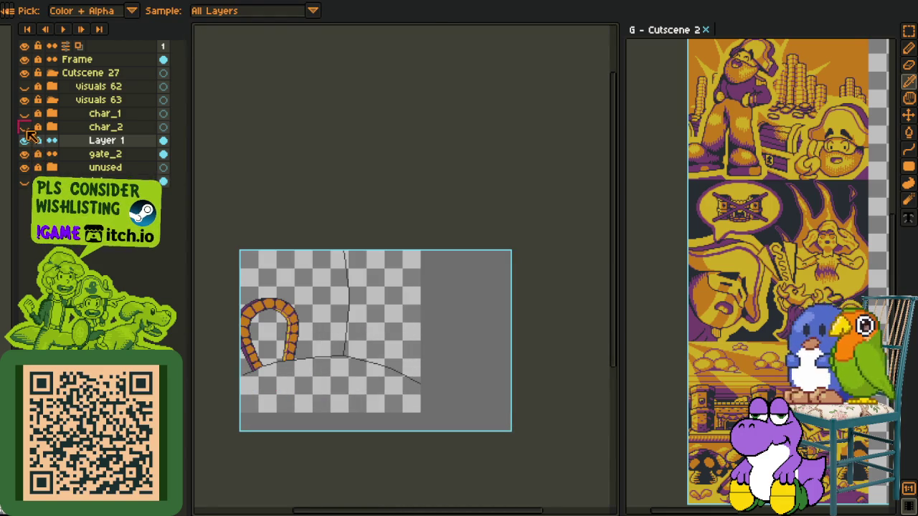
Step: Show the char_2 and char_1 layers and shift the view slightly right
{"action": "left_click", "coordinate": [24, 127]}
{"action": "left_click", "coordinate": [24, 113]}
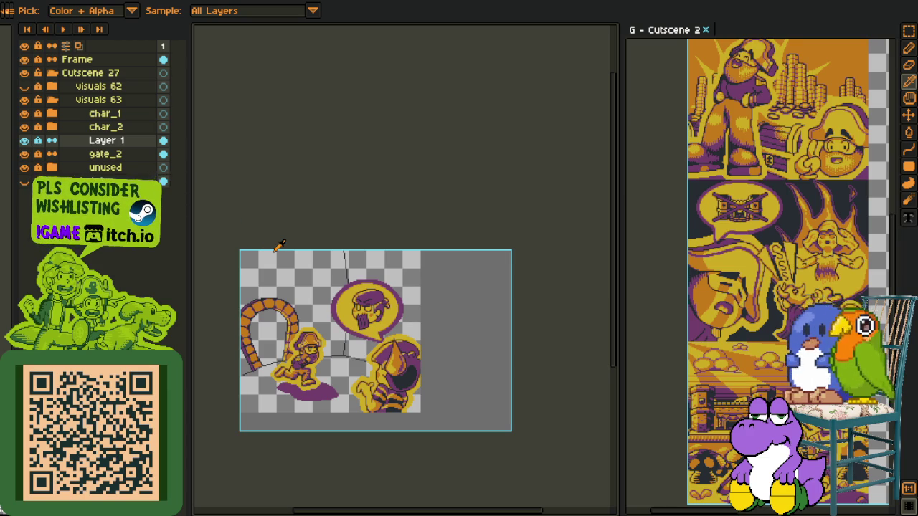
{"action": "key", "text": "space"}
{"action": "mouse_move", "coordinate": [359, 443]}
{"action": "left_mouse_down"}
{"action": "mouse_move", "coordinate": [378, 445]}
{"action": "mouse_move", "coordinate": [420, 418]}
{"action": "left_mouse_up"}
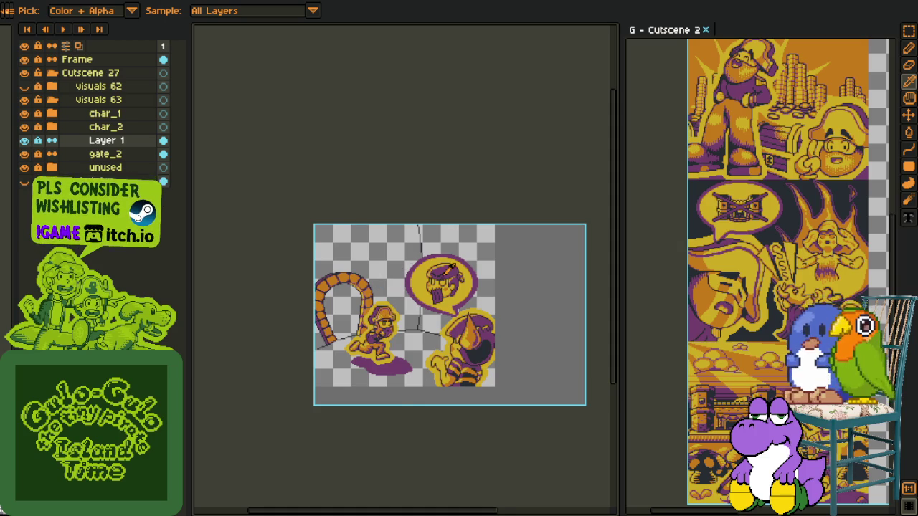
{"action": "scroll", "coordinate": [448, 271], "scroll_direction": "up", "scroll_amount": 1}
{"action": "scroll", "coordinate": [401, 216], "scroll_direction": "down", "scroll_amount": 1}
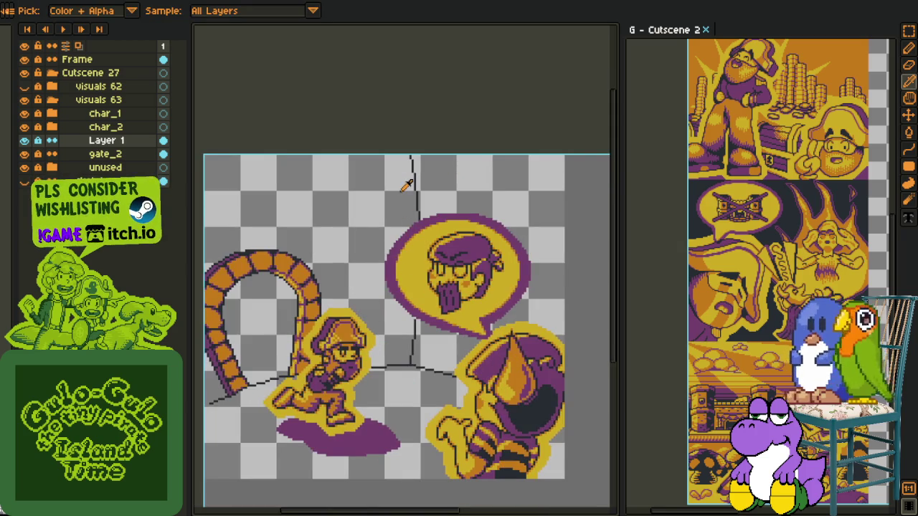
Step: Select a strip around the wall line, briefly showing visuals 62 for reference
{"action": "key", "text": "m"}
{"action": "left_click_drag", "start_coordinate": [383, 153], "coordinate": [442, 432]}
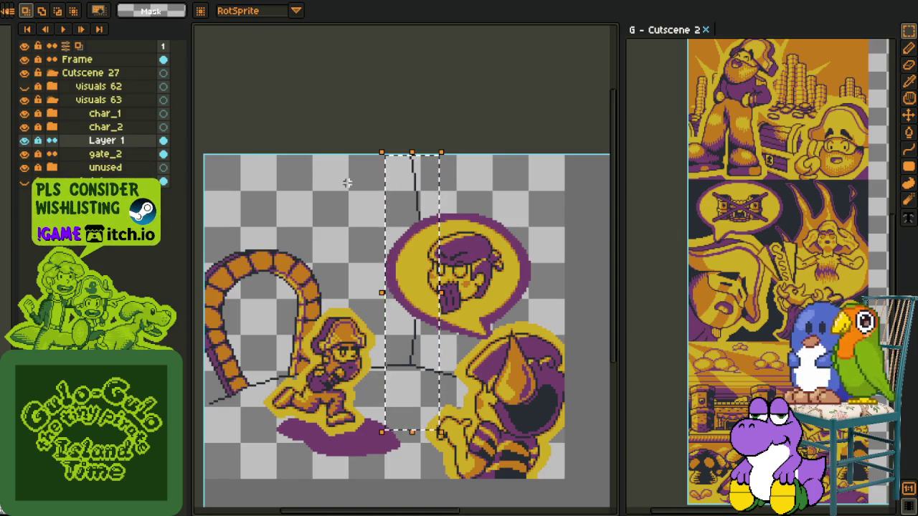
{"action": "left_click", "coordinate": [25, 87]}
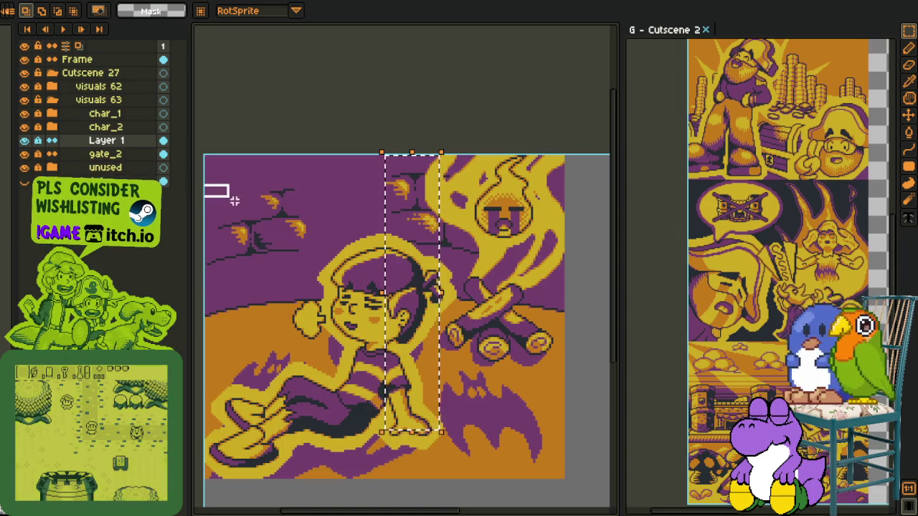
{"action": "left_click_drag", "start_coordinate": [206, 182], "coordinate": [370, 281]}
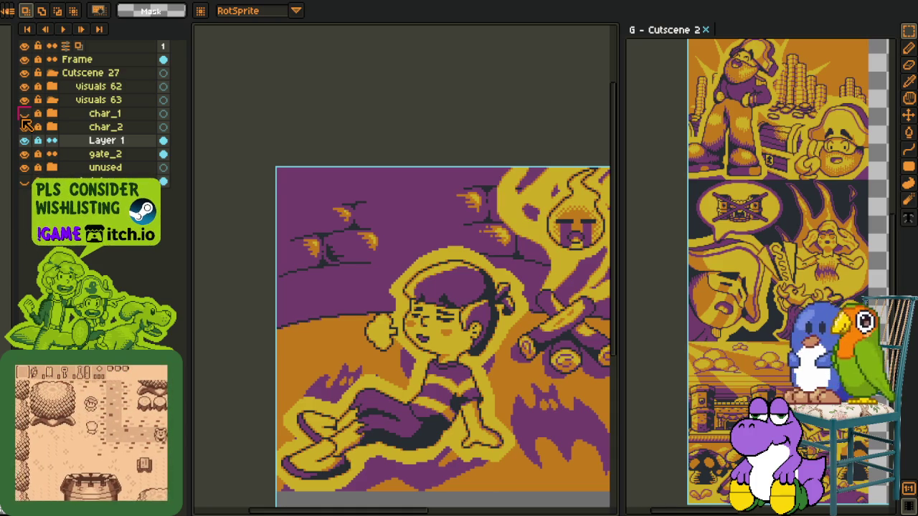
{"action": "left_click", "coordinate": [24, 86]}
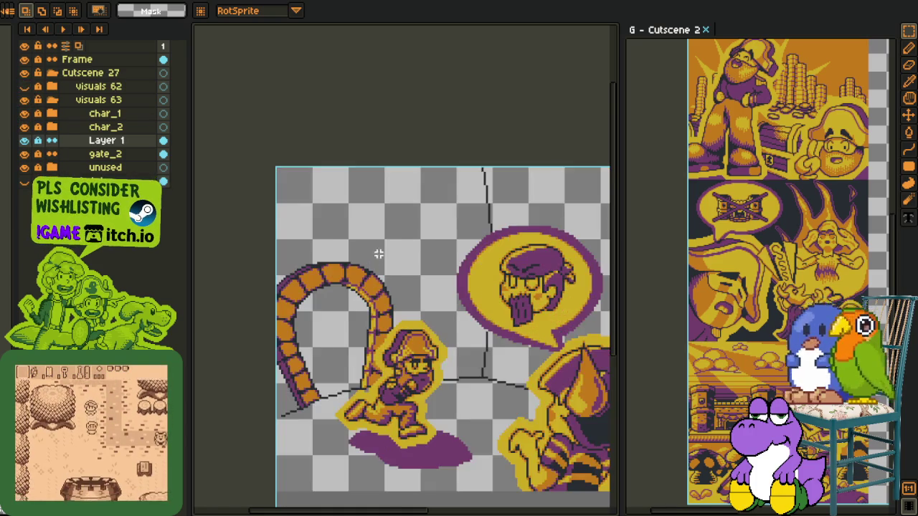
{"action": "scroll", "coordinate": [423, 315], "scroll_direction": "down", "scroll_amount": 2}
{"action": "key", "text": "h"}
{"action": "left_click_drag", "start_coordinate": [278, 304], "coordinate": [222, 259]}
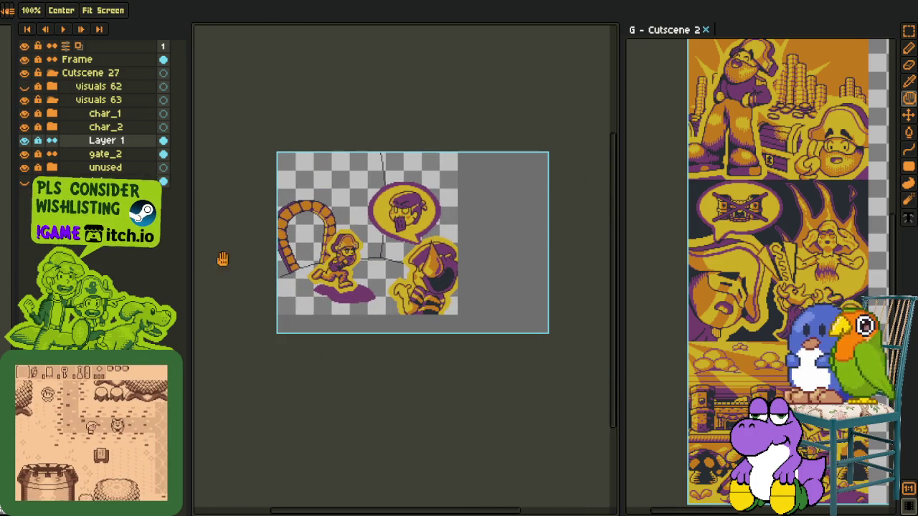
Step: Add a new empty Layer 2 above Layer 1
{"action": "right_click", "coordinate": [101, 142]}
{"action": "left_click", "coordinate": [214, 167]}
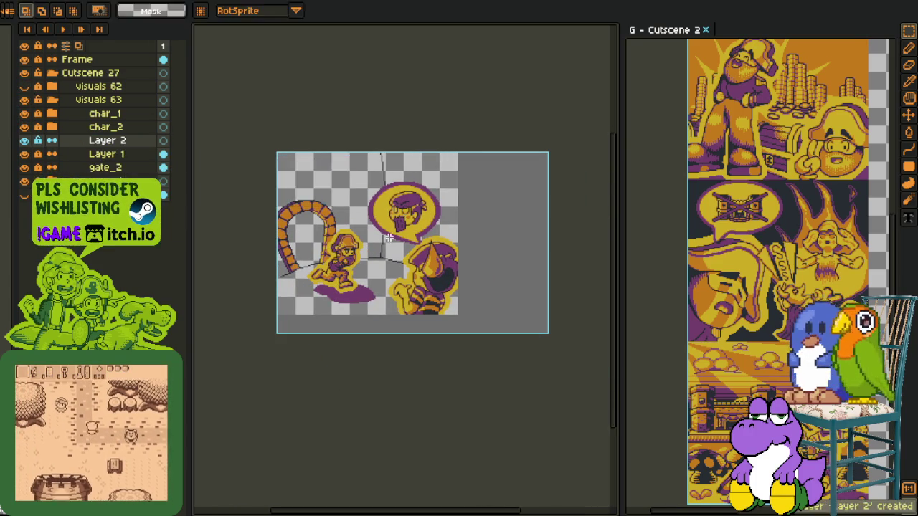
{"action": "scroll", "coordinate": [424, 301], "scroll_direction": "up", "scroll_amount": 1}
{"action": "key", "text": "m"}
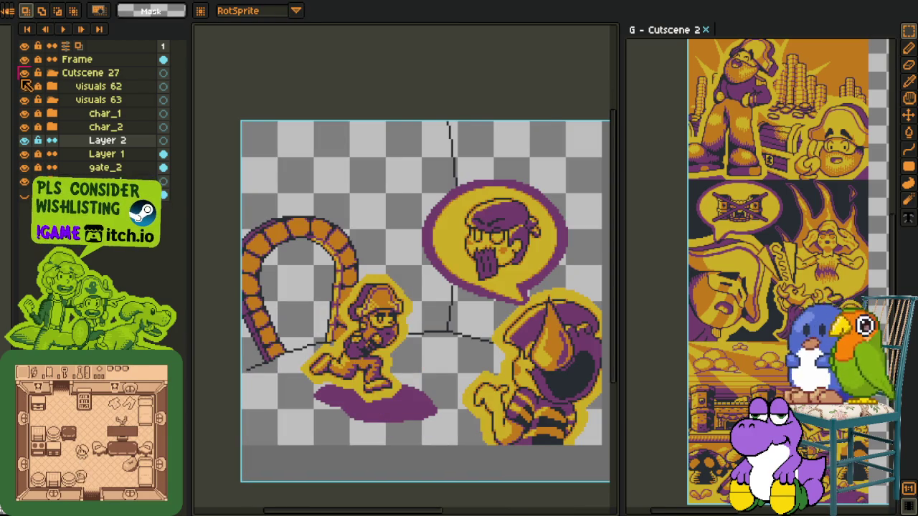
Step: Select the purple bat shape with visuals 62 shown, then the floor area around the captain
{"action": "left_click", "coordinate": [24, 85]}
{"action": "left_click_drag", "start_coordinate": [475, 330], "coordinate": [607, 443]}
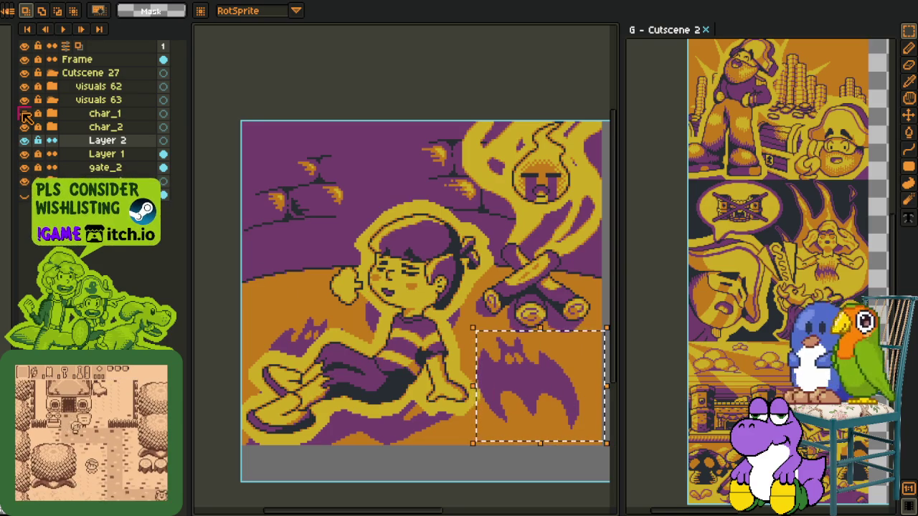
{"action": "left_click", "coordinate": [24, 85]}
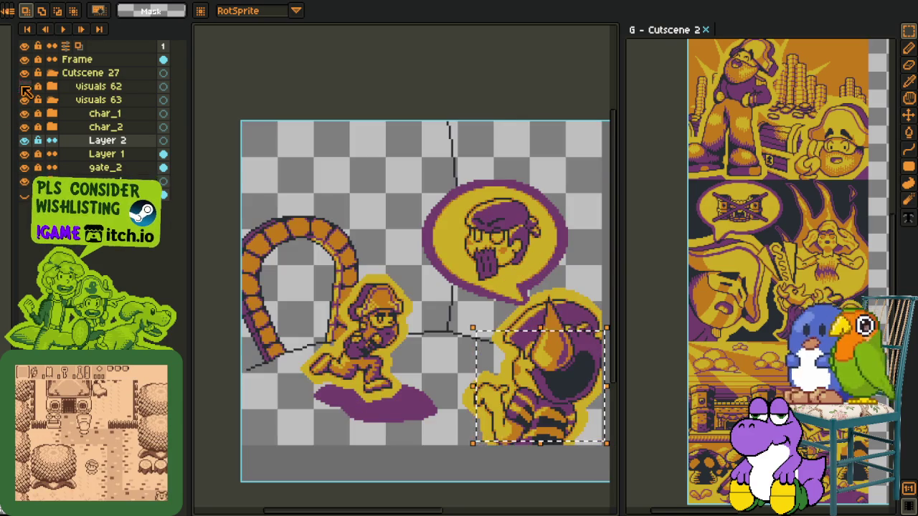
{"action": "left_click_drag", "start_coordinate": [341, 382], "coordinate": [523, 482]}
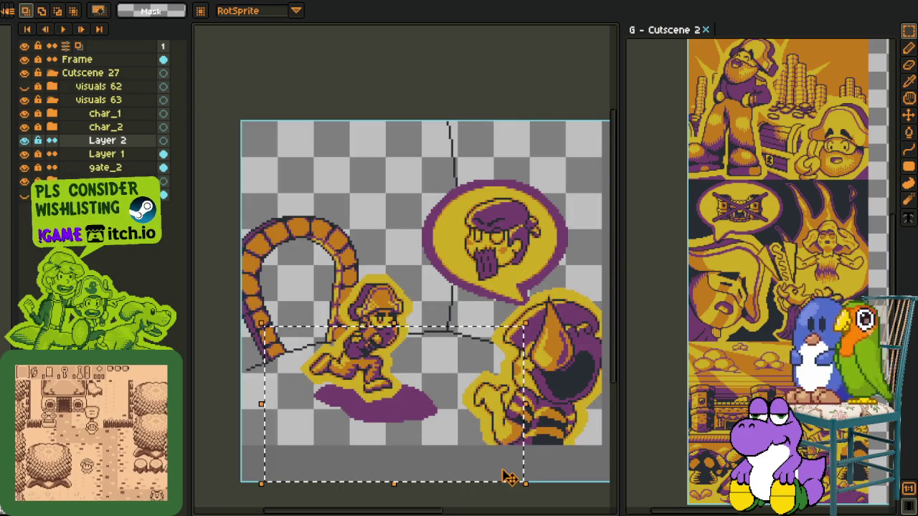
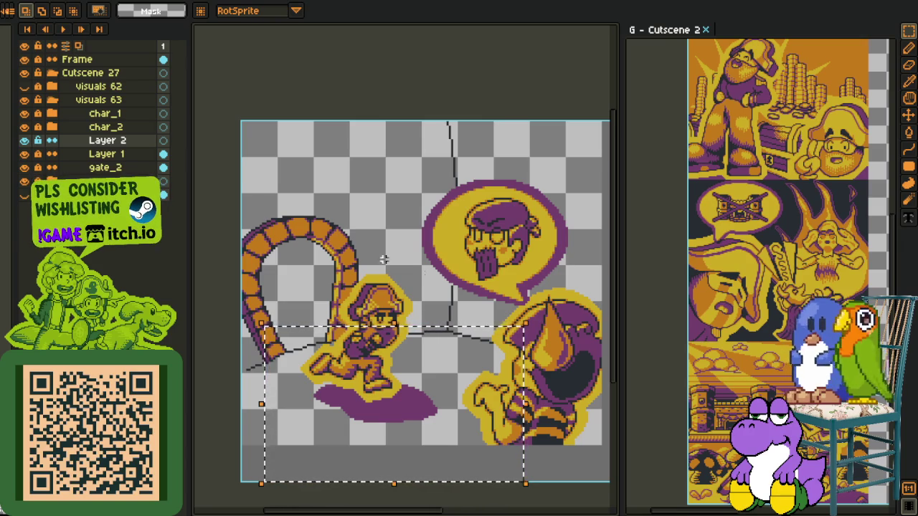
Step: Pan and zoom in toward the orange stone arch
{"action": "key", "text": "space"}
{"action": "left_click_drag", "start_coordinate": [430, 254], "coordinate": [378, 267]}
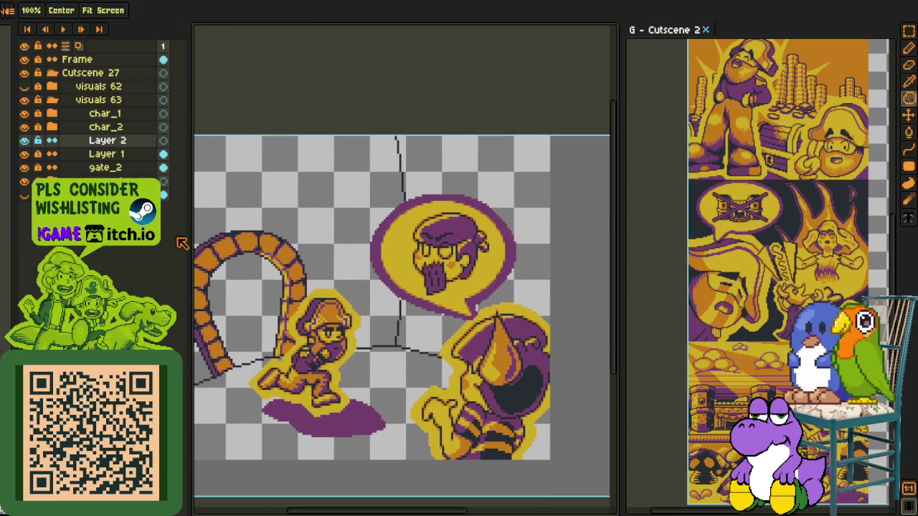
{"action": "scroll", "coordinate": [403, 353], "scroll_direction": "up", "scroll_amount": 1}
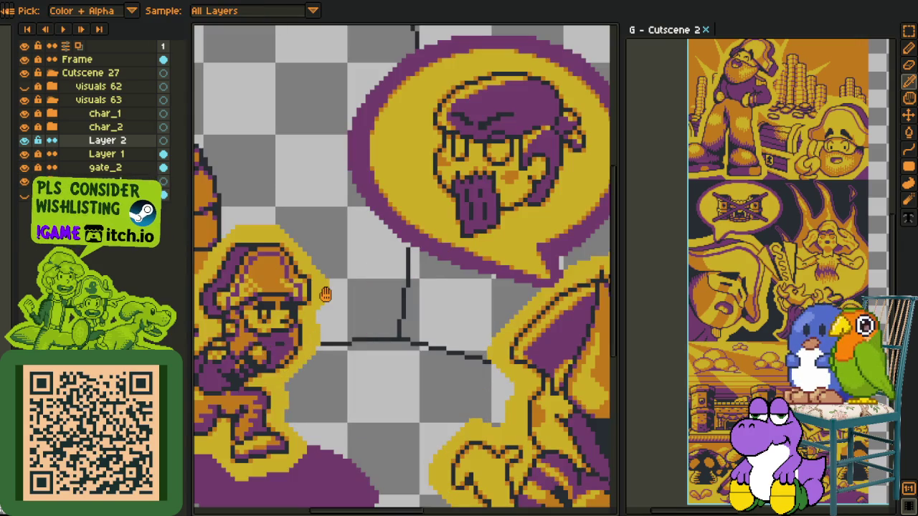
{"action": "scroll", "coordinate": [373, 359], "scroll_direction": "up", "scroll_amount": 1}
{"action": "scroll", "coordinate": [343, 369], "scroll_direction": "up", "scroll_amount": 1}
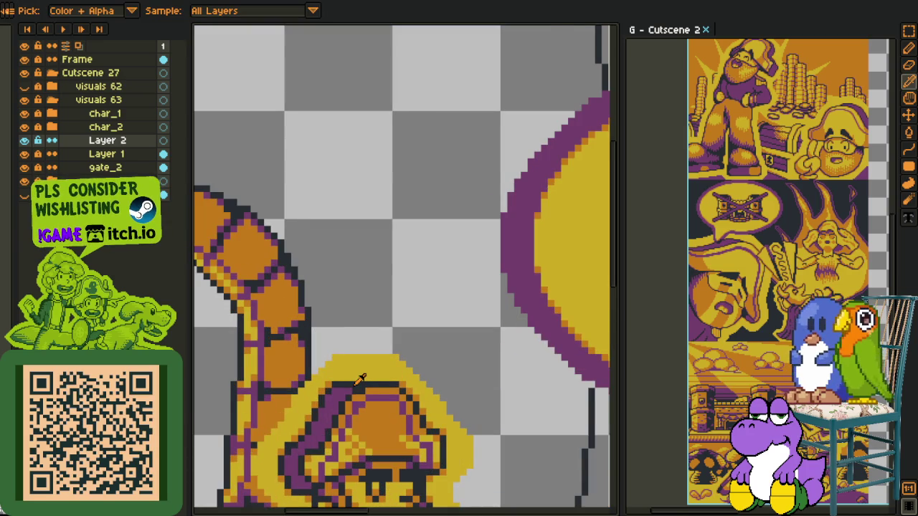
{"action": "scroll", "coordinate": [338, 247], "scroll_direction": "down", "scroll_amount": 2}
{"action": "scroll", "coordinate": [347, 191], "scroll_direction": "up", "scroll_amount": 2}
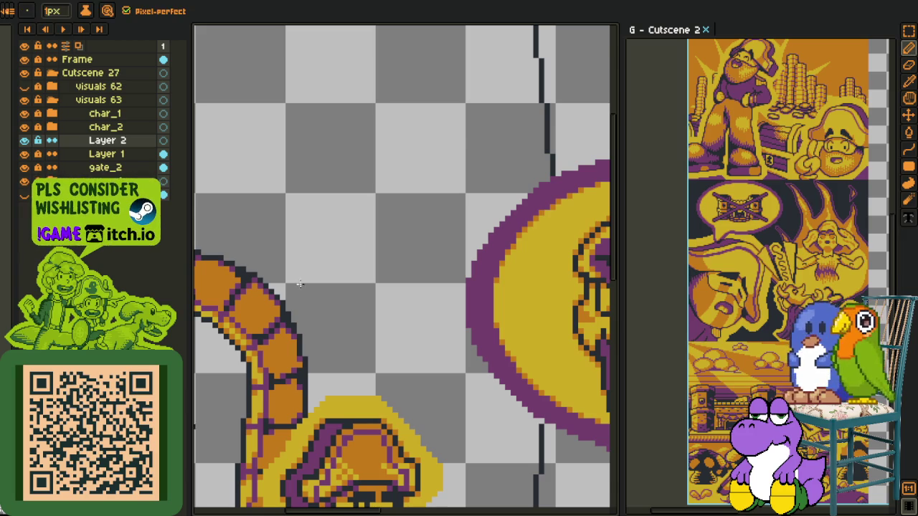
{"action": "scroll", "coordinate": [381, 378], "scroll_direction": "down", "scroll_amount": 2}
{"action": "scroll", "coordinate": [381, 378], "scroll_direction": "up", "scroll_amount": 1}
Step: Pan up to the empty canvas area just above the arch
{"action": "key", "text": "i"}
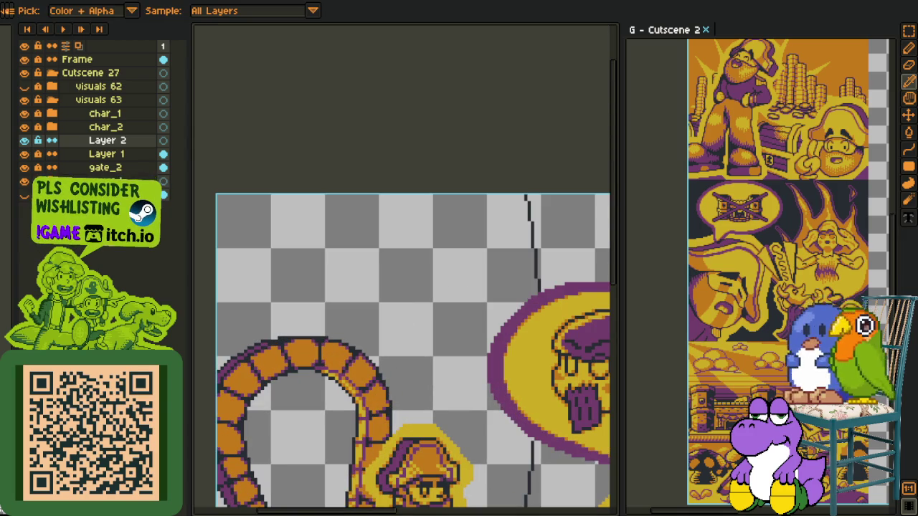
{"action": "scroll", "coordinate": [328, 333], "scroll_direction": "up", "scroll_amount": 1}
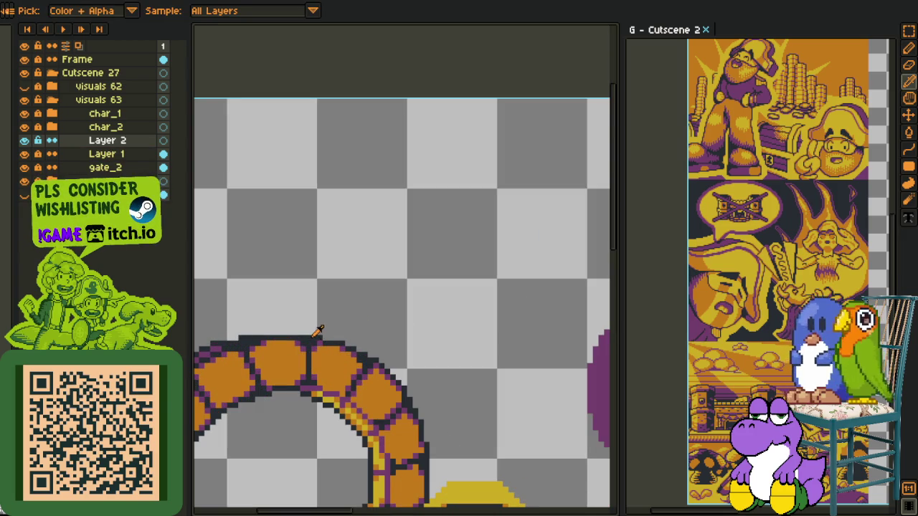
{"action": "left_click_drag", "start_coordinate": [319, 330], "coordinate": [348, 416]}
{"action": "left_click_drag", "start_coordinate": [424, 334], "coordinate": [328, 286]}
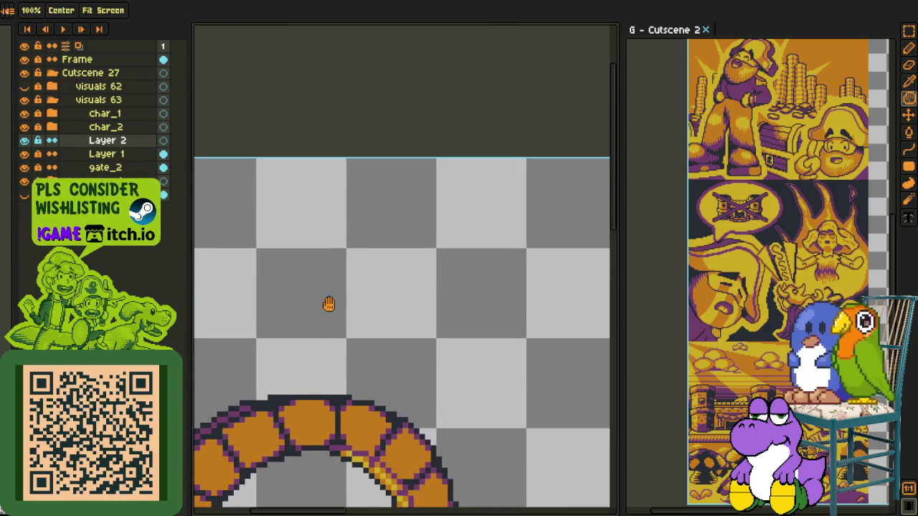
{"action": "key", "text": "b"}
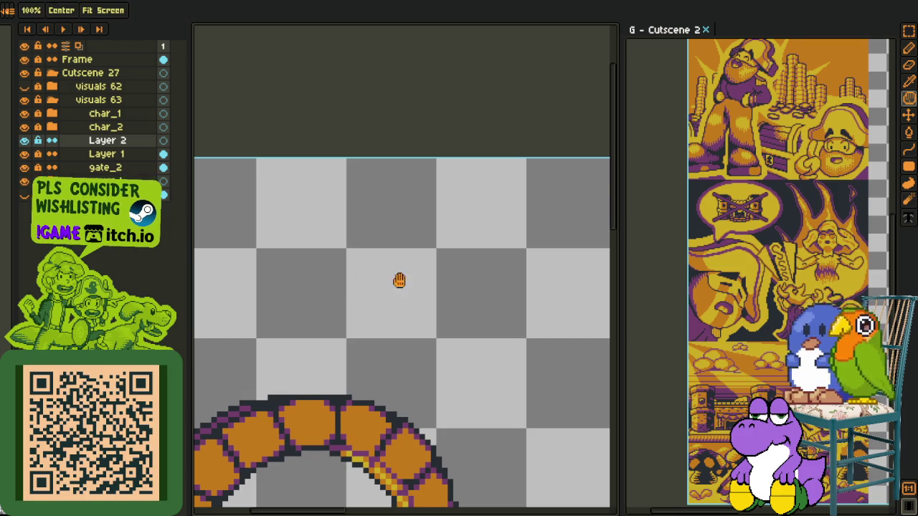
{"action": "key", "text": "h"}
{"action": "scroll", "coordinate": [319, 251], "scroll_direction": "up", "scroll_amount": 1}
Step: Hand-letter 'Liu' in dark pencil strokes above the arch
{"action": "key", "text": "b"}
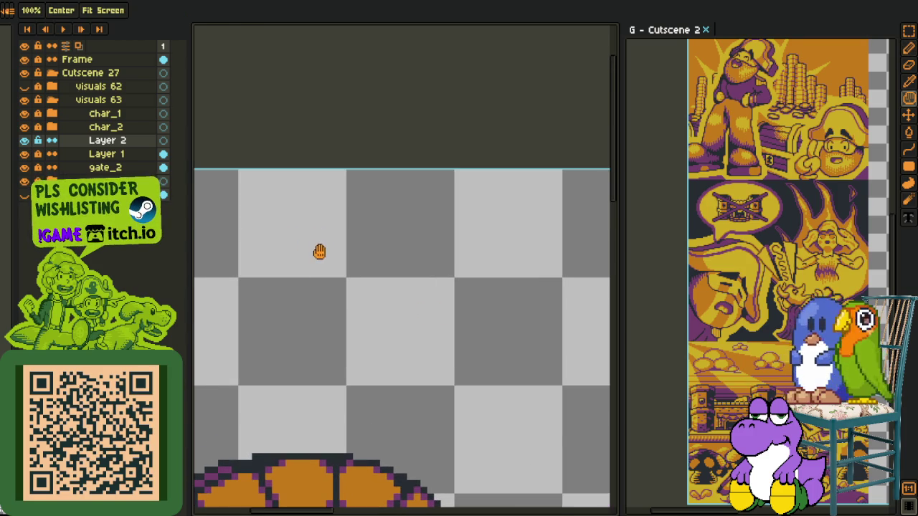
{"action": "left_click_drag", "start_coordinate": [315, 219], "coordinate": [430, 393]}
{"action": "left_click_drag", "start_coordinate": [511, 298], "coordinate": [493, 429]}
{"action": "left_click", "coordinate": [512, 254]}
{"action": "key", "text": "h"}
{"action": "left_click_drag", "start_coordinate": [545, 329], "coordinate": [391, 291]}
{"action": "key", "text": "b"}
{"action": "mouse_move", "coordinate": [447, 253]}
{"action": "left_mouse_down"}
{"action": "mouse_move", "coordinate": [521, 299]}
{"action": "mouse_move", "coordinate": [546, 387]}
{"action": "left_mouse_up"}
Step: Hide the char_1 and char_2 layers and pan down toward the floor below the arch
{"action": "left_click_drag", "start_coordinate": [25, 114], "coordinate": [24, 127]}
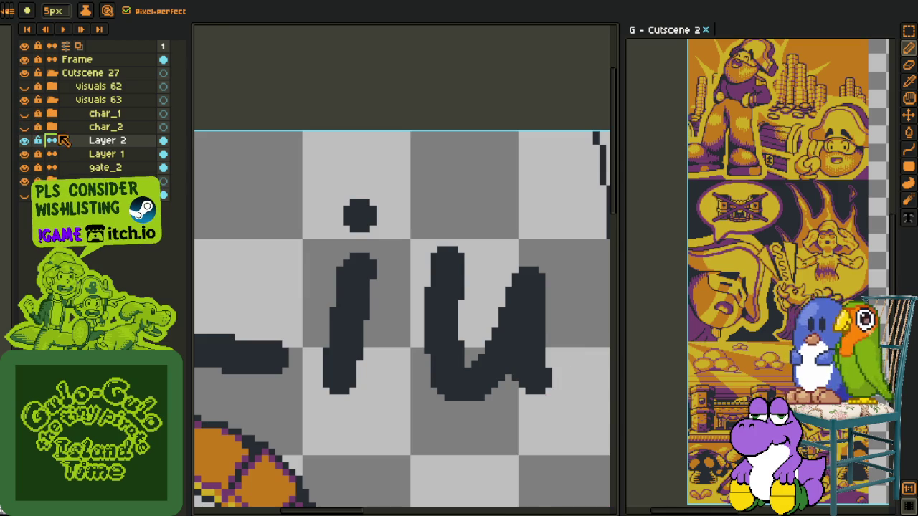
{"action": "scroll", "coordinate": [203, 202], "scroll_direction": "down", "scroll_amount": 1}
{"action": "key", "text": "h"}
{"action": "left_click_drag", "start_coordinate": [246, 269], "coordinate": [310, 257]}
{"action": "scroll", "coordinate": [310, 257], "scroll_direction": "down", "scroll_amount": 1}
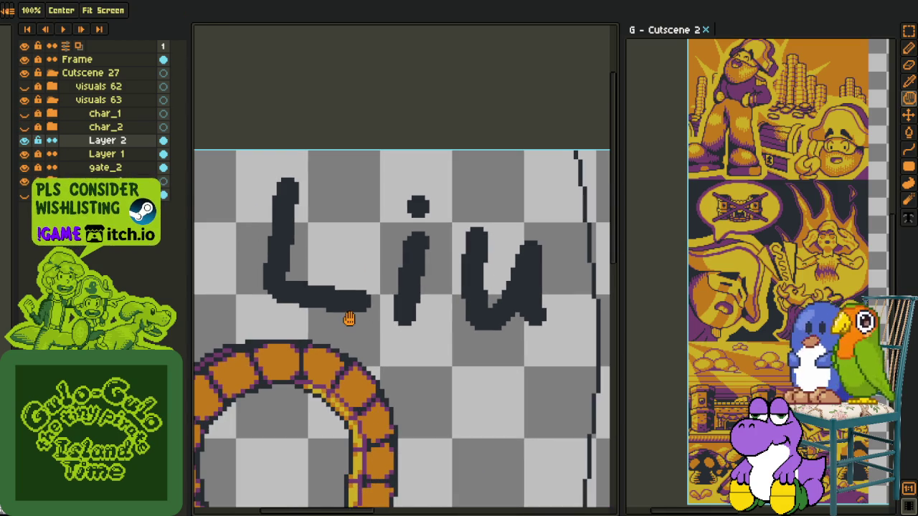
{"action": "left_click_drag", "start_coordinate": [381, 345], "coordinate": [381, 297]}
{"action": "key", "text": "b"}
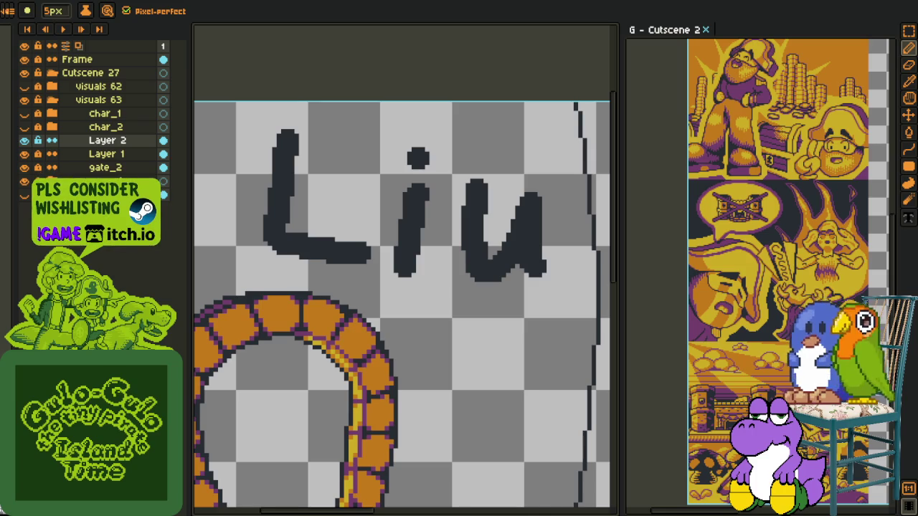
{"action": "key", "text": "h"}
{"action": "left_click_drag", "start_coordinate": [433, 330], "coordinate": [430, 222]}
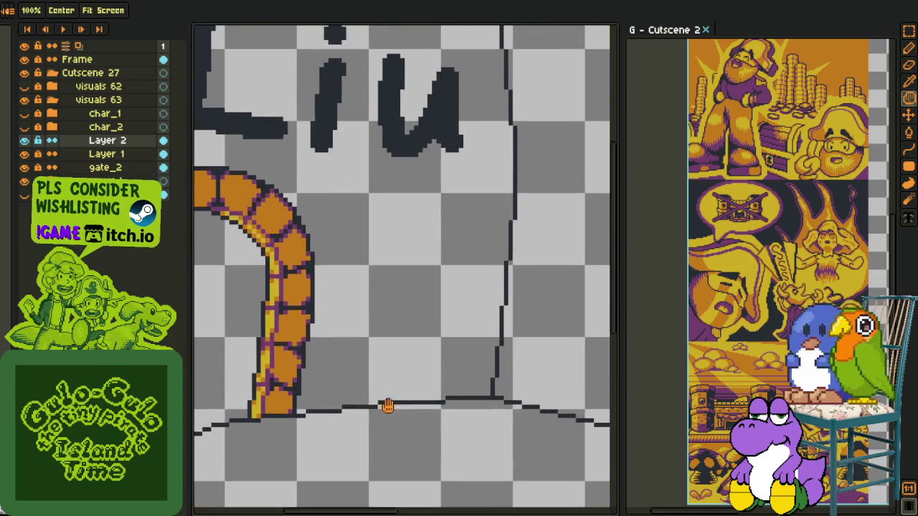
{"action": "left_click_drag", "start_coordinate": [385, 404], "coordinate": [376, 226]}
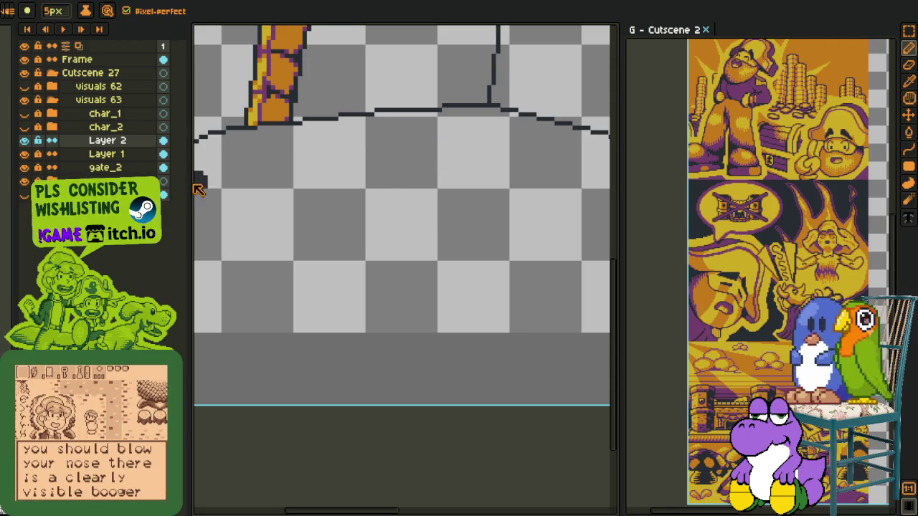
{"action": "scroll", "coordinate": [208, 260], "scroll_direction": "up", "scroll_amount": 3}
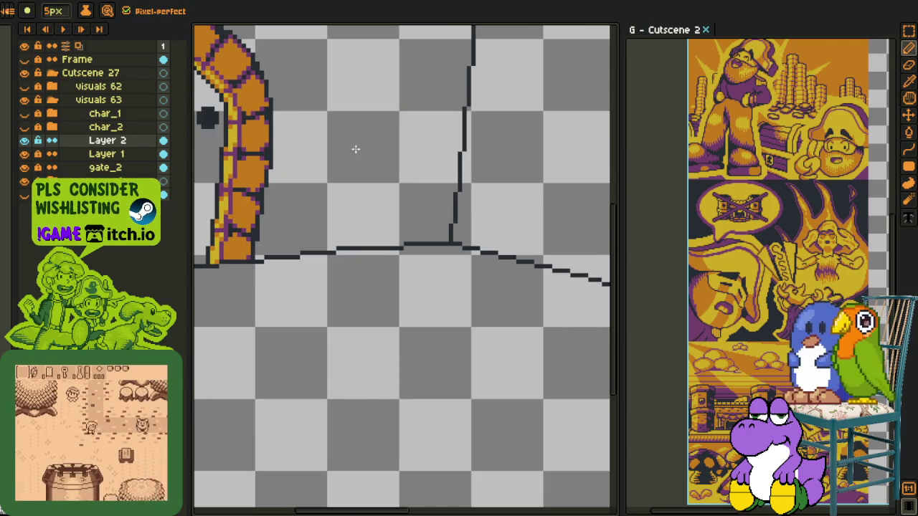
{"action": "scroll", "coordinate": [371, 134], "scroll_direction": "down", "scroll_amount": 2}
Step: Draw the first Chinese character with crossing and hooked vertical strokes
{"action": "scroll", "coordinate": [275, 180], "scroll_direction": "up", "scroll_amount": 1}
{"action": "scroll", "coordinate": [308, 195], "scroll_direction": "up", "scroll_amount": 1}
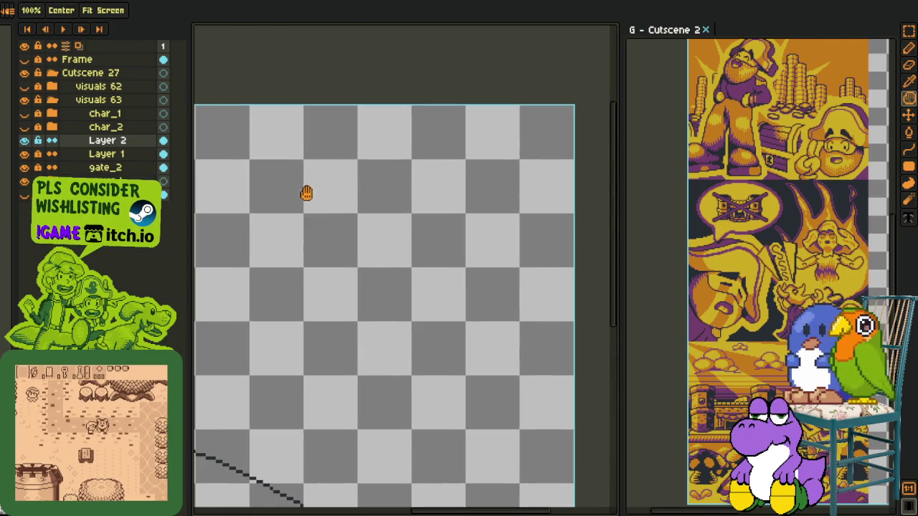
{"action": "key", "text": "b"}
{"action": "left_click_drag", "start_coordinate": [308, 157], "coordinate": [328, 185]}
{"action": "mouse_move", "coordinate": [269, 202]}
{"action": "left_mouse_down"}
{"action": "mouse_move", "coordinate": [378, 195]}
{"action": "mouse_move", "coordinate": [288, 290]}
{"action": "mouse_move", "coordinate": [351, 283]}
{"action": "left_mouse_up"}
{"action": "left_click_drag", "start_coordinate": [397, 207], "coordinate": [398, 249]}
{"action": "left_click_drag", "start_coordinate": [426, 170], "coordinate": [388, 284]}
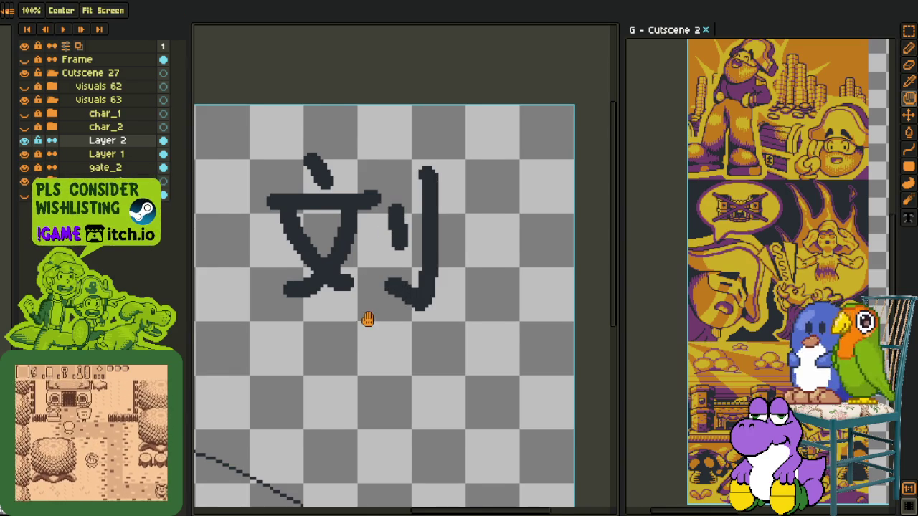
{"action": "left_click_drag", "start_coordinate": [318, 368], "coordinate": [347, 327]}
{"action": "key", "text": "i"}
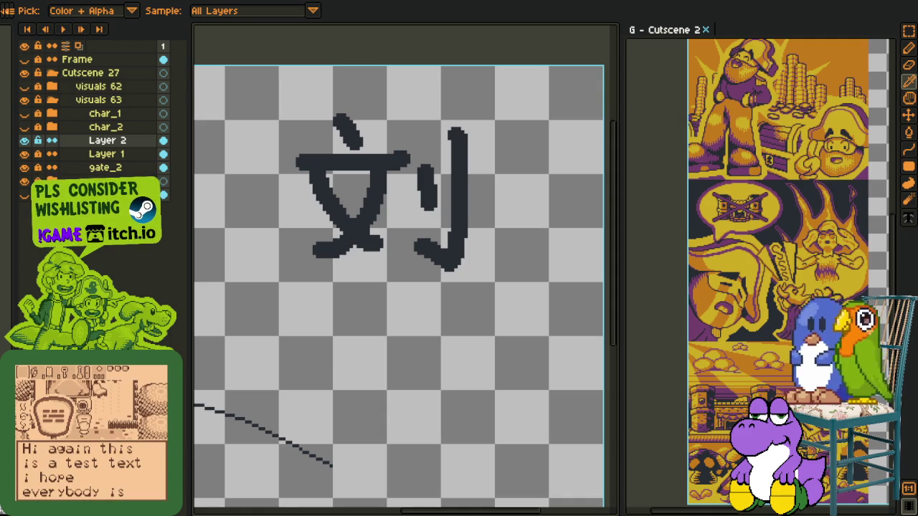
Step: Draw the second Chinese character directly beneath the first
{"action": "key", "text": "h"}
{"action": "mouse_move", "coordinate": [343, 333]}
{"action": "left_mouse_down"}
{"action": "mouse_move", "coordinate": [375, 221]}
{"action": "mouse_move", "coordinate": [355, 287]}
{"action": "left_mouse_up"}
{"action": "key", "text": "b"}
{"action": "left_click_drag", "start_coordinate": [348, 200], "coordinate": [343, 338]}
{"action": "mouse_move", "coordinate": [415, 244]}
{"action": "left_mouse_down"}
{"action": "mouse_move", "coordinate": [473, 242]}
{"action": "mouse_move", "coordinate": [447, 307]}
{"action": "mouse_move", "coordinate": [447, 346]}
{"action": "mouse_move", "coordinate": [474, 303]}
{"action": "left_mouse_up"}
{"action": "key", "text": "i"}
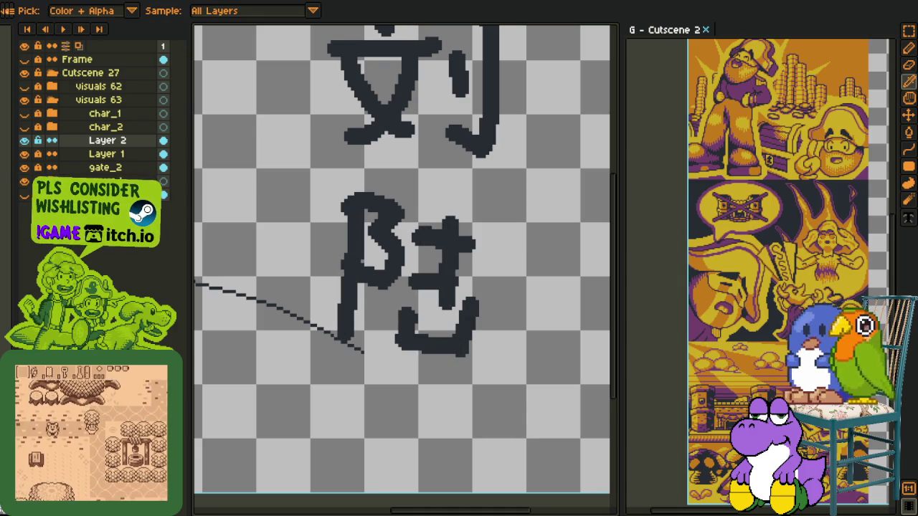
{"action": "key", "text": "b"}
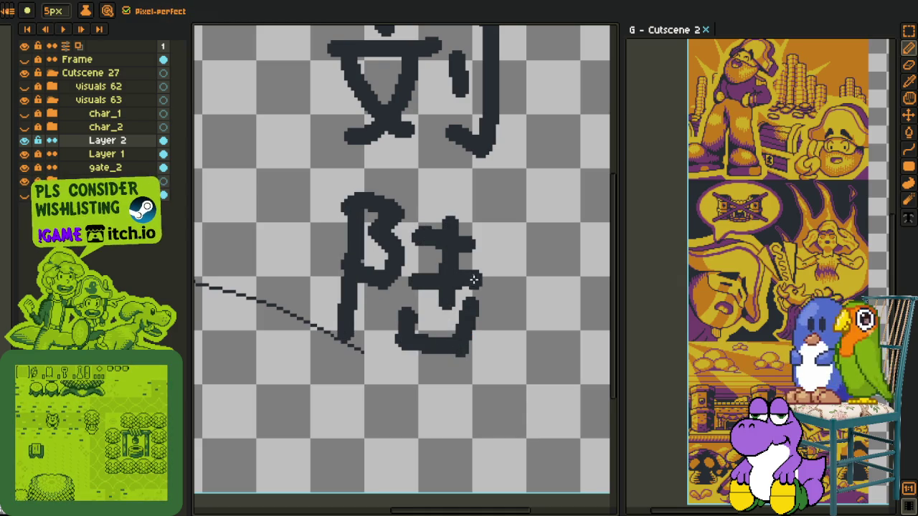
Step: Hand-letter 'Liu' to the left of the Chinese characters
{"action": "key", "text": "h"}
{"action": "left_click_drag", "start_coordinate": [395, 410], "coordinate": [202, 236]}
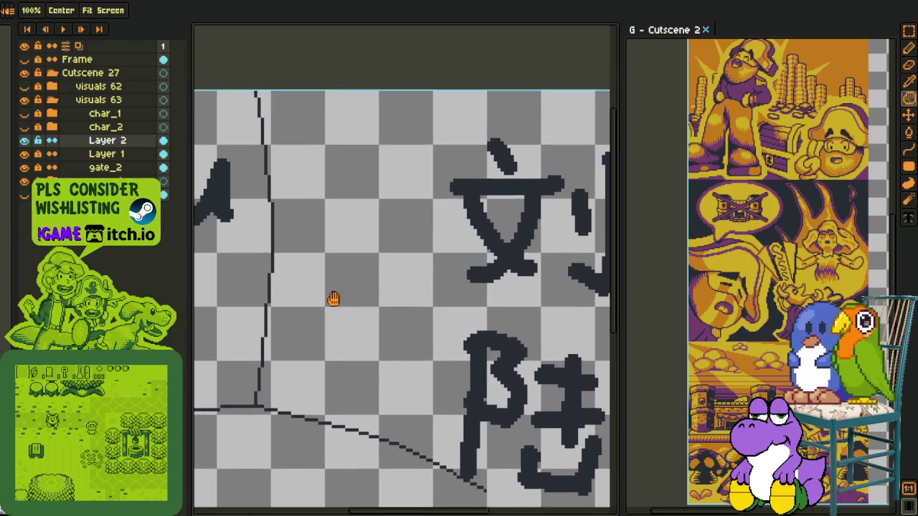
{"action": "key", "text": "b"}
{"action": "left_click_drag", "start_coordinate": [296, 172], "coordinate": [343, 252]}
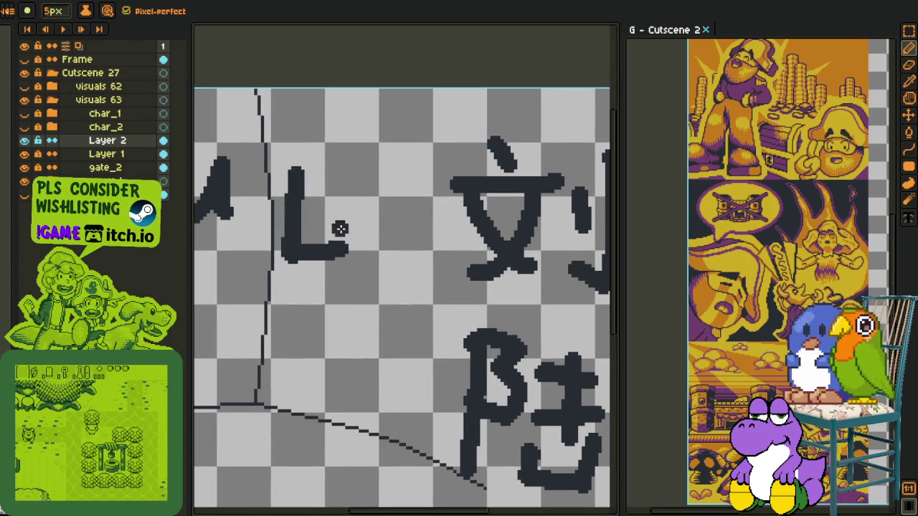
{"action": "left_click_drag", "start_coordinate": [353, 201], "coordinate": [360, 254]}
{"action": "left_click", "coordinate": [363, 178]}
{"action": "left_click_drag", "start_coordinate": [386, 209], "coordinate": [424, 251]}
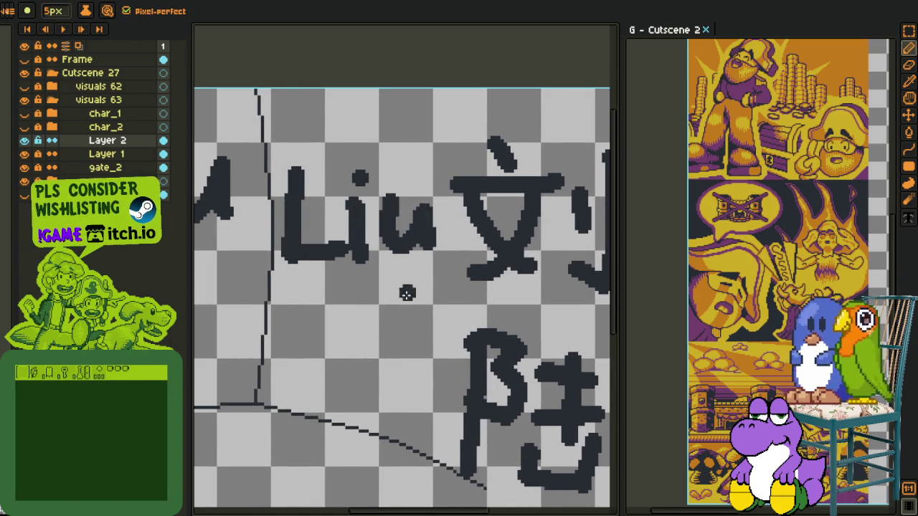
Step: Write 'Lu' below the first lettering and hook the i into a j
{"action": "key", "text": "h"}
{"action": "left_click_drag", "start_coordinate": [365, 347], "coordinate": [372, 253]}
{"action": "key", "text": "b"}
{"action": "left_click_drag", "start_coordinate": [316, 241], "coordinate": [364, 300]}
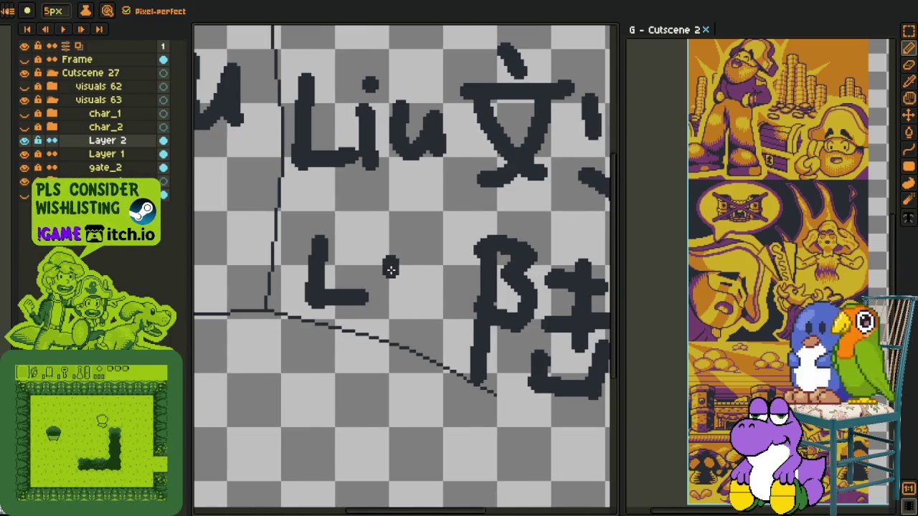
{"action": "left_click_drag", "start_coordinate": [391, 260], "coordinate": [423, 310]}
{"action": "key", "text": "h"}
{"action": "left_click_drag", "start_coordinate": [473, 336], "coordinate": [365, 297]}
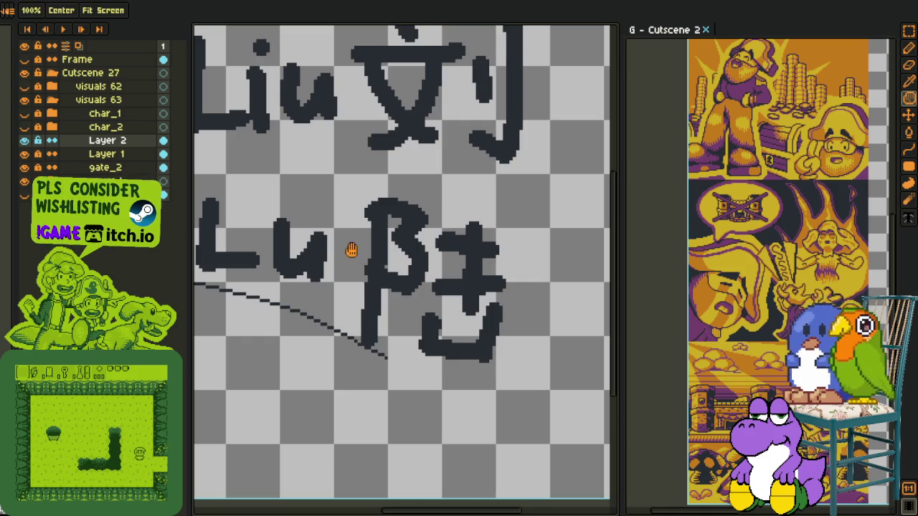
{"action": "scroll", "coordinate": [335, 255], "scroll_direction": "down", "scroll_amount": 2}
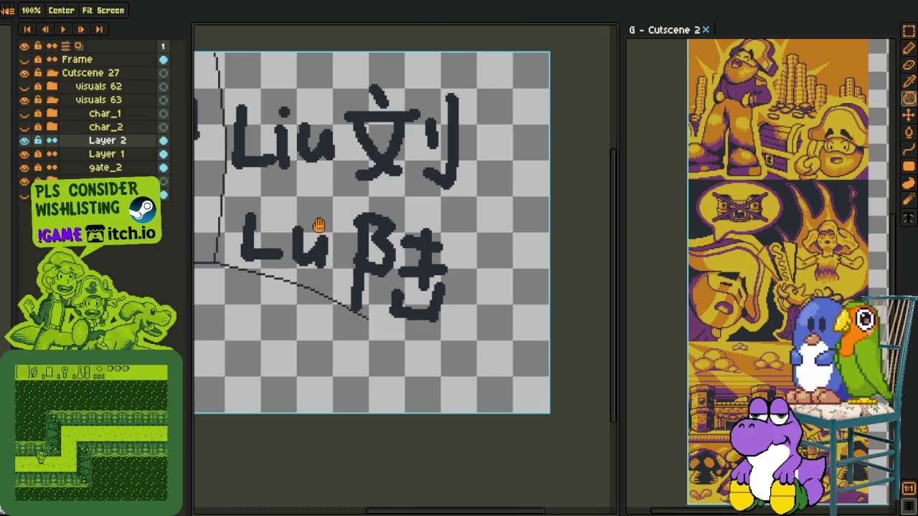
{"action": "scroll", "coordinate": [303, 176], "scroll_direction": "up", "scroll_amount": 1}
{"action": "key", "text": "b"}
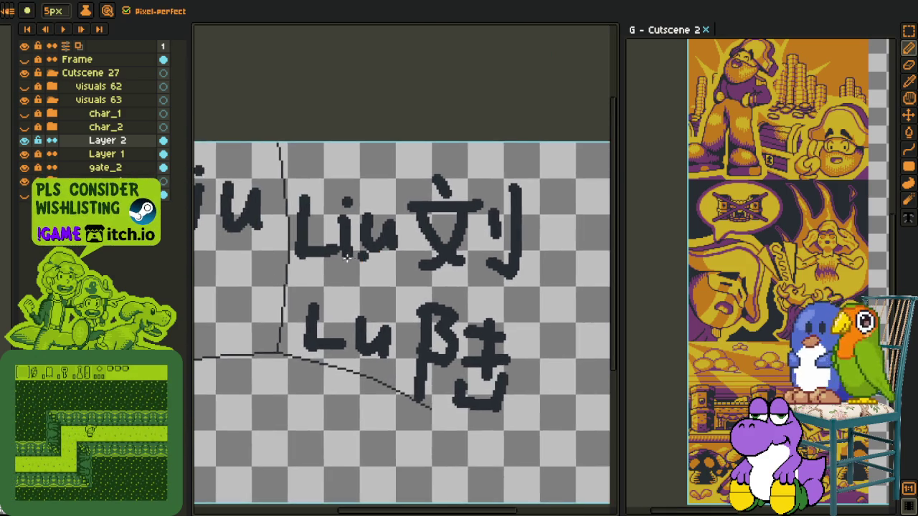
{"action": "scroll", "coordinate": [298, 256], "scroll_direction": "up", "scroll_amount": 3}
{"action": "left_click_drag", "start_coordinate": [343, 257], "coordinate": [322, 266]}
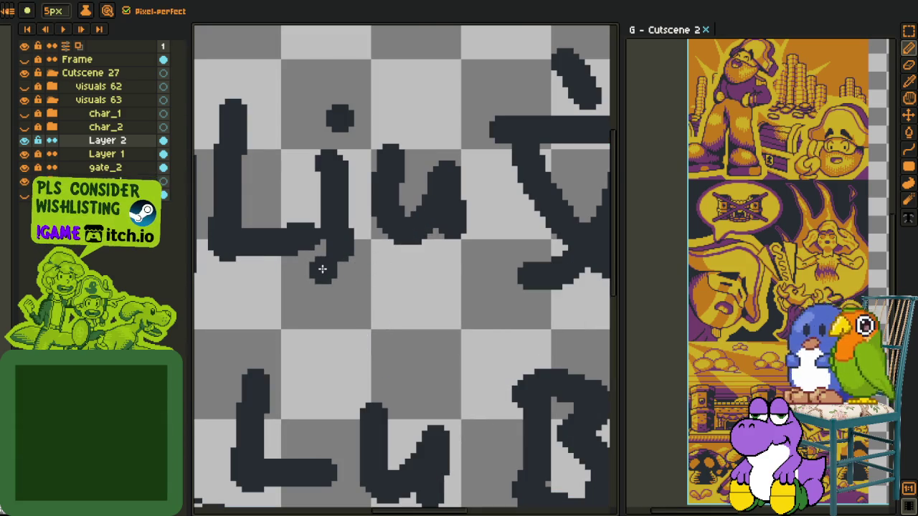
Step: Zoom over the handwriting and undo the Lu strokes and most of Liu
{"action": "scroll", "coordinate": [328, 269], "scroll_direction": "down", "scroll_amount": 2}
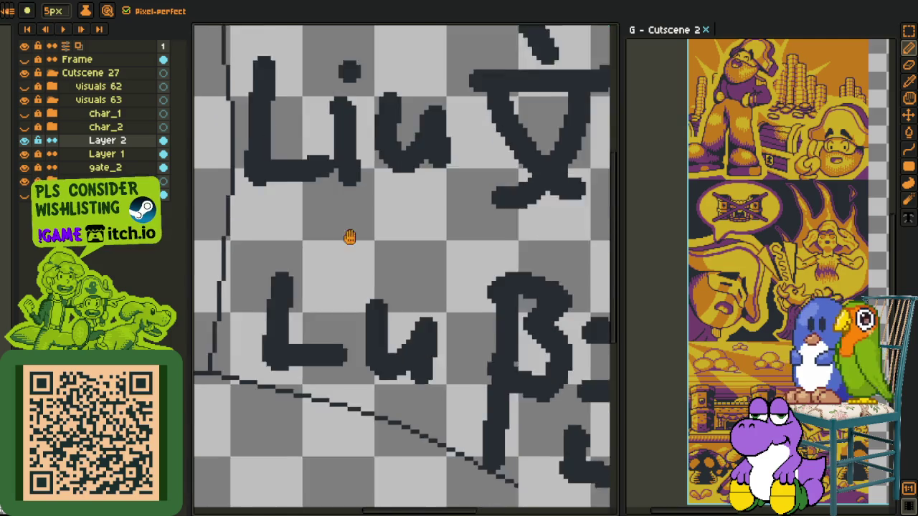
{"action": "scroll", "coordinate": [359, 286], "scroll_direction": "up", "scroll_amount": 2}
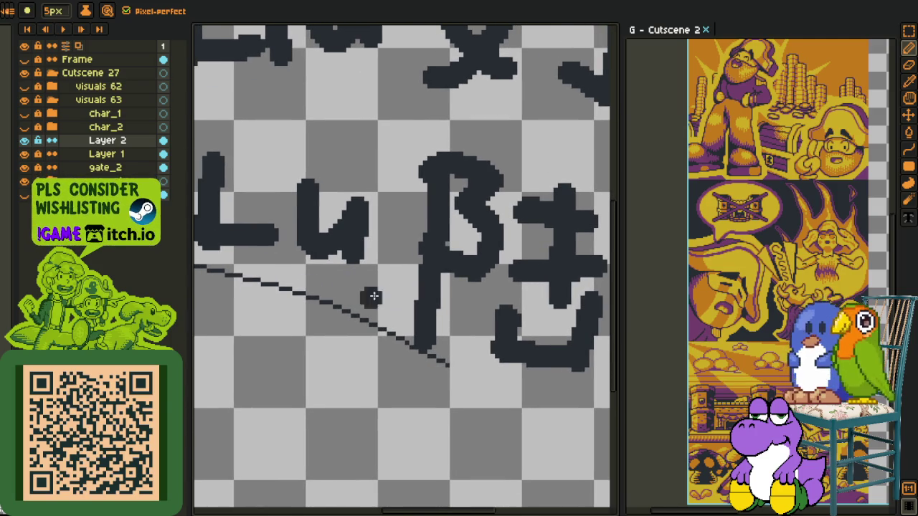
{"action": "left_click_drag", "start_coordinate": [308, 268], "coordinate": [327, 282]}
{"action": "scroll", "coordinate": [370, 147], "scroll_direction": "down", "scroll_amount": 1}
{"action": "scroll", "coordinate": [351, 325], "scroll_direction": "up", "scroll_amount": 1}
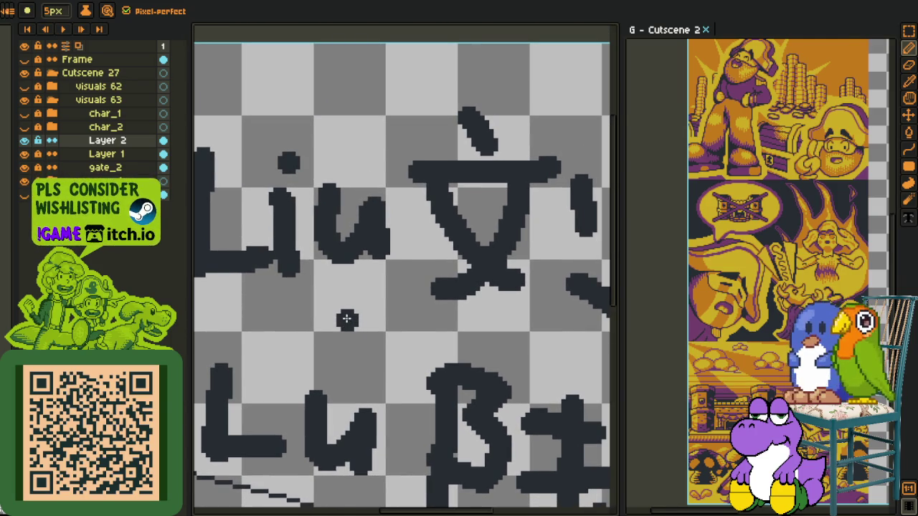
{"action": "scroll", "coordinate": [345, 316], "scroll_direction": "down", "scroll_amount": 3}
{"action": "scroll", "coordinate": [285, 357], "scroll_direction": "up", "scroll_amount": 1}
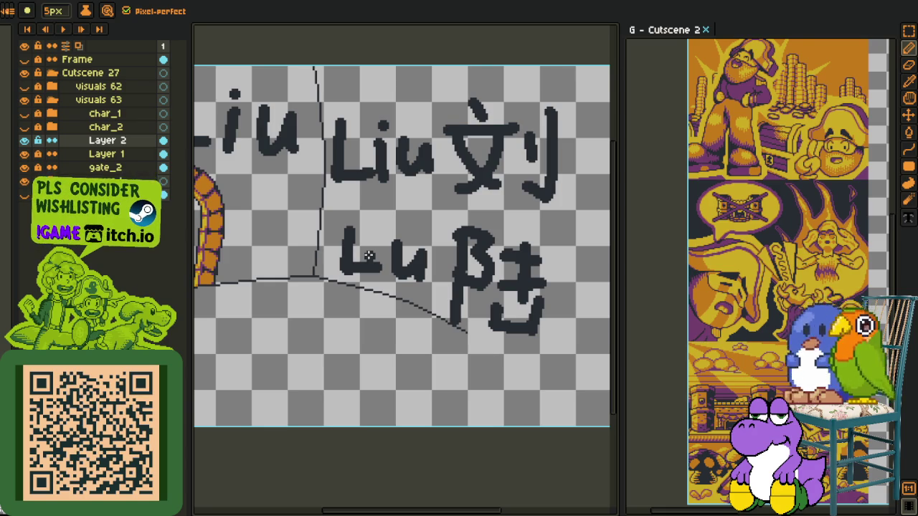
{"action": "scroll", "coordinate": [369, 256], "scroll_direction": "up", "scroll_amount": 3}
{"action": "scroll", "coordinate": [350, 261], "scroll_direction": "down", "scroll_amount": 1}
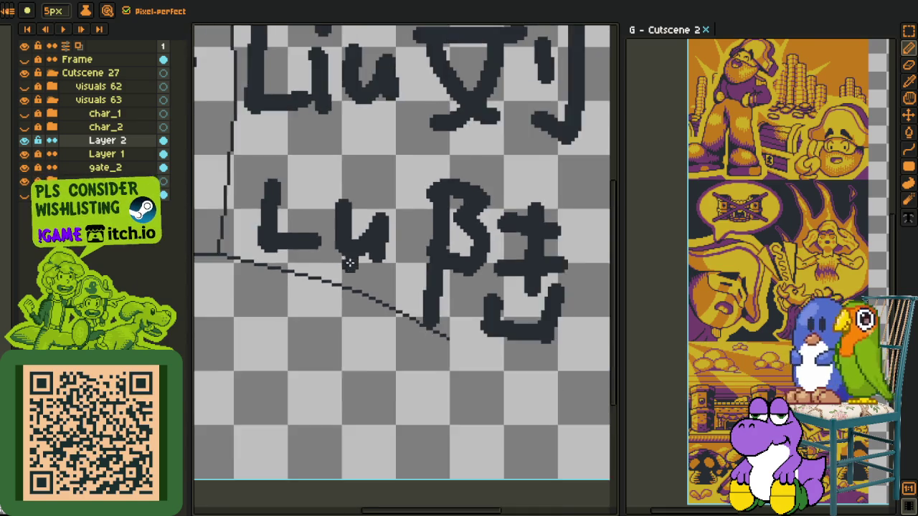
{"action": "scroll", "coordinate": [350, 261], "scroll_direction": "down", "scroll_amount": 3}
{"action": "key", "text": "i"}
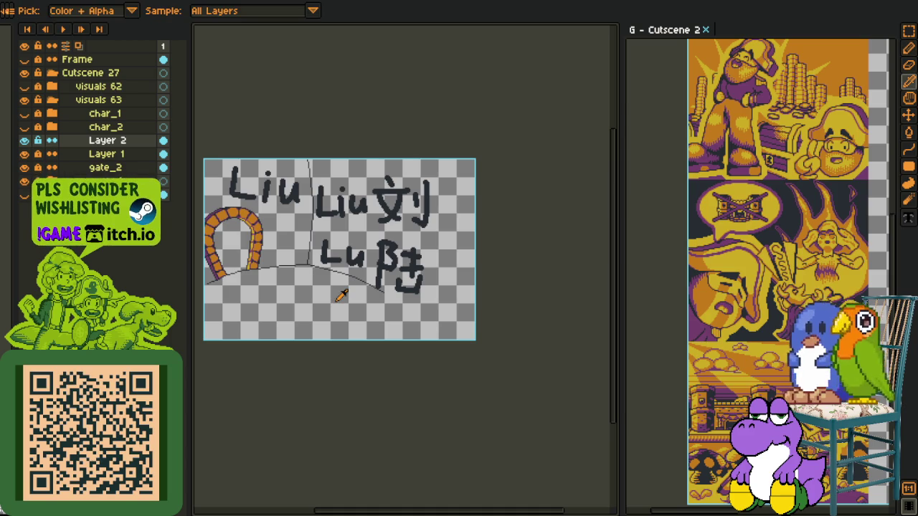
{"action": "scroll", "coordinate": [342, 295], "scroll_direction": "up", "scroll_amount": 2}
{"action": "key", "text": "m"}
{"action": "key", "text": "ctrl+z"}
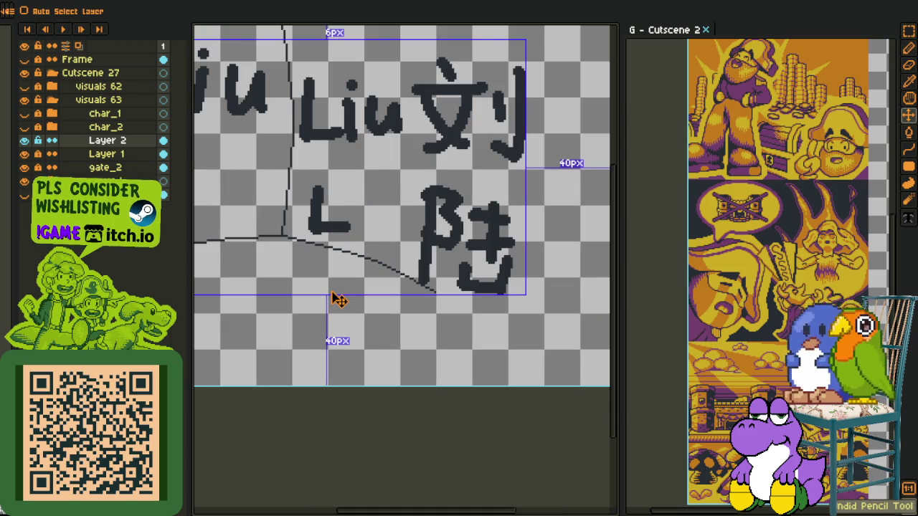
{"action": "key", "text": "ctrl+z"}
{"action": "key", "text": "ctrl+z"}
{"action": "key", "text": "ctrl+z"}
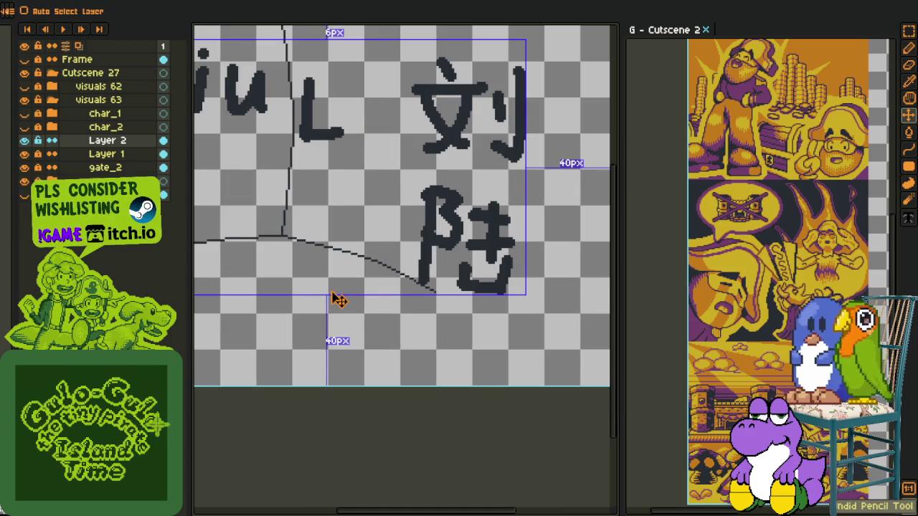
{"action": "key", "text": "ctrl+z"}
Step: Undo the strokes of both Chinese characters, 陆 and 文刂
{"action": "key", "text": "ctrl+z"}
{"action": "key", "text": "ctrl+z"}
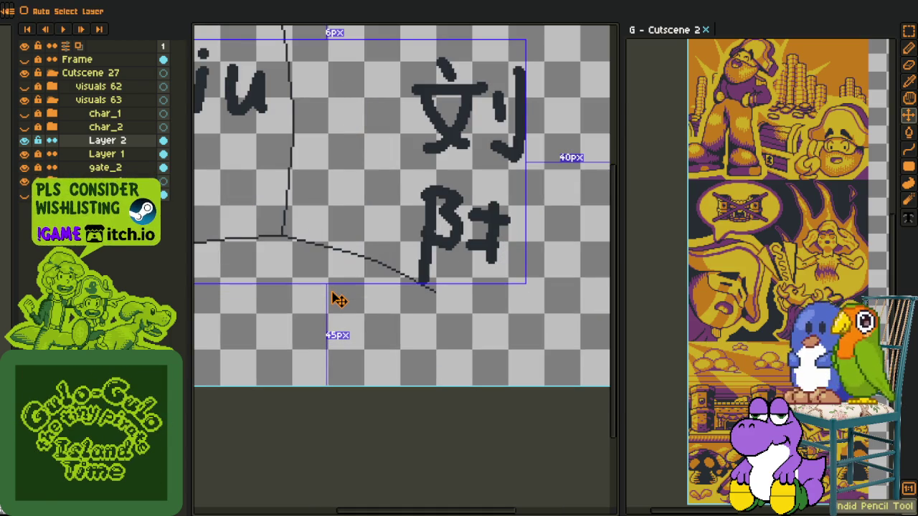
{"action": "key", "text": "ctrl+z"}
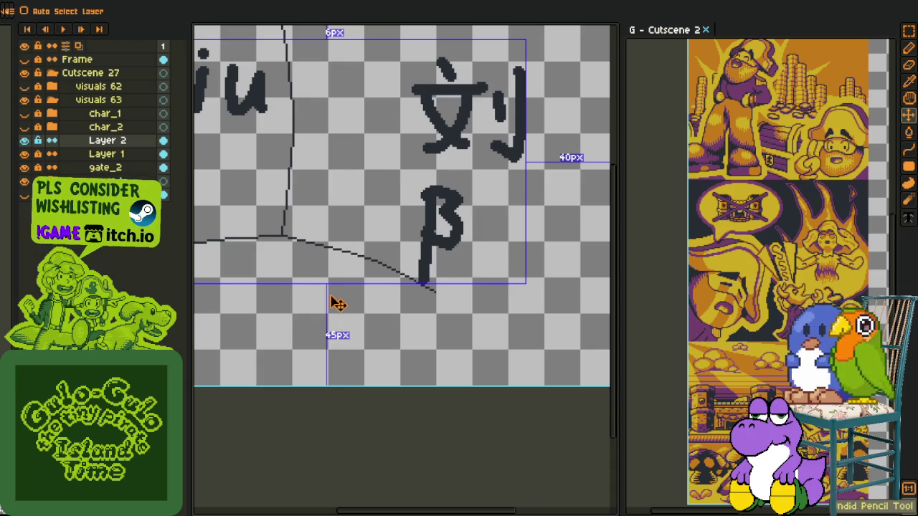
{"action": "key", "text": "ctrl+z"}
{"action": "key", "text": "ctrl+z"}
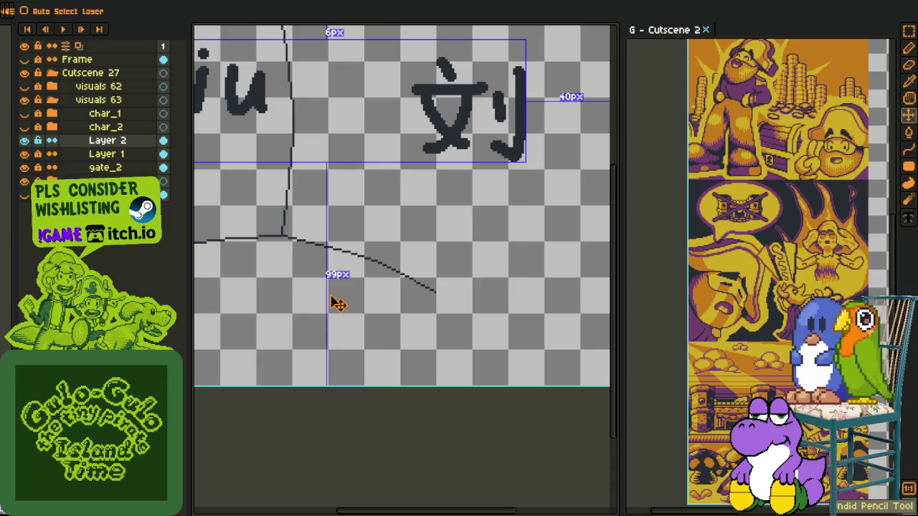
{"action": "key", "text": "ctrl+z"}
{"action": "key", "text": "ctrl+z"}
{"action": "key", "text": "ctrl+z"}
{"action": "key", "text": "ctrl+z"}
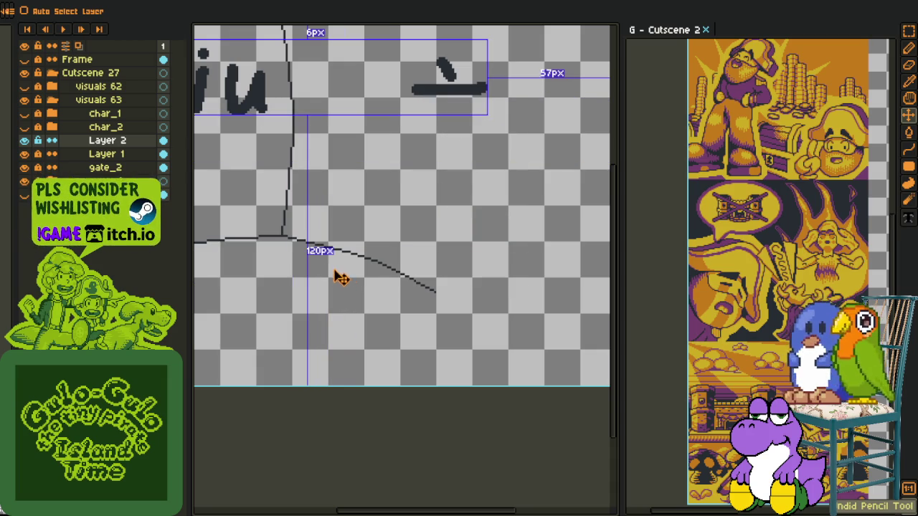
{"action": "key", "text": "ctrl+z"}
Step: Pan to the left 'Liu' lettering and undo its u, i and L
{"action": "key", "text": "o"}
{"action": "left_click_drag", "start_coordinate": [330, 191], "coordinate": [428, 278]}
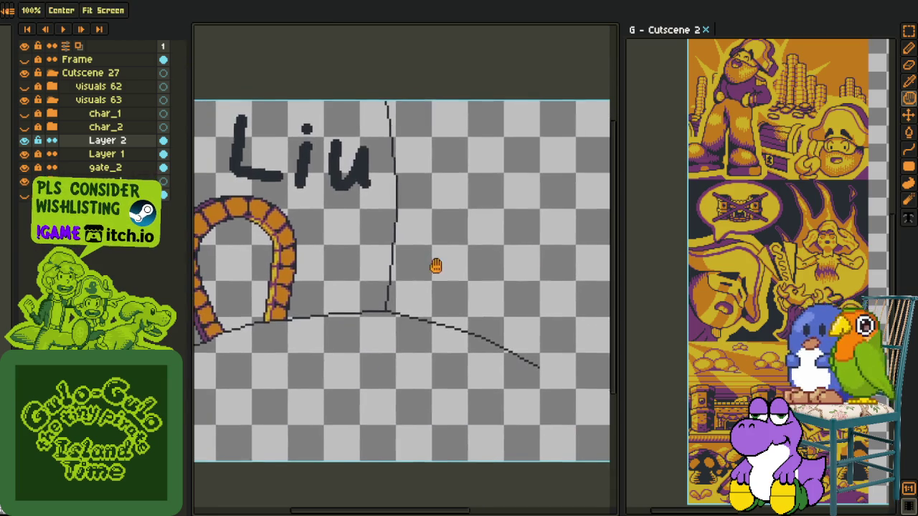
{"action": "key", "text": "m"}
{"action": "key", "text": "ctrl+z"}
{"action": "key", "text": "ctrl+z"}
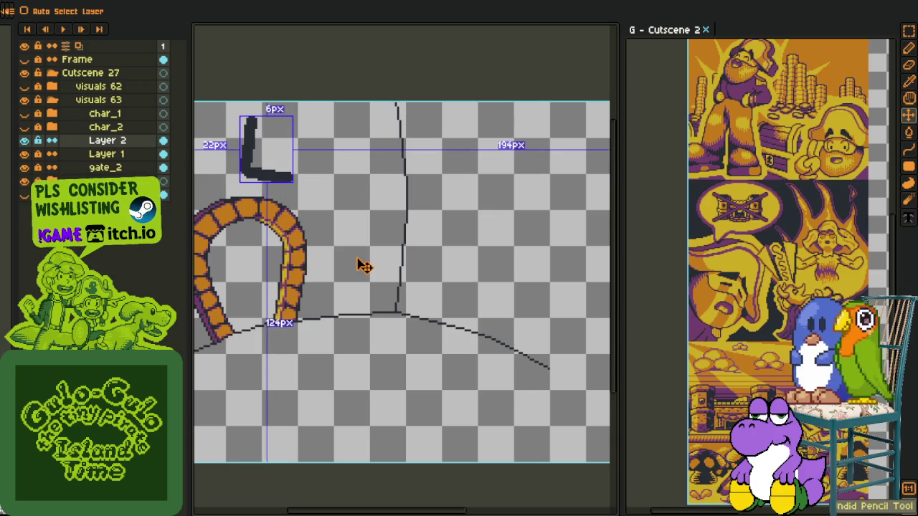
{"action": "key", "text": "ctrl+z"}
{"action": "key", "text": "o"}
{"action": "scroll", "coordinate": [338, 247], "scroll_direction": "down", "scroll_amount": 2}
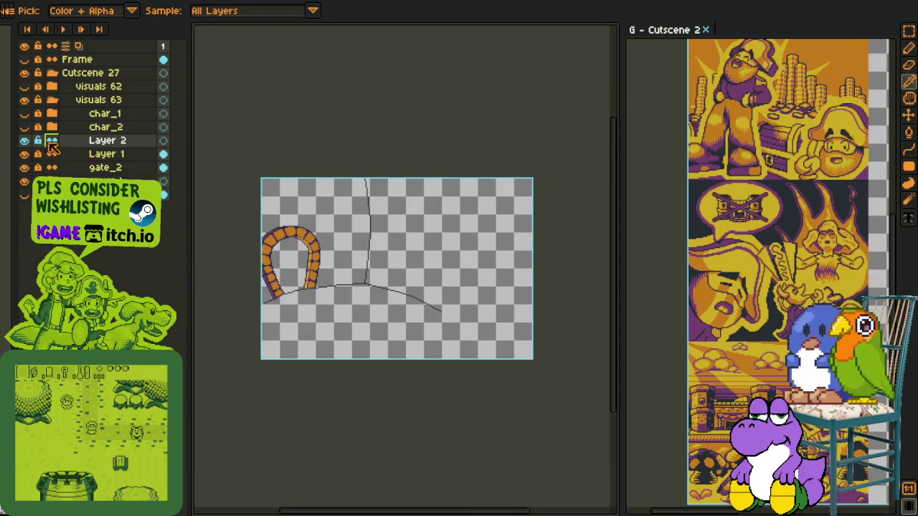
Step: Unhide the char_2, char_1 and Frame layers, then zoom to review the scene
{"action": "left_click", "coordinate": [25, 128]}
{"action": "left_click", "coordinate": [25, 113]}
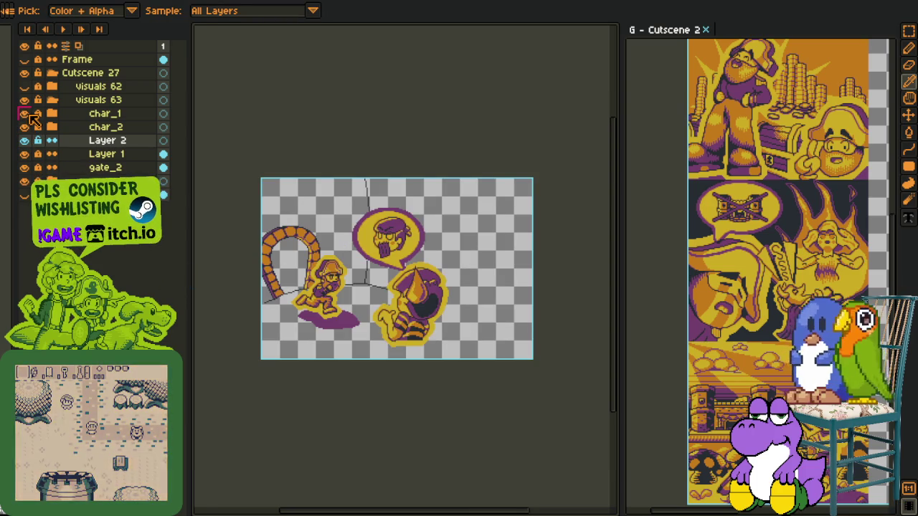
{"action": "left_click", "coordinate": [24, 59]}
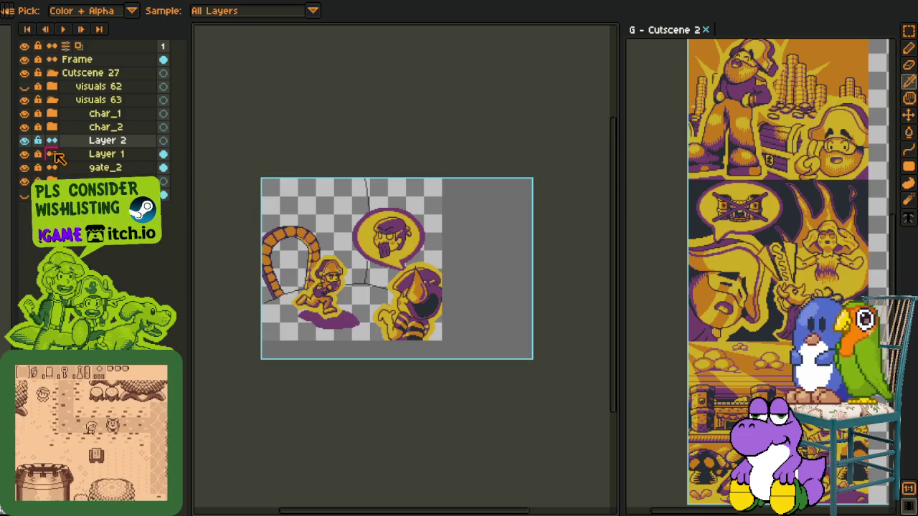
{"action": "scroll", "coordinate": [301, 208], "scroll_direction": "down", "scroll_amount": 3}
{"action": "scroll", "coordinate": [294, 172], "scroll_direction": "up", "scroll_amount": 3}
{"action": "scroll", "coordinate": [305, 178], "scroll_direction": "up", "scroll_amount": 1}
{"action": "scroll", "coordinate": [312, 188], "scroll_direction": "down", "scroll_amount": 4}
{"action": "scroll", "coordinate": [326, 215], "scroll_direction": "up", "scroll_amount": 3}
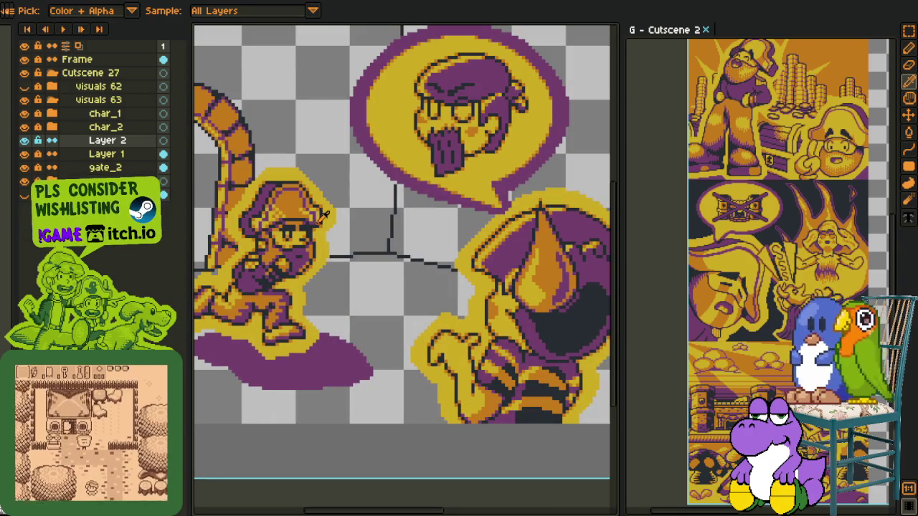
{"action": "scroll", "coordinate": [314, 221], "scroll_direction": "down", "scroll_amount": 3}
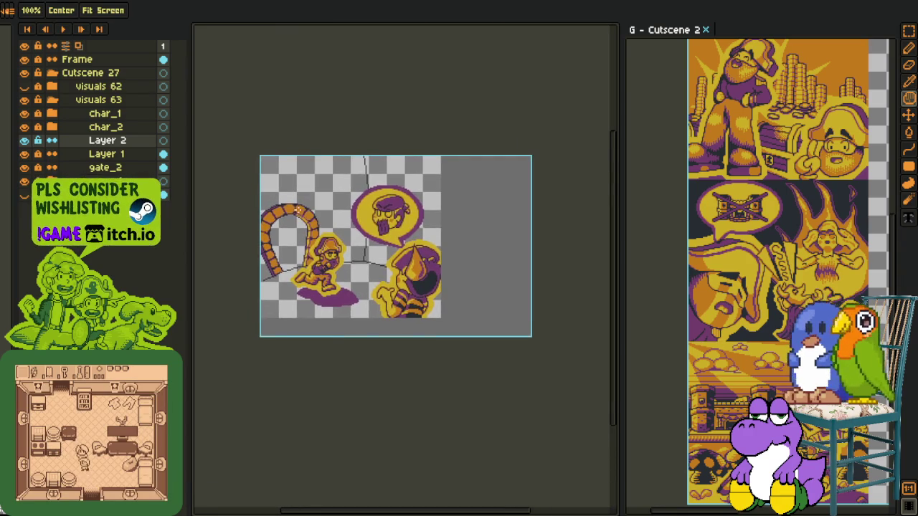
{"action": "scroll", "coordinate": [315, 173], "scroll_direction": "up", "scroll_amount": 1}
Step: With a 1 px pencil and line tool, draw two curved brick rows above the arch
{"action": "key", "text": "v"}
{"action": "key", "text": "b"}
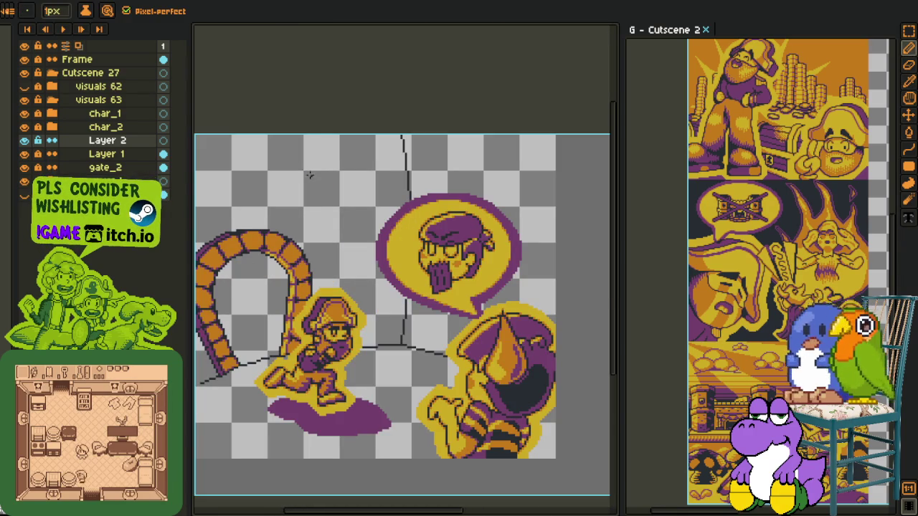
{"action": "scroll", "coordinate": [314, 179], "scroll_direction": "up", "scroll_amount": 1}
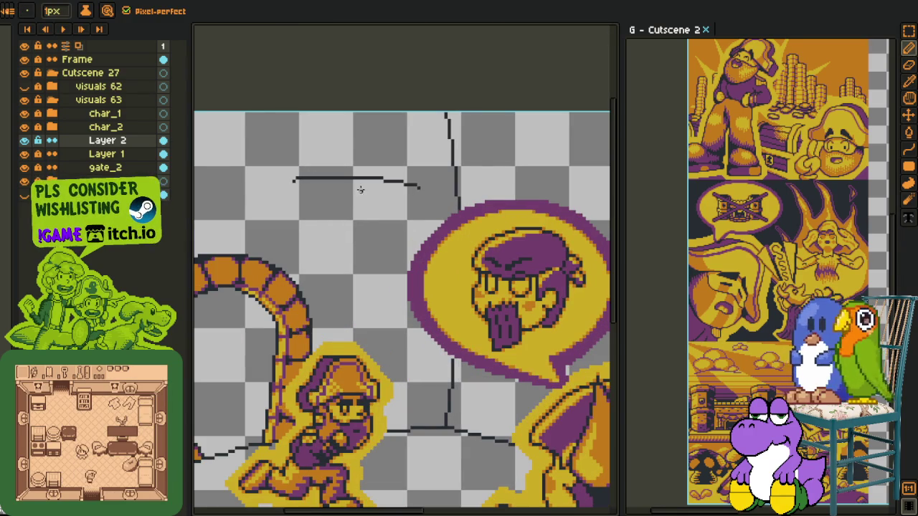
{"action": "scroll", "coordinate": [296, 180], "scroll_direction": "up", "scroll_amount": 1}
{"action": "key", "text": "l"}
{"action": "scroll", "coordinate": [314, 184], "scroll_direction": "up", "scroll_amount": 1}
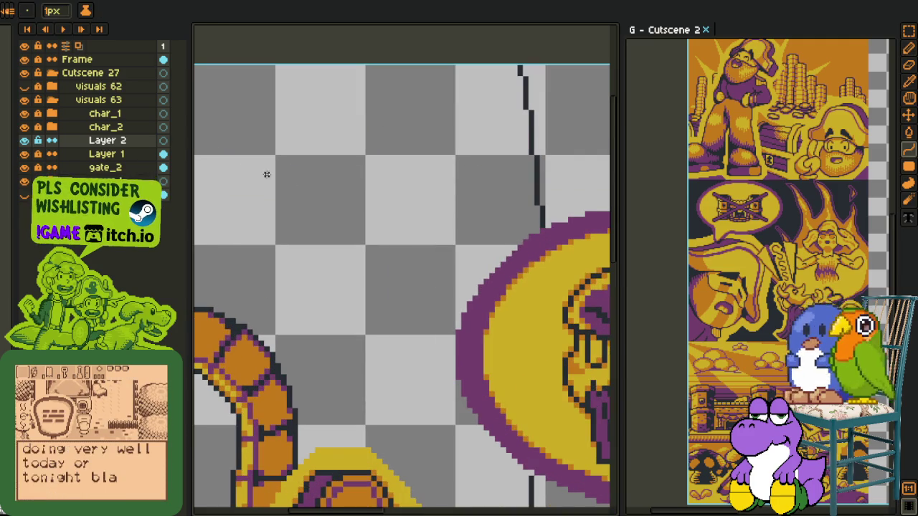
{"action": "left_click_drag", "start_coordinate": [256, 180], "coordinate": [477, 210]}
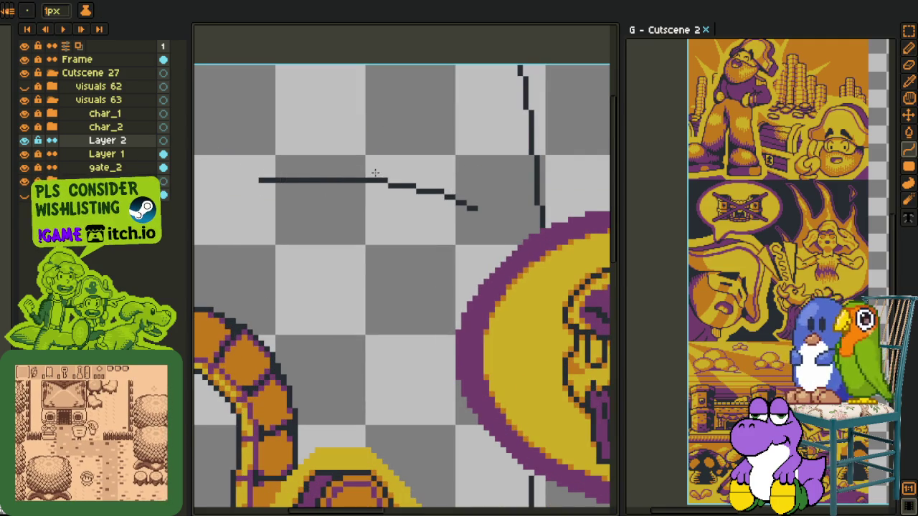
{"action": "mouse_move", "coordinate": [366, 169]}
{"action": "left_mouse_down"}
{"action": "mouse_move", "coordinate": [344, 167]}
{"action": "mouse_move", "coordinate": [384, 168]}
{"action": "mouse_move", "coordinate": [390, 180]}
{"action": "mouse_move", "coordinate": [367, 175]}
{"action": "left_mouse_up"}
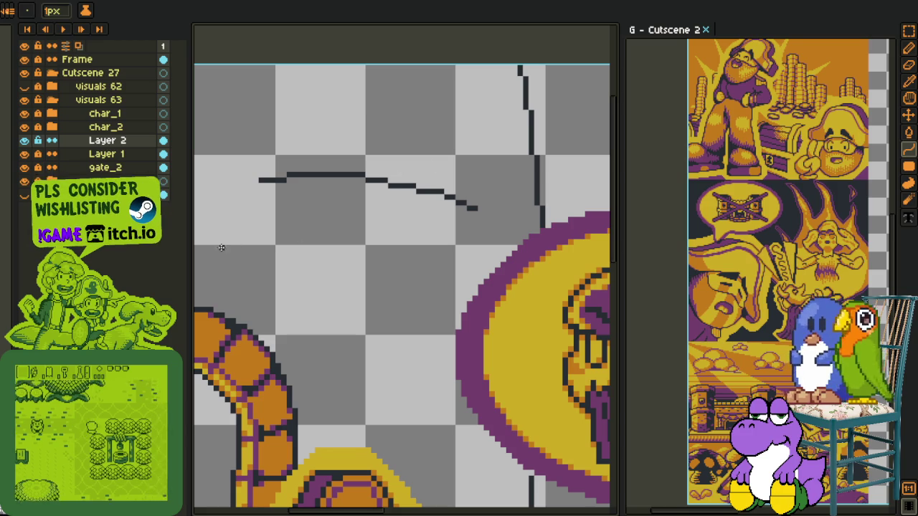
{"action": "mouse_move", "coordinate": [208, 248]}
{"action": "left_mouse_down"}
{"action": "mouse_move", "coordinate": [421, 259]}
{"action": "mouse_move", "coordinate": [312, 228]}
{"action": "left_mouse_up"}
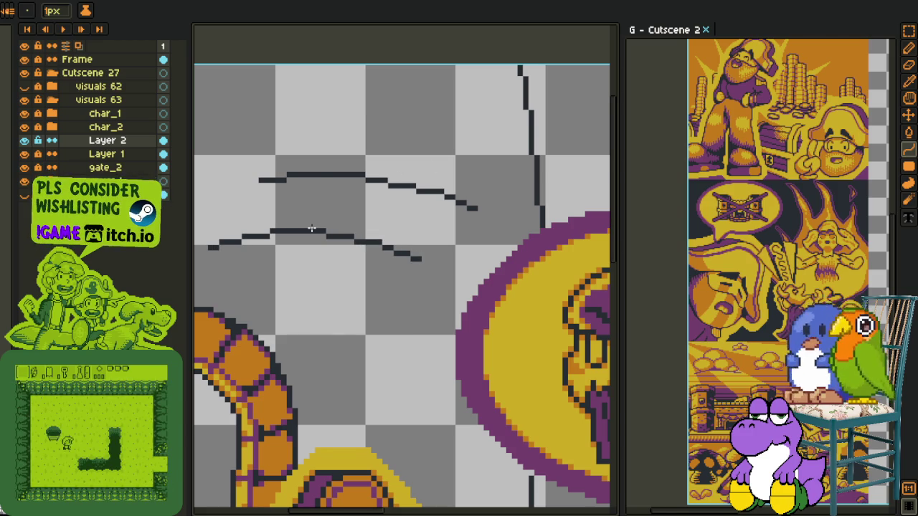
Step: Join the two brick rows with a vertical line and add stepped corner pixels
{"action": "scroll", "coordinate": [312, 229], "scroll_direction": "down", "scroll_amount": 5}
{"action": "key", "text": "space"}
{"action": "scroll", "coordinate": [337, 201], "scroll_direction": "up", "scroll_amount": 1}
{"action": "scroll", "coordinate": [343, 190], "scroll_direction": "up", "scroll_amount": 4}
{"action": "scroll", "coordinate": [334, 157], "scroll_direction": "up", "scroll_amount": 2}
{"action": "left_click_drag", "start_coordinate": [351, 147], "coordinate": [337, 279]}
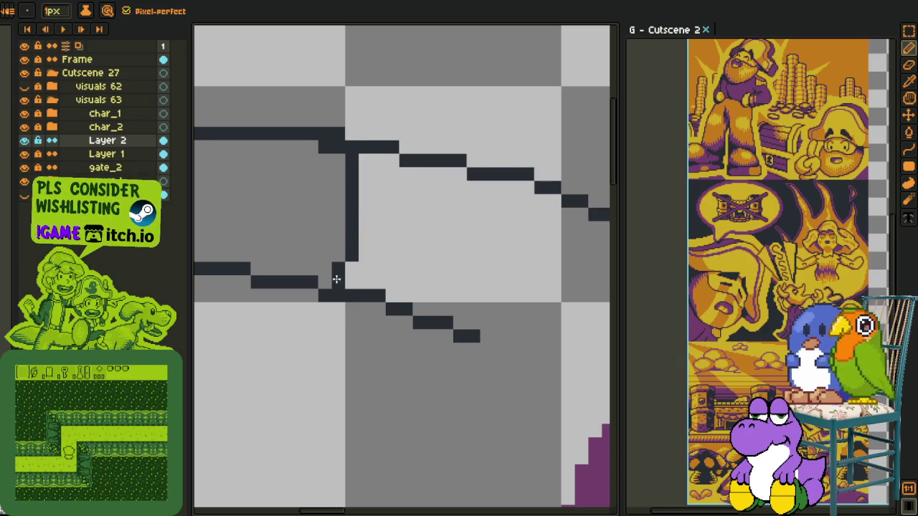
{"action": "left_click", "coordinate": [365, 173]}
{"action": "left_click", "coordinate": [378, 160]}
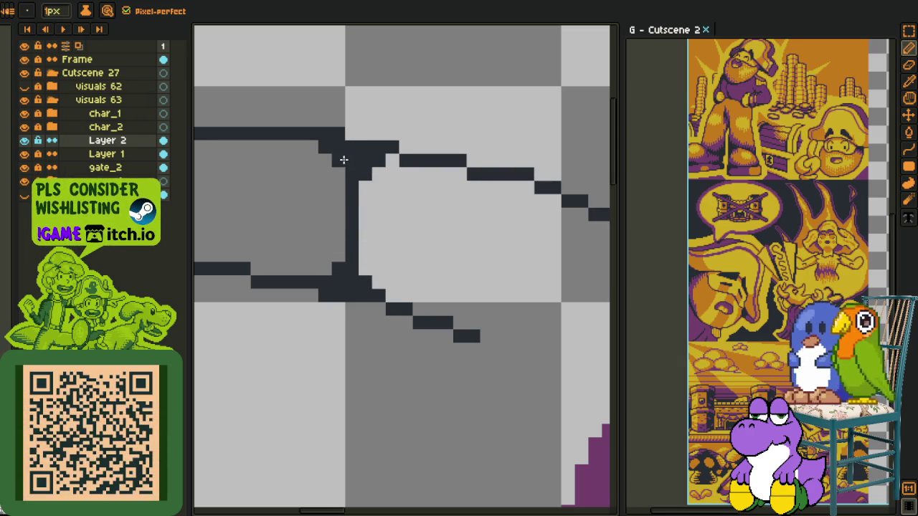
Step: Zoom over the finished brick, then add a new empty animation frame
{"action": "scroll", "coordinate": [344, 159], "scroll_direction": "down", "scroll_amount": 3}
{"action": "scroll", "coordinate": [341, 176], "scroll_direction": "down", "scroll_amount": 2}
{"action": "scroll", "coordinate": [337, 194], "scroll_direction": "up", "scroll_amount": 1}
{"action": "scroll", "coordinate": [335, 208], "scroll_direction": "up", "scroll_amount": 2}
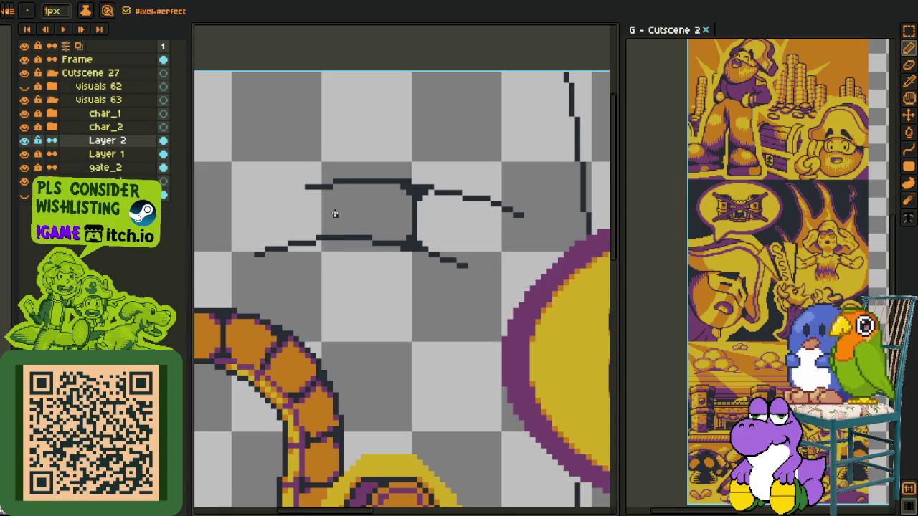
{"action": "scroll", "coordinate": [335, 208], "scroll_direction": "down", "scroll_amount": 1}
{"action": "scroll", "coordinate": [316, 211], "scroll_direction": "up", "scroll_amount": 2}
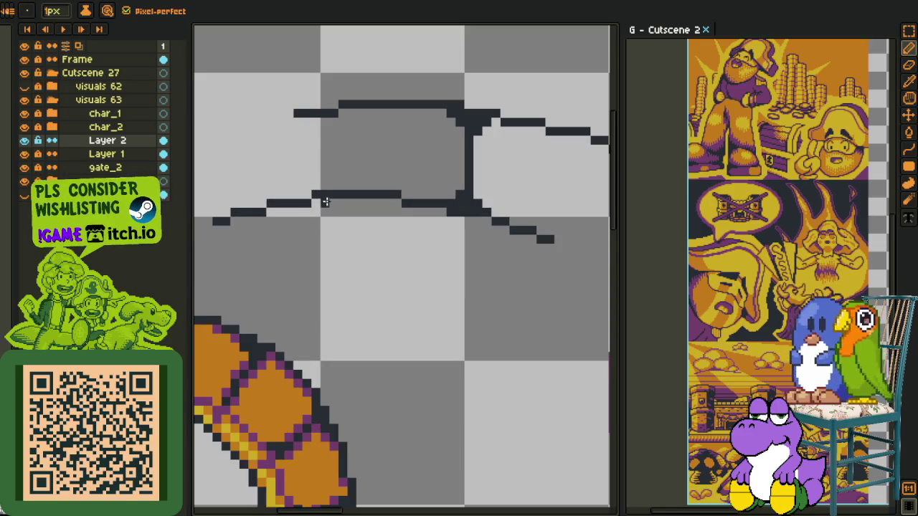
{"action": "scroll", "coordinate": [325, 203], "scroll_direction": "down", "scroll_amount": 2}
{"action": "scroll", "coordinate": [335, 205], "scroll_direction": "down", "scroll_amount": 1}
{"action": "scroll", "coordinate": [336, 208], "scroll_direction": "up", "scroll_amount": 2}
{"action": "scroll", "coordinate": [330, 172], "scroll_direction": "up", "scroll_amount": 1}
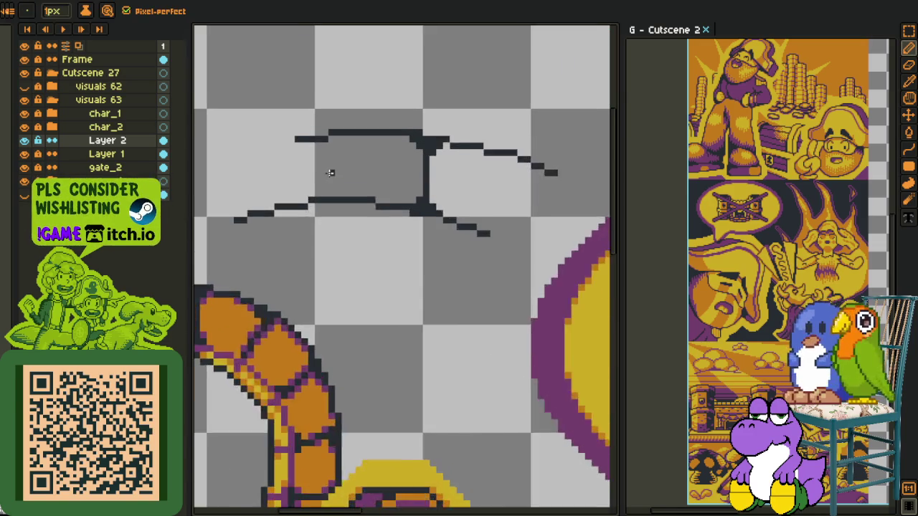
{"action": "scroll", "coordinate": [329, 173], "scroll_direction": "up", "scroll_amount": 1}
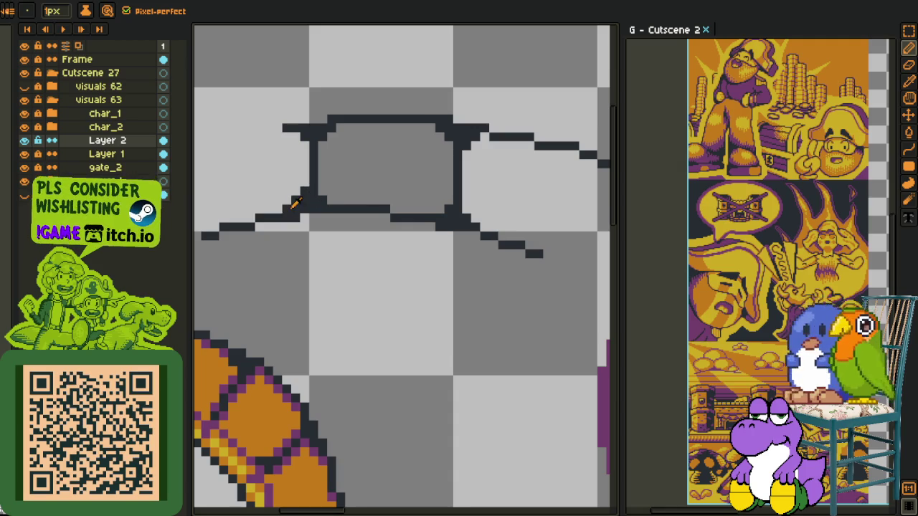
{"action": "key", "text": "alt+n"}
Step: Zoom in on the brick wall and draw a vertical crack line with a short trimmed base
{"action": "scroll", "coordinate": [326, 216], "scroll_direction": "down", "scroll_amount": 2}
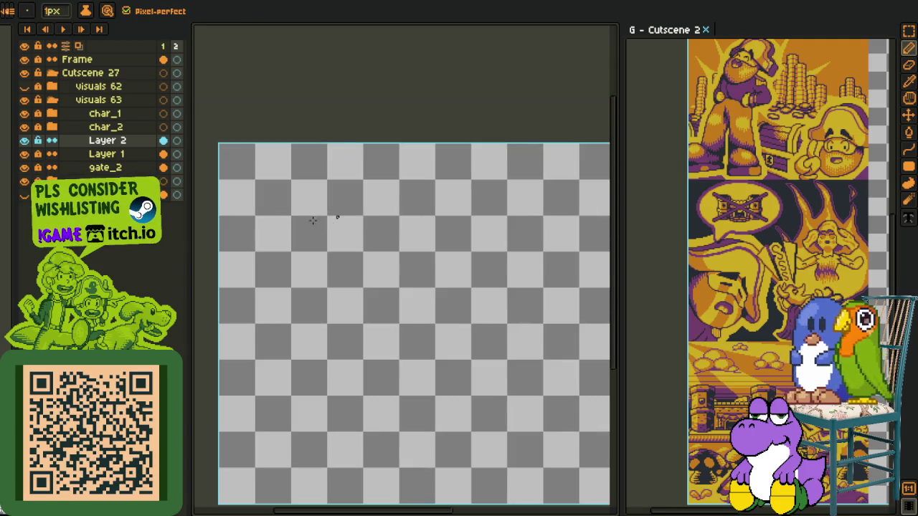
{"action": "key", "text": "Tab"}
{"action": "key", "text": "v"}
{"action": "scroll", "coordinate": [337, 216], "scroll_direction": "down", "scroll_amount": 3}
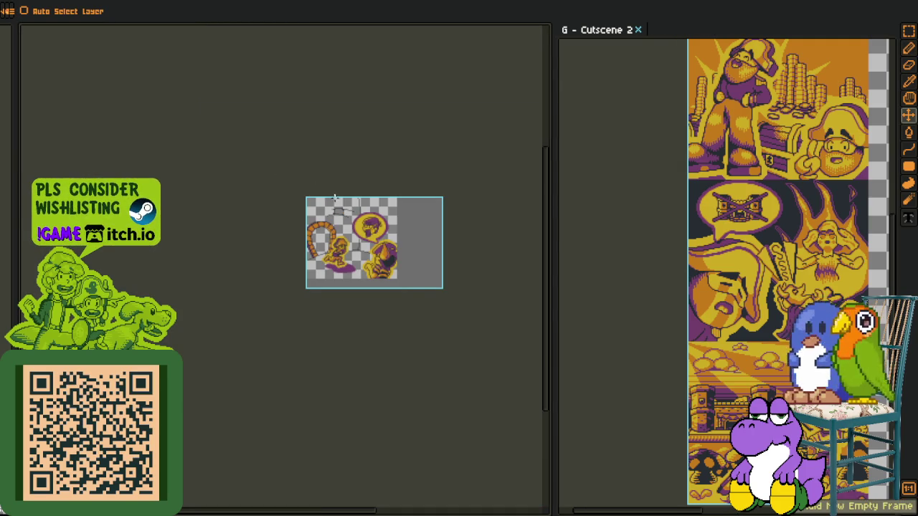
{"action": "key", "text": "b"}
{"action": "key", "text": "Tab"}
{"action": "scroll", "coordinate": [354, 221], "scroll_direction": "up", "scroll_amount": 5}
{"action": "scroll", "coordinate": [363, 323], "scroll_direction": "up", "scroll_amount": 2}
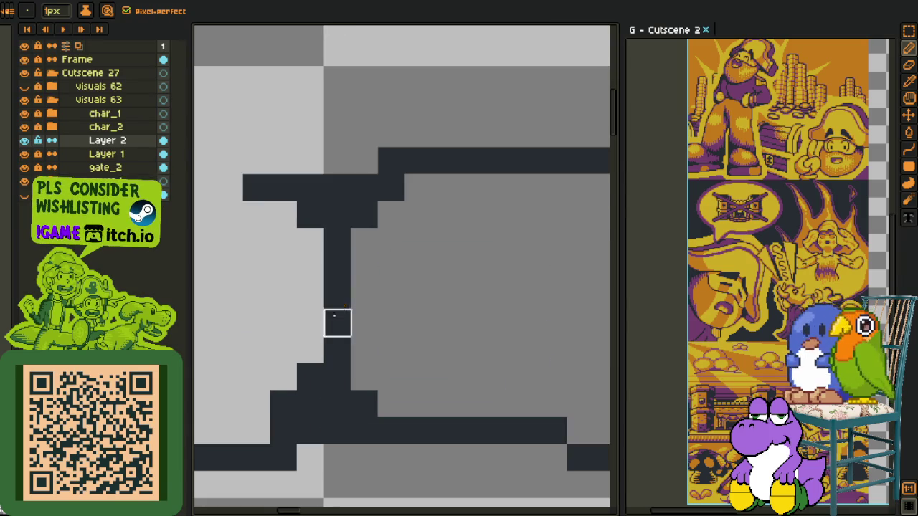
{"action": "key", "text": "i"}
{"action": "scroll", "coordinate": [398, 266], "scroll_direction": "down", "scroll_amount": 2}
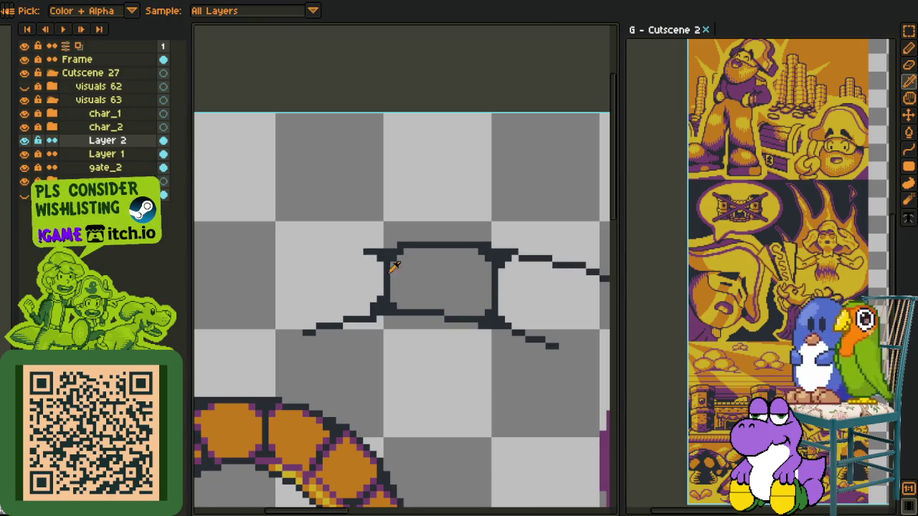
{"action": "key", "text": "b"}
{"action": "scroll", "coordinate": [391, 267], "scroll_direction": "up", "scroll_amount": 1}
{"action": "scroll", "coordinate": [359, 277], "scroll_direction": "up", "scroll_amount": 2}
{"action": "scroll", "coordinate": [389, 219], "scroll_direction": "up", "scroll_amount": 1}
{"action": "scroll", "coordinate": [337, 293], "scroll_direction": "up", "scroll_amount": 1}
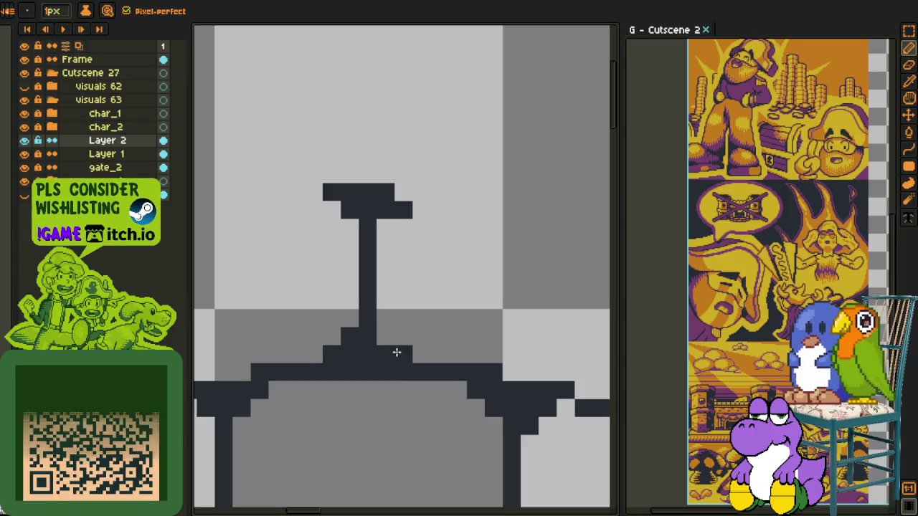
{"action": "scroll", "coordinate": [404, 337], "scroll_direction": "down", "scroll_amount": 3}
{"action": "left_click_drag", "start_coordinate": [437, 322], "coordinate": [350, 241]}
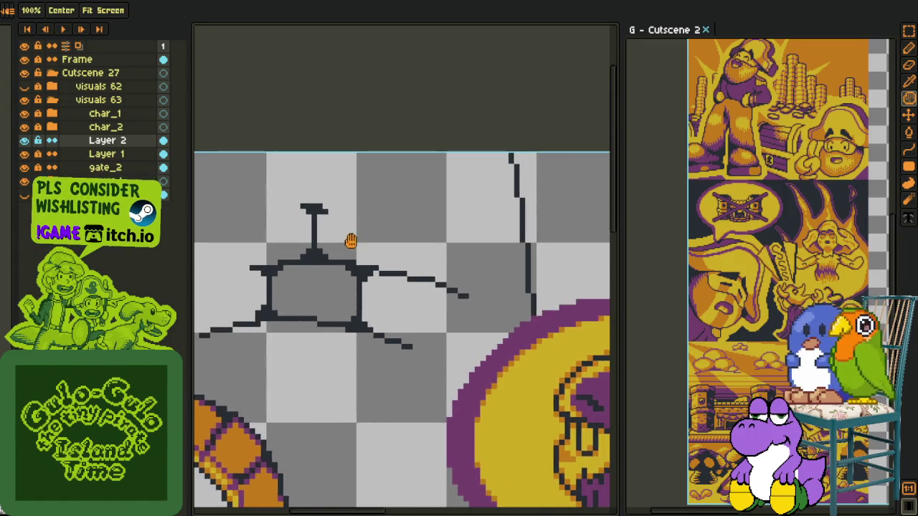
{"action": "scroll", "coordinate": [312, 209], "scroll_direction": "down", "scroll_amount": 1}
{"action": "scroll", "coordinate": [394, 234], "scroll_direction": "up", "scroll_amount": 1}
{"action": "scroll", "coordinate": [349, 254], "scroll_direction": "up", "scroll_amount": 1}
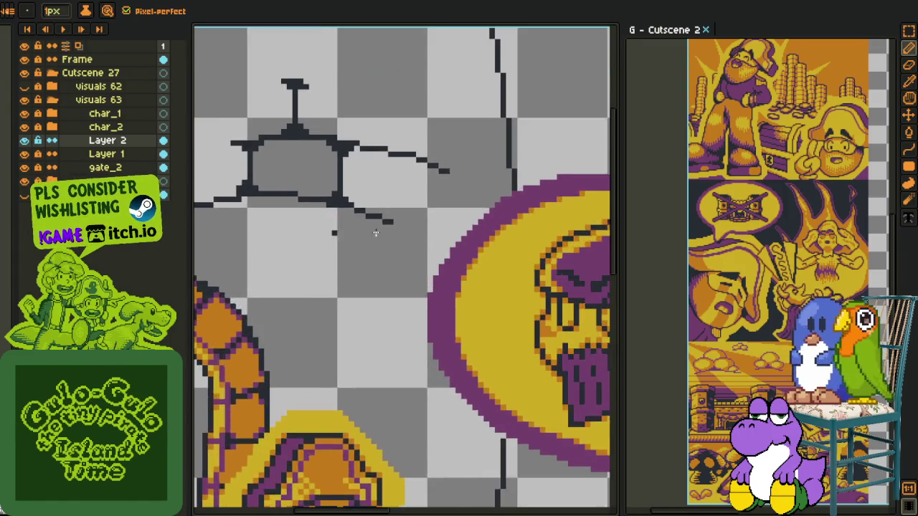
{"action": "scroll", "coordinate": [372, 233], "scroll_direction": "down", "scroll_amount": 1}
{"action": "scroll", "coordinate": [342, 232], "scroll_direction": "up", "scroll_amount": 1}
{"action": "scroll", "coordinate": [338, 201], "scroll_direction": "up", "scroll_amount": 2}
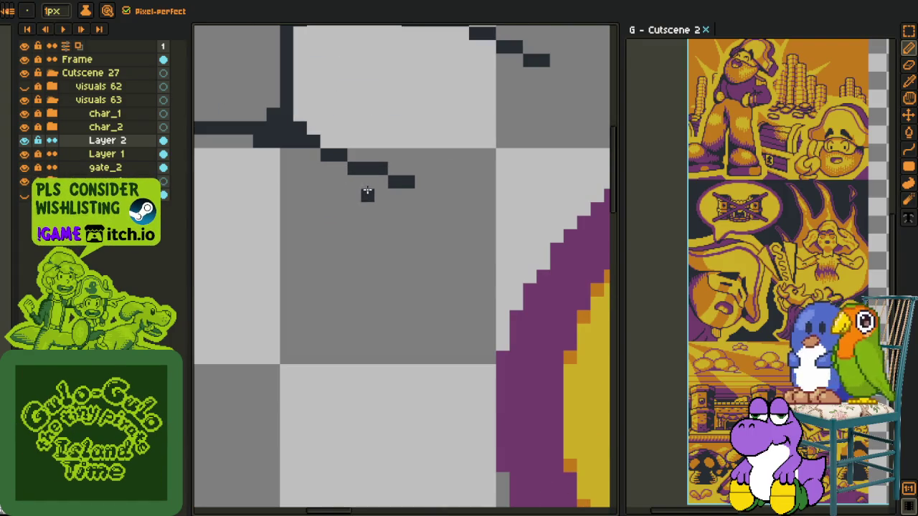
{"action": "left_click_drag", "start_coordinate": [379, 195], "coordinate": [380, 261]}
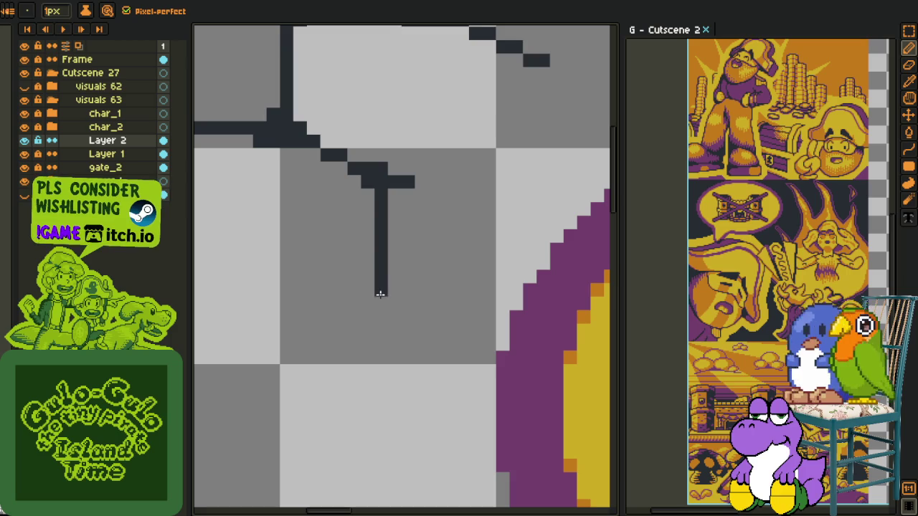
{"action": "left_click_drag", "start_coordinate": [351, 302], "coordinate": [384, 300]}
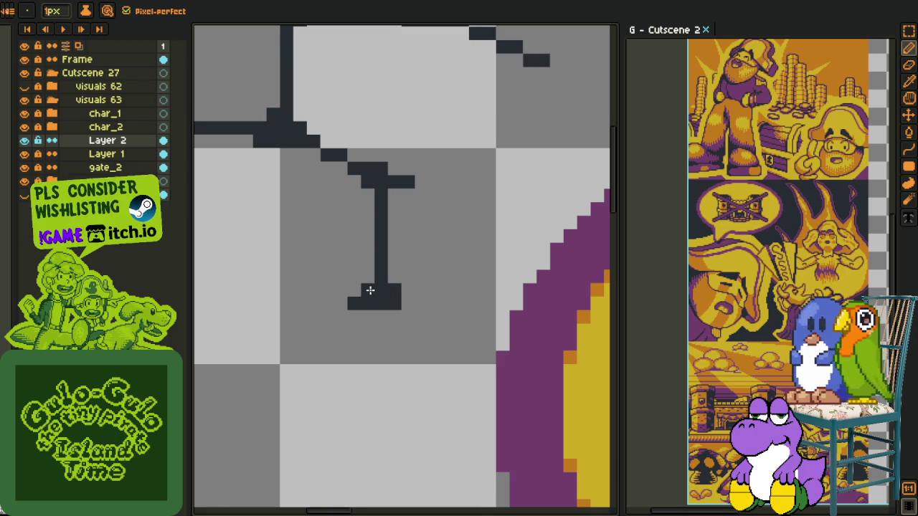
{"action": "right_click", "coordinate": [404, 305]}
{"action": "right_click", "coordinate": [352, 303]}
Step: Draw a long straight mortar line beneath the new brick, discarding a trial upper-line extension
{"action": "scroll", "coordinate": [409, 307], "scroll_direction": "down", "scroll_amount": 3}
{"action": "scroll", "coordinate": [387, 287], "scroll_direction": "down", "scroll_amount": 2}
{"action": "scroll", "coordinate": [362, 256], "scroll_direction": "down", "scroll_amount": 2}
{"action": "scroll", "coordinate": [363, 253], "scroll_direction": "up", "scroll_amount": 2}
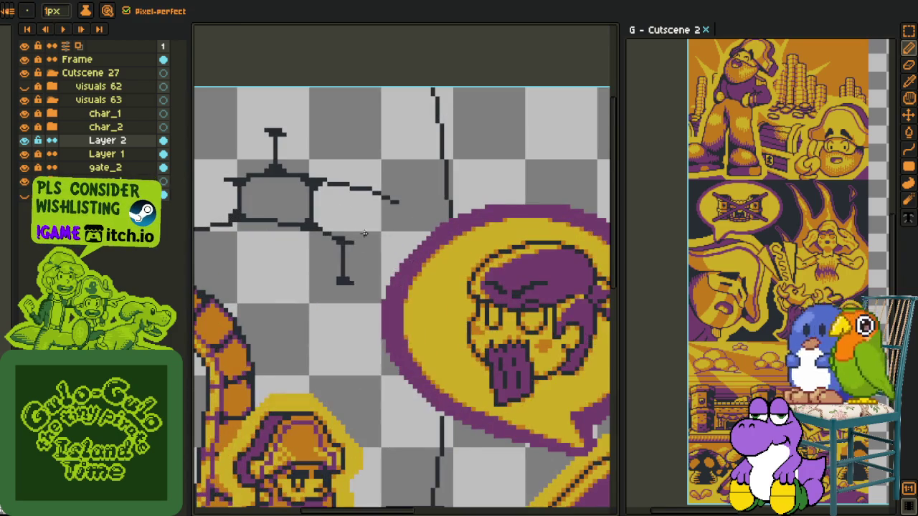
{"action": "scroll", "coordinate": [328, 249], "scroll_direction": "up", "scroll_amount": 1}
{"action": "key", "text": "l"}
{"action": "scroll", "coordinate": [308, 249], "scroll_direction": "up", "scroll_amount": 1}
{"action": "left_click_drag", "start_coordinate": [293, 249], "coordinate": [419, 266]}
{"action": "scroll", "coordinate": [365, 253], "scroll_direction": "up", "scroll_amount": 1}
{"action": "scroll", "coordinate": [368, 211], "scroll_direction": "up", "scroll_amount": 1}
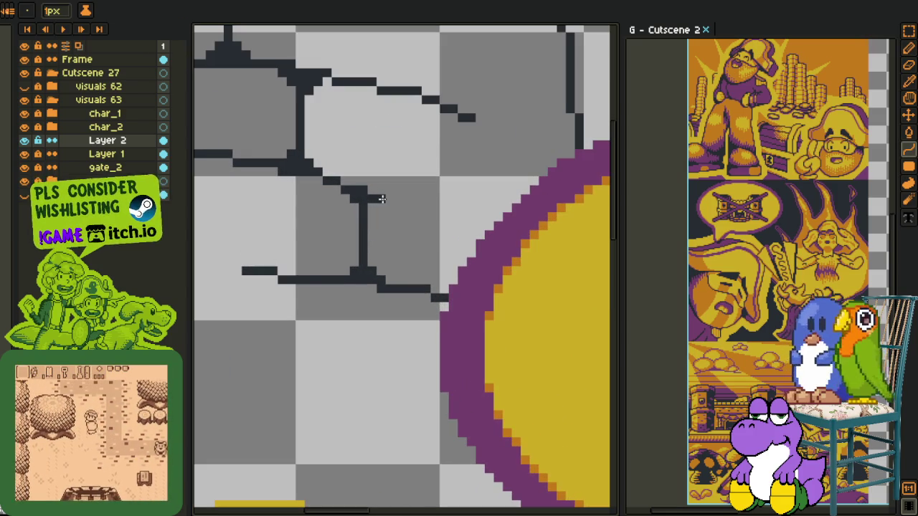
{"action": "left_click_drag", "start_coordinate": [376, 195], "coordinate": [402, 208]}
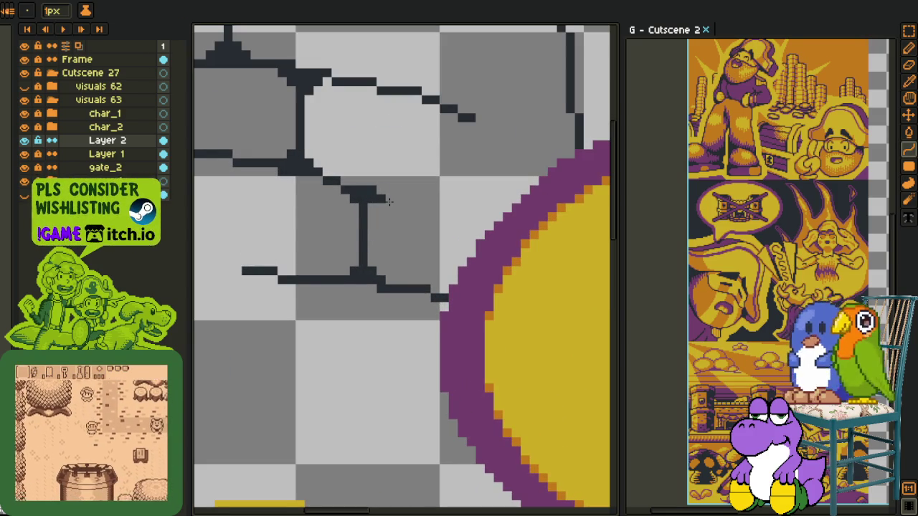
{"action": "key", "text": "ctrl+z"}
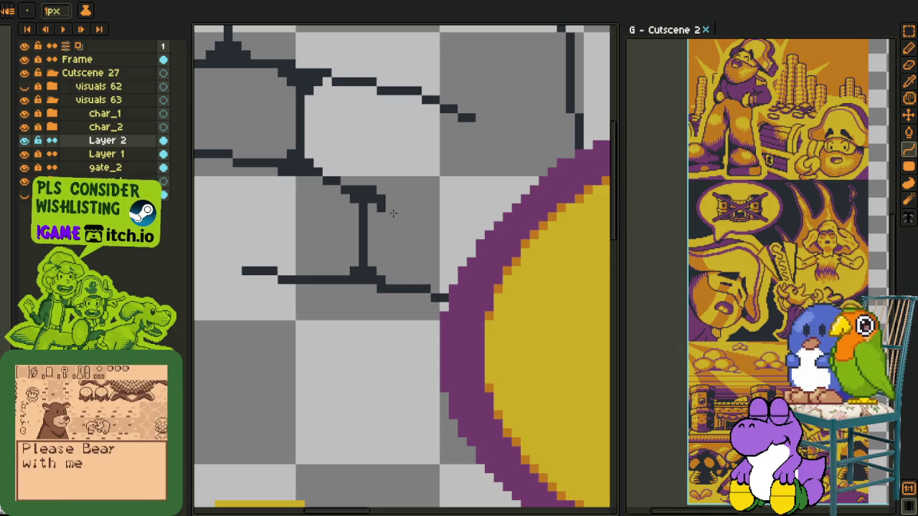
Step: Nudge the vertical crack line and its top cap up by one pixel
{"action": "key", "text": "i"}
{"action": "key", "text": "b"}
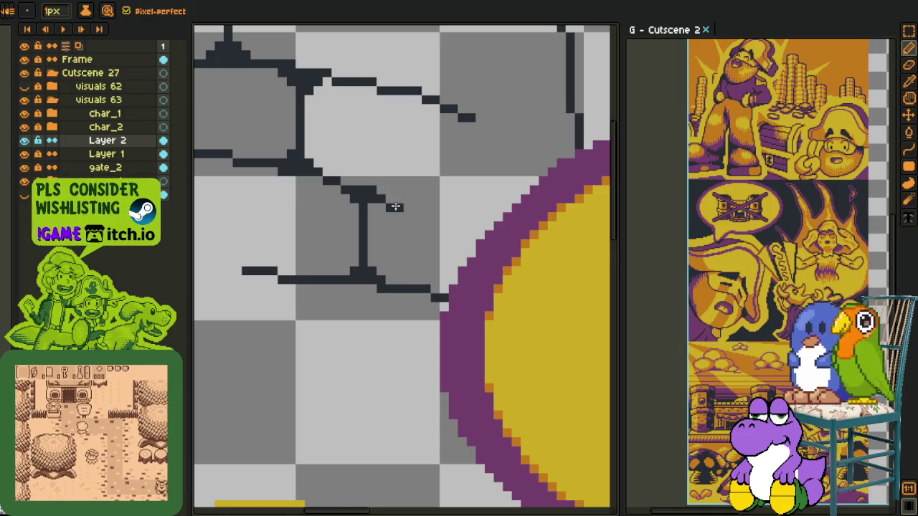
{"action": "scroll", "coordinate": [395, 208], "scroll_direction": "down", "scroll_amount": 2}
{"action": "key", "text": "h"}
{"action": "scroll", "coordinate": [380, 238], "scroll_direction": "down", "scroll_amount": 2}
{"action": "scroll", "coordinate": [365, 248], "scroll_direction": "up", "scroll_amount": 2}
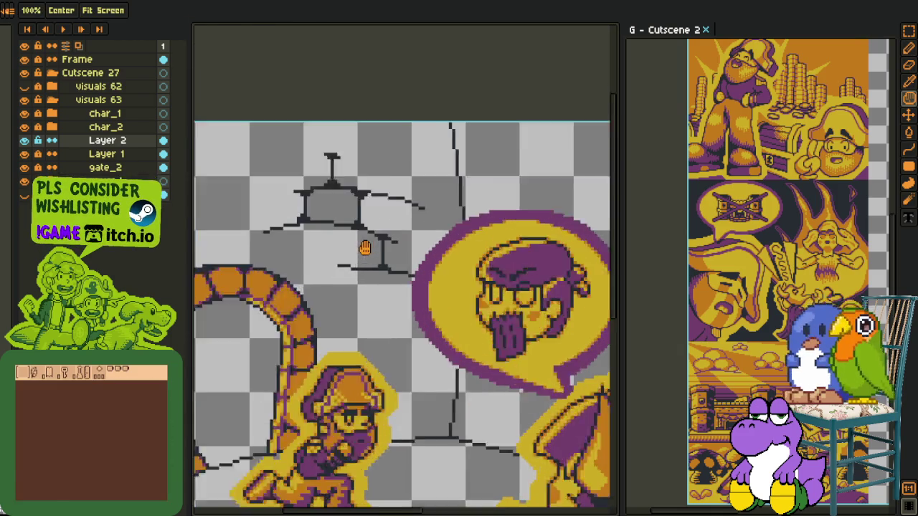
{"action": "scroll", "coordinate": [364, 248], "scroll_direction": "up", "scroll_amount": 1}
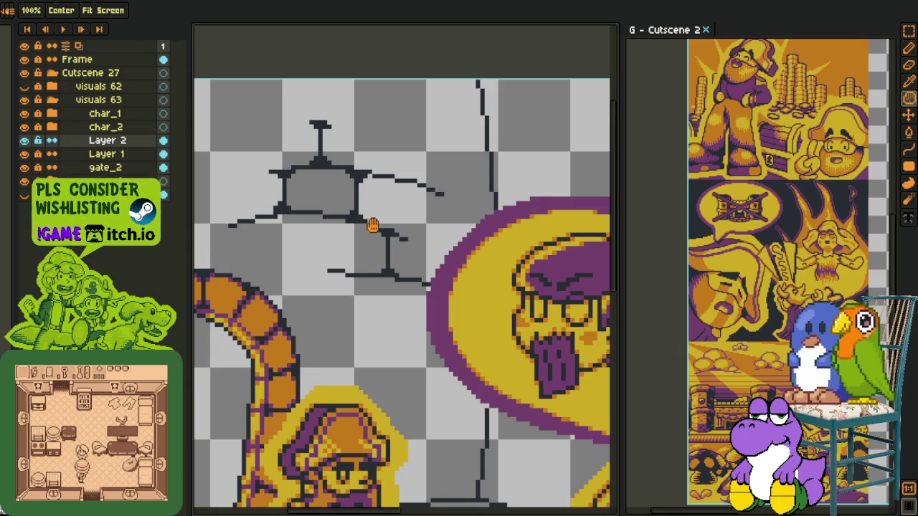
{"action": "key", "text": "i"}
{"action": "scroll", "coordinate": [391, 233], "scroll_direction": "up", "scroll_amount": 1}
{"action": "key", "text": "m"}
{"action": "scroll", "coordinate": [391, 234], "scroll_direction": "up", "scroll_amount": 2}
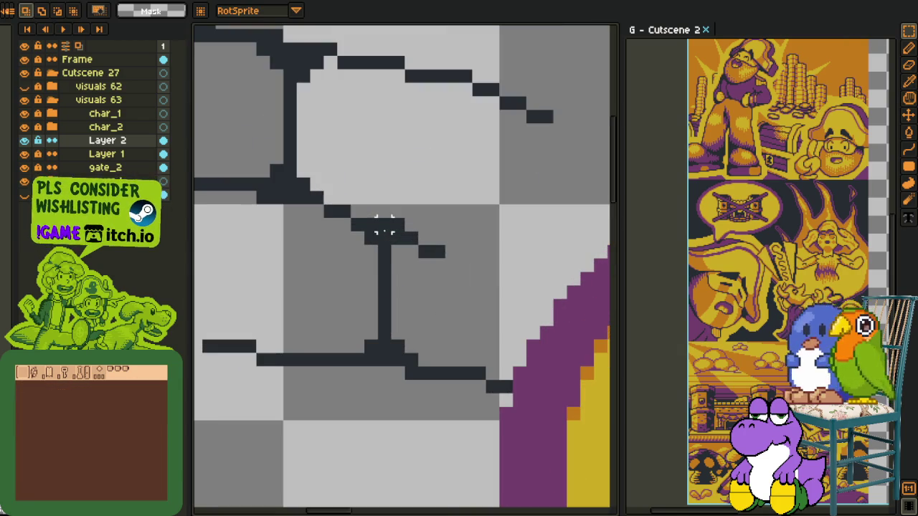
{"action": "left_click_drag", "start_coordinate": [351, 219], "coordinate": [493, 305]}
{"action": "key", "text": "Up"}
{"action": "key", "text": "ctrl+d"}
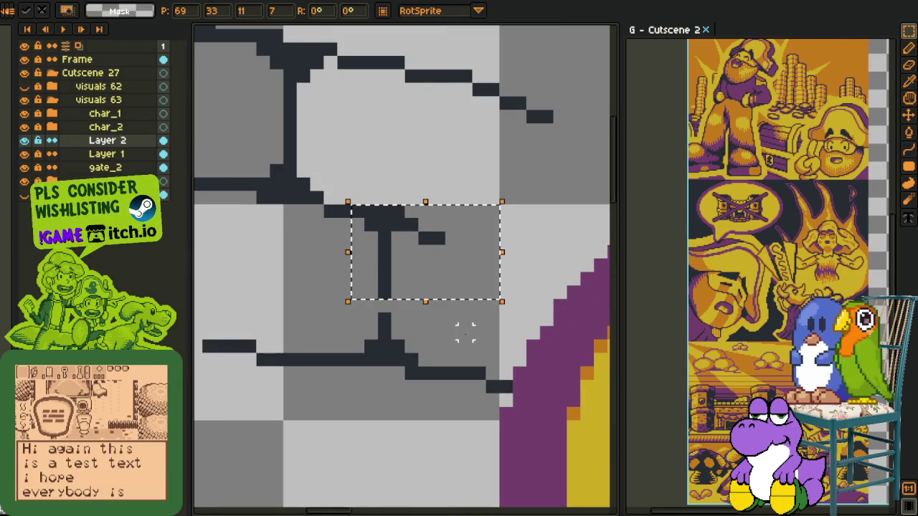
Step: Extend the upper crack line with dark pixels and erase stray pixels from the crack lines
{"action": "key", "text": "i"}
{"action": "key", "text": "b"}
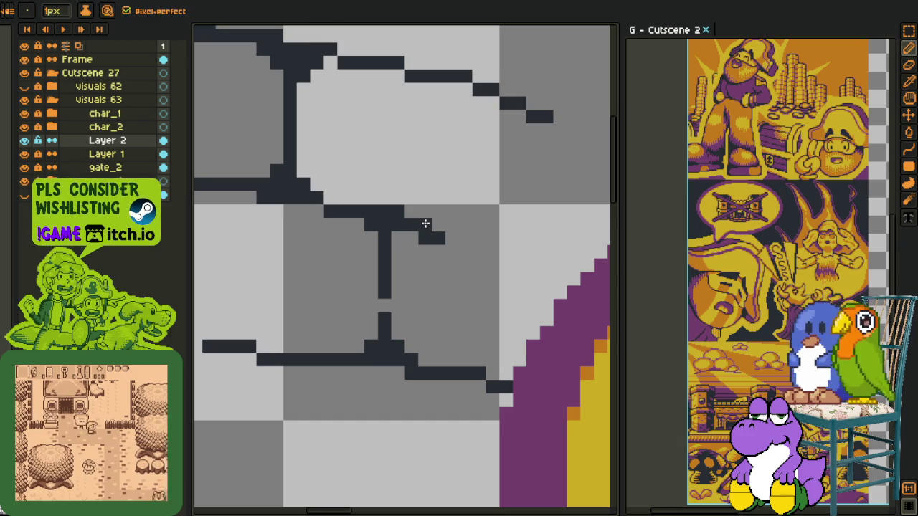
{"action": "left_click", "coordinate": [425, 226]}
{"action": "key", "text": "e"}
{"action": "left_click", "coordinate": [433, 237]}
{"action": "key", "text": "i"}
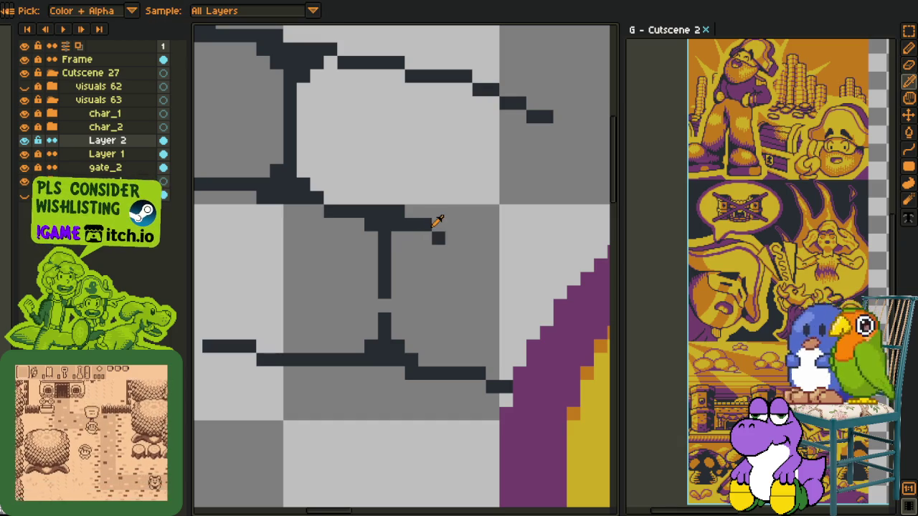
{"action": "key", "text": "b"}
{"action": "left_click_drag", "start_coordinate": [439, 237], "coordinate": [452, 238]}
{"action": "right_click", "coordinate": [412, 373]}
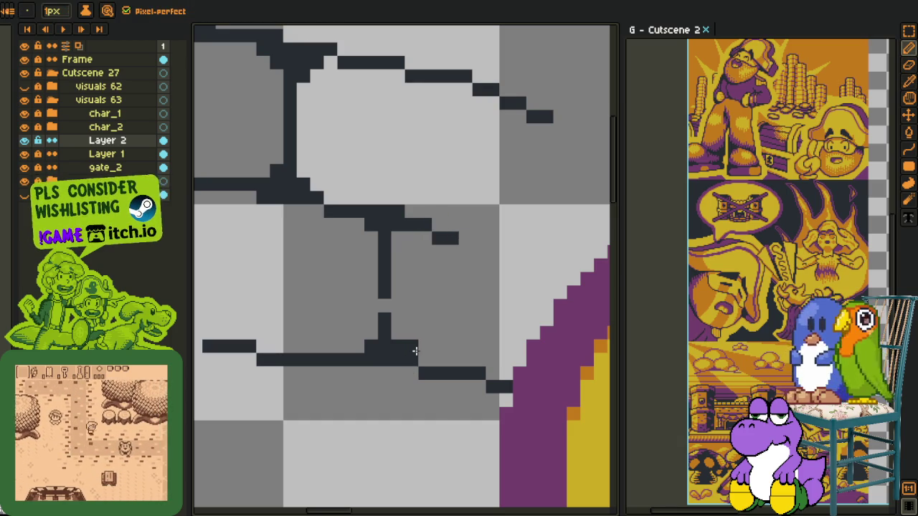
{"action": "right_click", "coordinate": [384, 264]}
{"action": "right_click", "coordinate": [385, 251]}
{"action": "left_click", "coordinate": [425, 278]}
Step: Add a horizontal crack under the stone, shape a small triangular crack, then zoom out
{"action": "scroll", "coordinate": [420, 277], "scroll_direction": "down", "scroll_amount": 5}
{"action": "scroll", "coordinate": [448, 312], "scroll_direction": "up", "scroll_amount": 4}
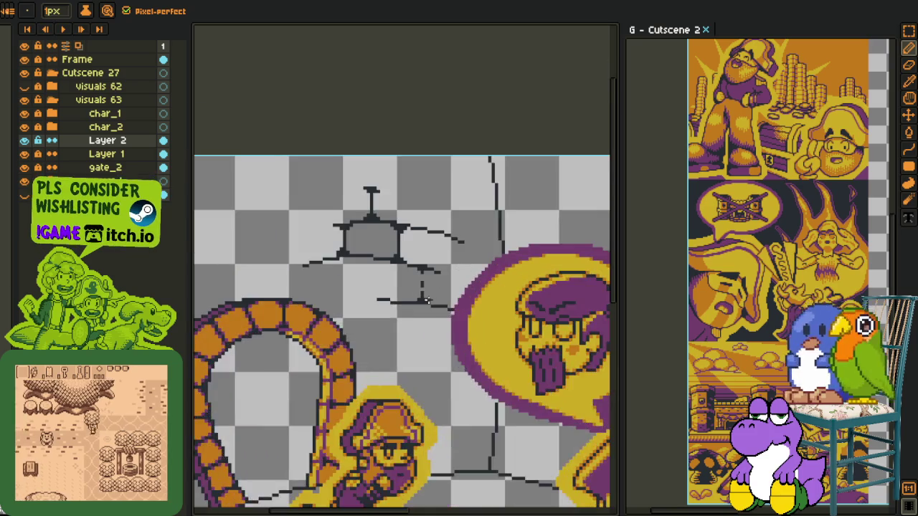
{"action": "scroll", "coordinate": [448, 312], "scroll_direction": "up", "scroll_amount": 1}
{"action": "left_click_drag", "start_coordinate": [409, 300], "coordinate": [327, 298]}
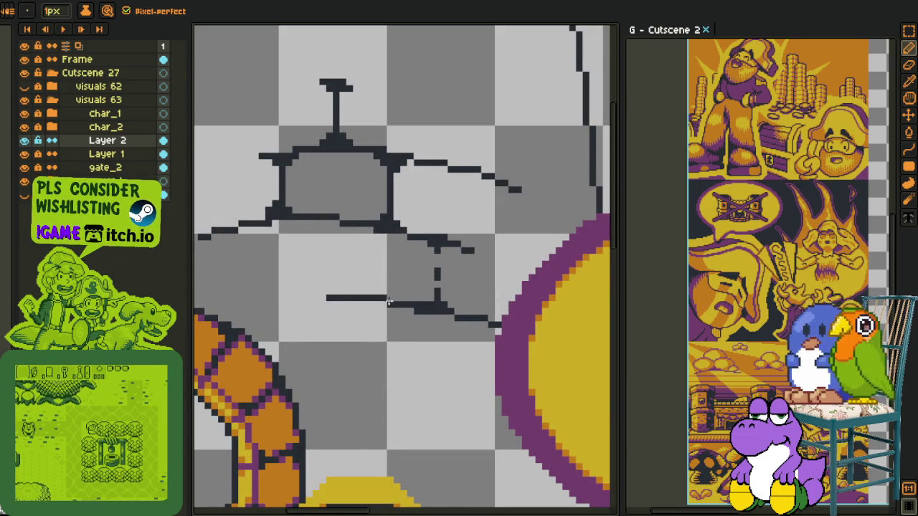
{"action": "scroll", "coordinate": [376, 300], "scroll_direction": "down", "scroll_amount": 2}
{"action": "scroll", "coordinate": [376, 300], "scroll_direction": "down", "scroll_amount": 1}
{"action": "scroll", "coordinate": [377, 285], "scroll_direction": "up", "scroll_amount": 2}
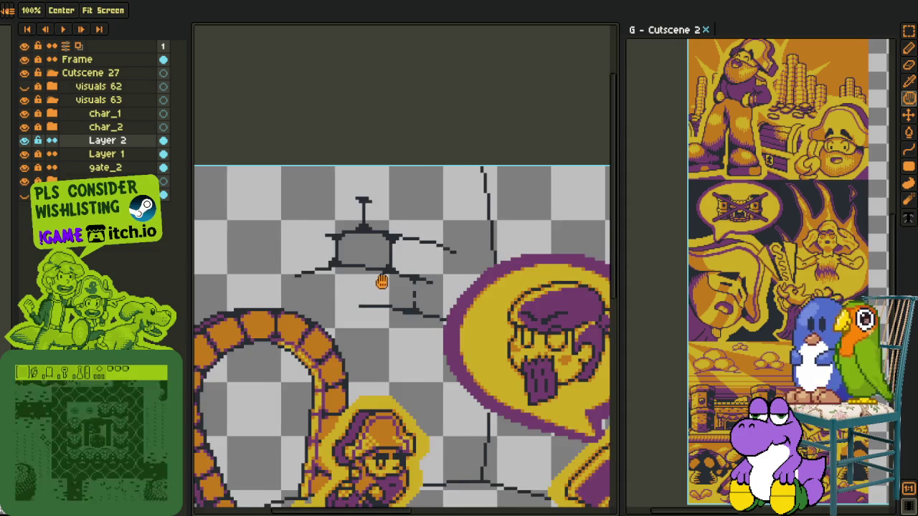
{"action": "scroll", "coordinate": [373, 273], "scroll_direction": "up", "scroll_amount": 1}
{"action": "scroll", "coordinate": [370, 269], "scroll_direction": "down", "scroll_amount": 1}
{"action": "scroll", "coordinate": [384, 252], "scroll_direction": "up", "scroll_amount": 3}
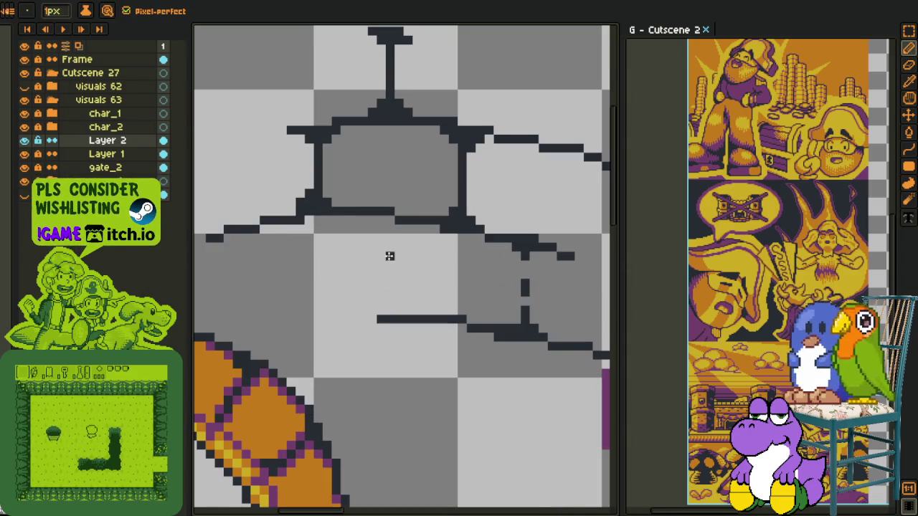
{"action": "left_click", "coordinate": [389, 291]}
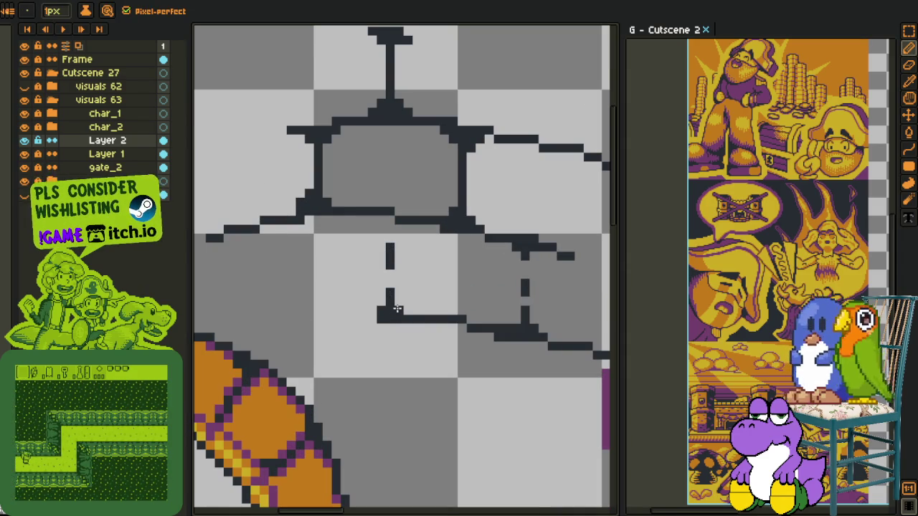
{"action": "left_click_drag", "start_coordinate": [387, 320], "coordinate": [374, 319]}
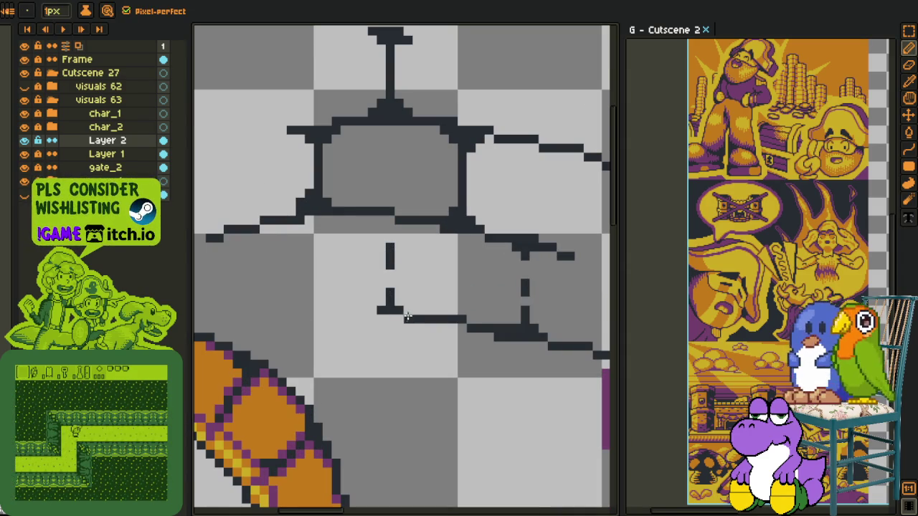
{"action": "left_click", "coordinate": [374, 308]}
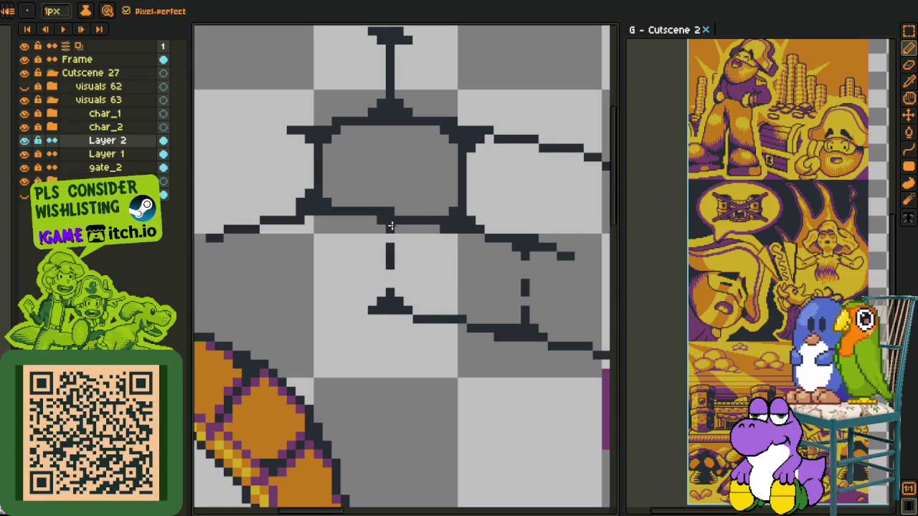
{"action": "scroll", "coordinate": [433, 228], "scroll_direction": "down", "scroll_amount": 3}
{"action": "scroll", "coordinate": [433, 227], "scroll_direction": "down", "scroll_amount": 2}
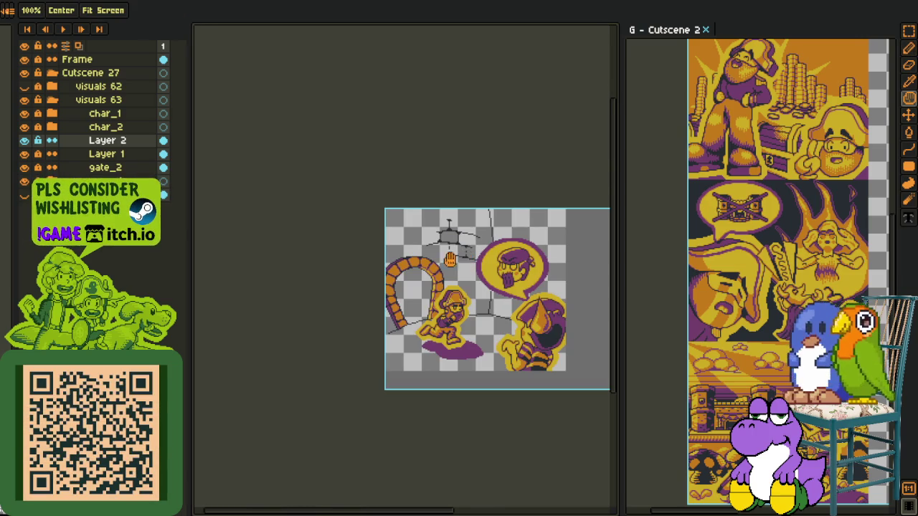
Step: Select the small brick outline and its crack marks above the arch and delete them
{"action": "left_click_drag", "start_coordinate": [462, 258], "coordinate": [392, 251]}
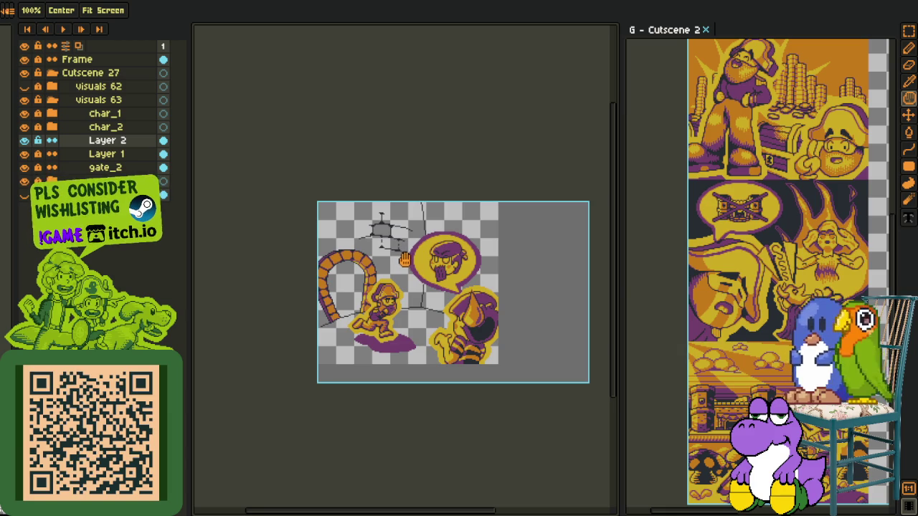
{"action": "scroll", "coordinate": [406, 268], "scroll_direction": "up", "scroll_amount": 3}
{"action": "scroll", "coordinate": [389, 213], "scroll_direction": "up", "scroll_amount": 1}
{"action": "key", "text": "b"}
{"action": "scroll", "coordinate": [381, 254], "scroll_direction": "down", "scroll_amount": 2}
{"action": "scroll", "coordinate": [381, 235], "scroll_direction": "down", "scroll_amount": 2}
{"action": "scroll", "coordinate": [377, 240], "scroll_direction": "up", "scroll_amount": 3}
{"action": "key", "text": "r"}
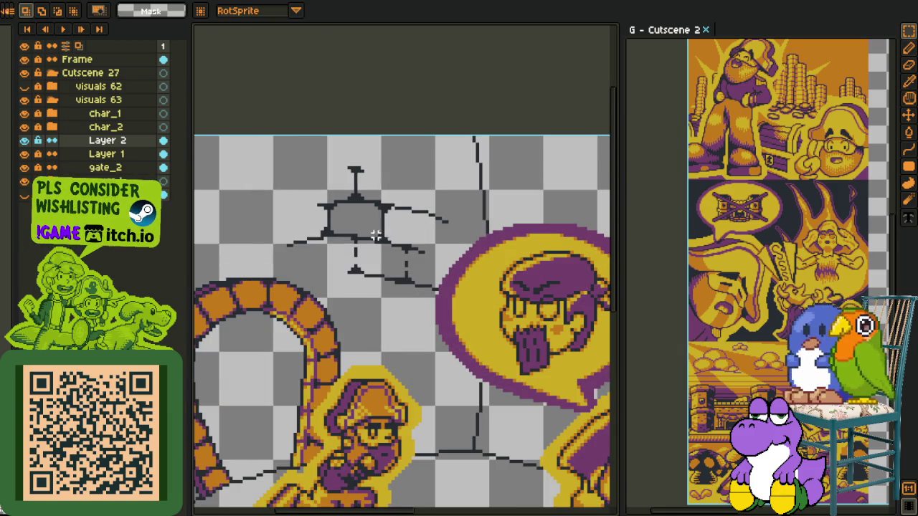
{"action": "scroll", "coordinate": [358, 247], "scroll_direction": "down", "scroll_amount": 3}
{"action": "scroll", "coordinate": [350, 295], "scroll_direction": "up", "scroll_amount": 2}
{"action": "scroll", "coordinate": [323, 229], "scroll_direction": "up", "scroll_amount": 2}
{"action": "left_click_drag", "start_coordinate": [298, 163], "coordinate": [521, 322]}
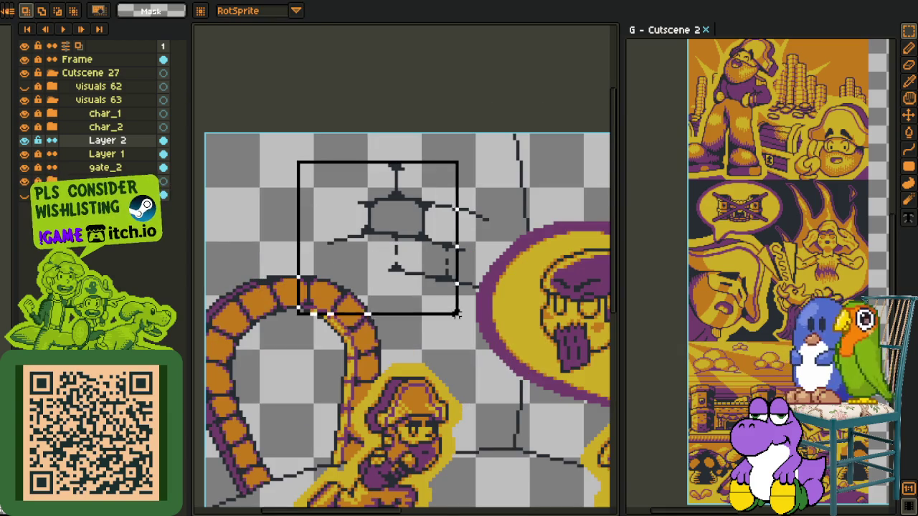
{"action": "key", "text": "ctrl+shift+a"}
{"action": "left_click_drag", "start_coordinate": [517, 379], "coordinate": [450, 349]}
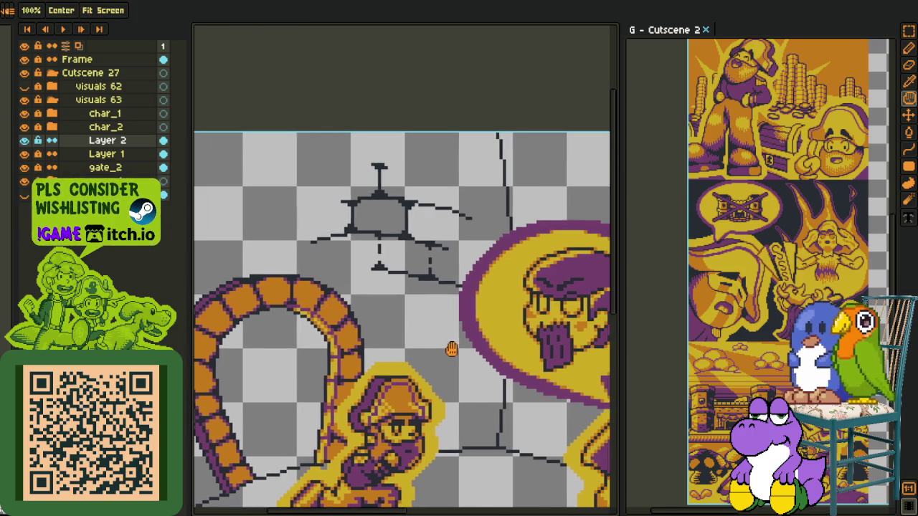
{"action": "left_click_drag", "start_coordinate": [307, 150], "coordinate": [492, 323]}
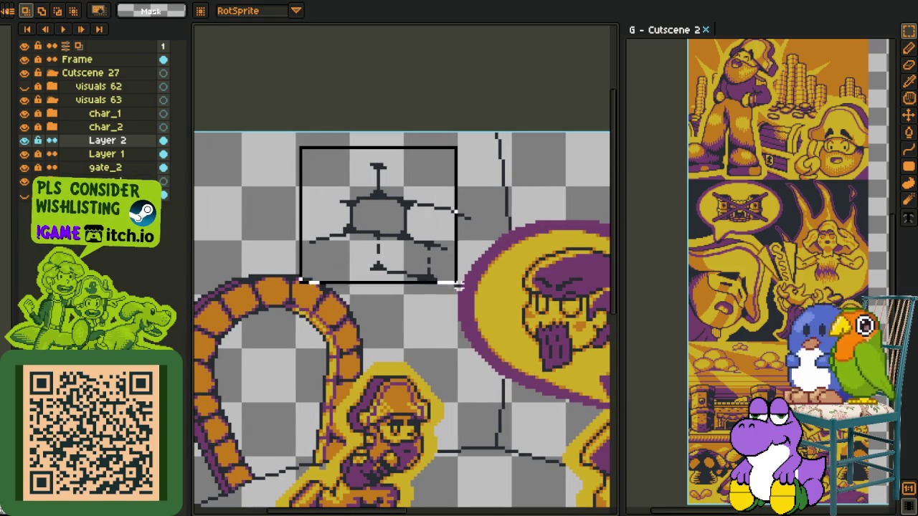
{"action": "key", "text": "Delete"}
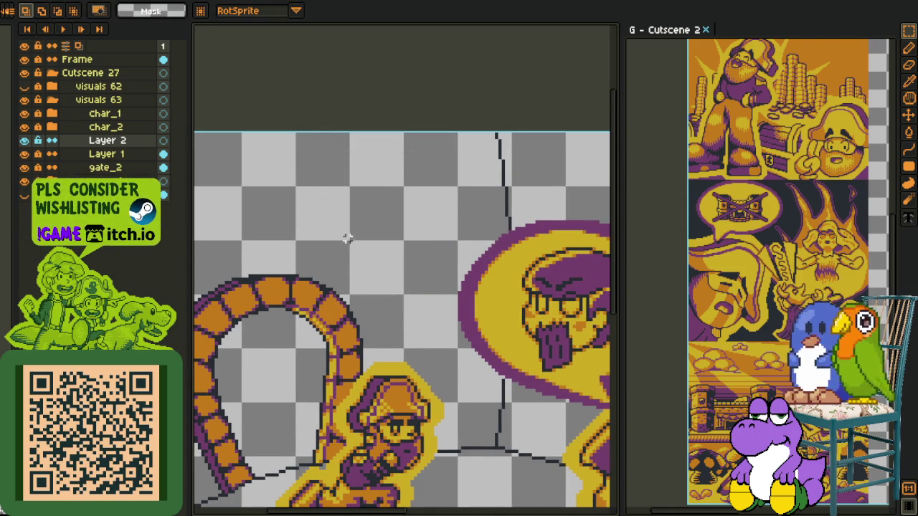
Step: Draw the top brick-row line across the wall, bent into a gentle curve
{"action": "key", "text": "l"}
{"action": "scroll", "coordinate": [317, 220], "scroll_direction": "down", "scroll_amount": 2}
{"action": "scroll", "coordinate": [303, 234], "scroll_direction": "up", "scroll_amount": 2}
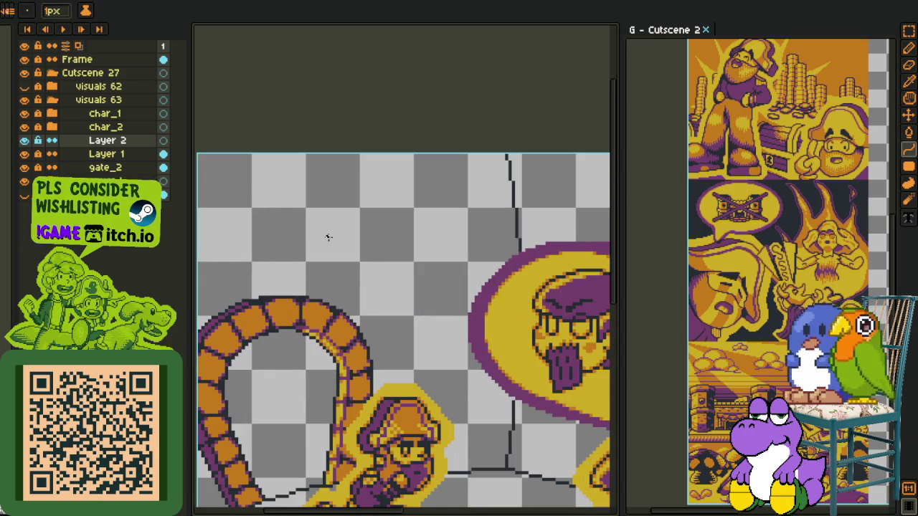
{"action": "mouse_move", "coordinate": [294, 235]}
{"action": "left_mouse_down"}
{"action": "mouse_move", "coordinate": [484, 223]}
{"action": "mouse_move", "coordinate": [387, 204]}
{"action": "left_mouse_up"}
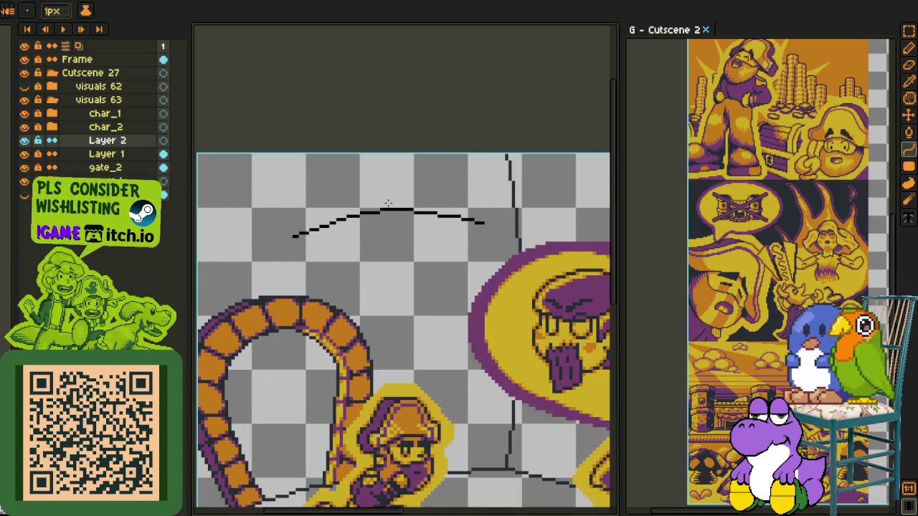
{"action": "key", "text": "Escape"}
{"action": "left_click_drag", "start_coordinate": [302, 194], "coordinate": [491, 229]}
{"action": "left_click_drag", "start_coordinate": [396, 213], "coordinate": [411, 208]}
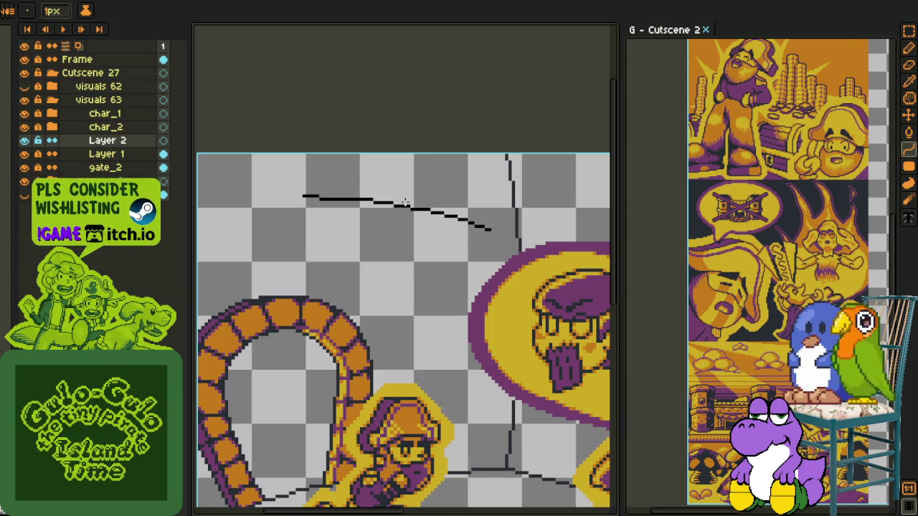
Step: Add a second slightly upward-bowed row and a third row rising from the arch
{"action": "left_click_drag", "start_coordinate": [300, 259], "coordinate": [481, 260]}
{"action": "left_click_drag", "start_coordinate": [391, 259], "coordinate": [402, 247]}
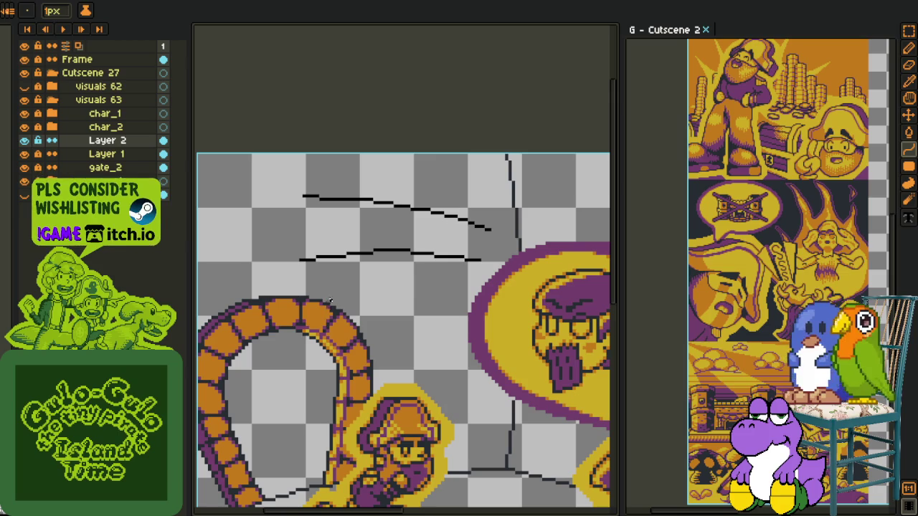
{"action": "left_click_drag", "start_coordinate": [306, 332], "coordinate": [473, 295]}
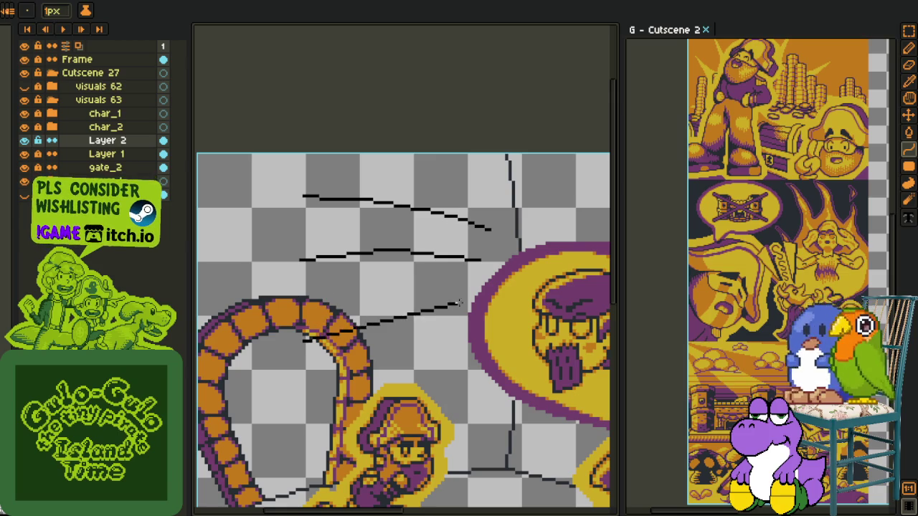
{"action": "left_click_drag", "start_coordinate": [385, 292], "coordinate": [356, 282]}
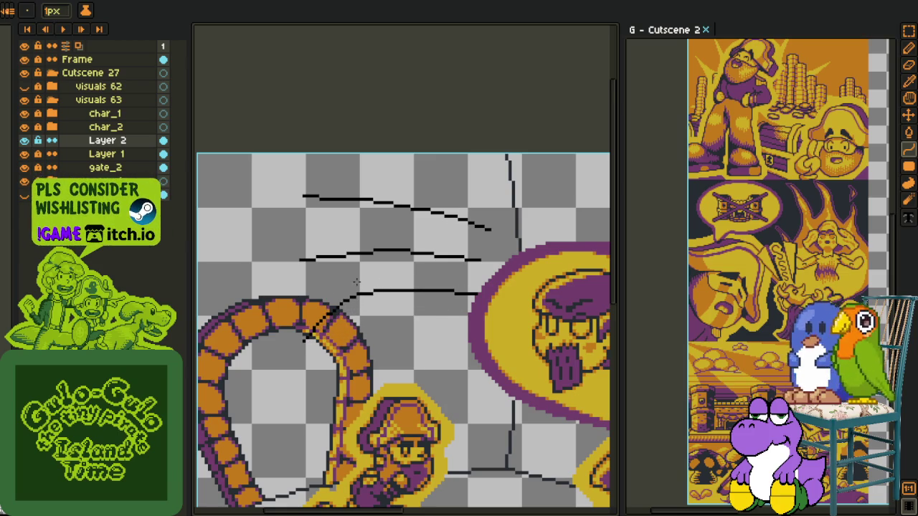
{"action": "scroll", "coordinate": [344, 294], "scroll_direction": "up", "scroll_amount": 1}
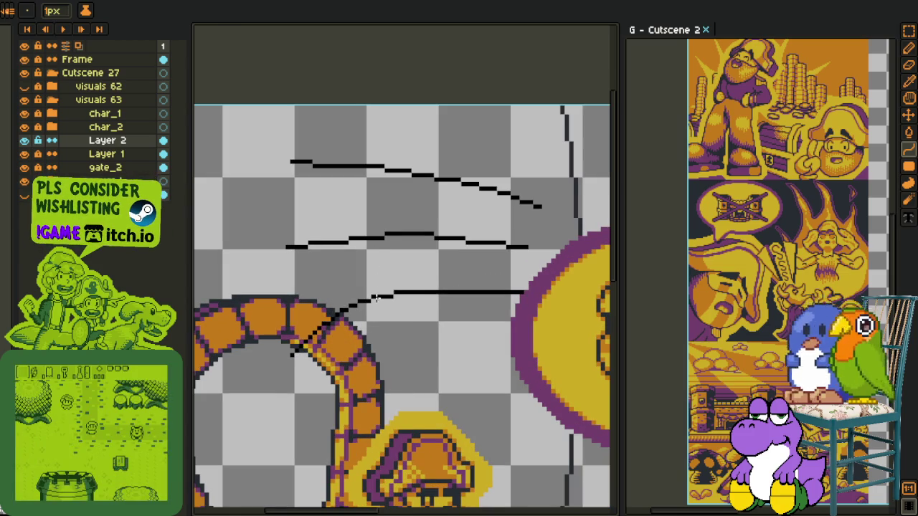
{"action": "left_click_drag", "start_coordinate": [357, 282], "coordinate": [408, 286]}
{"action": "key", "text": "Escape"}
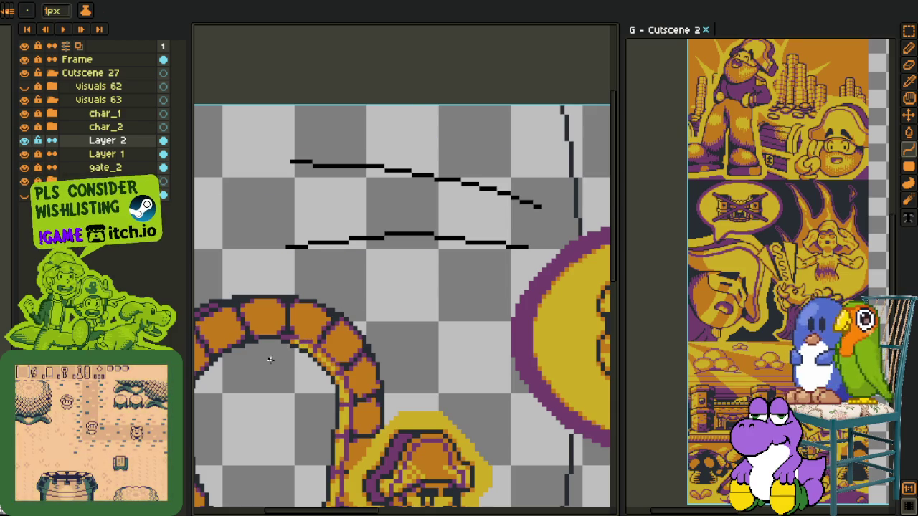
{"action": "mouse_move", "coordinate": [283, 360]}
{"action": "left_mouse_down"}
{"action": "mouse_move", "coordinate": [510, 292]}
{"action": "mouse_move", "coordinate": [366, 289]}
{"action": "left_mouse_up"}
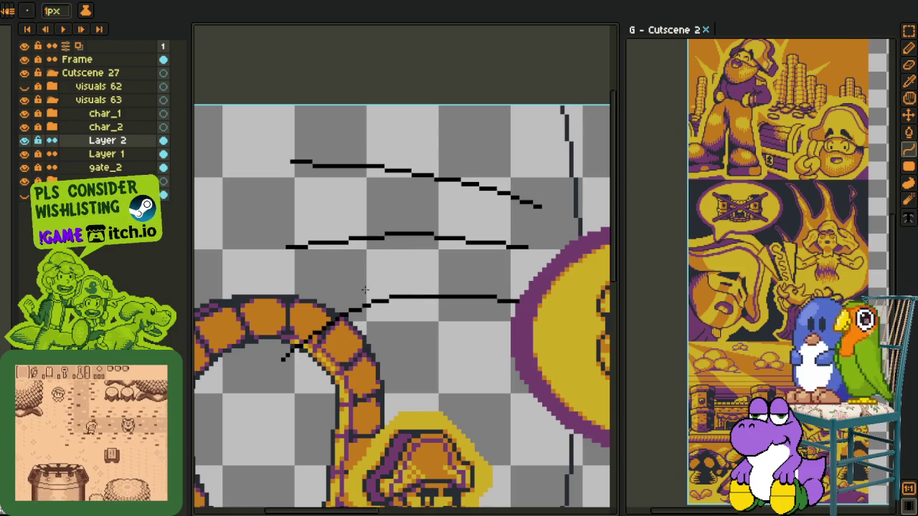
Step: Open a sprite preview window panned to show the arch and characters
{"action": "scroll", "coordinate": [352, 301], "scroll_direction": "up", "scroll_amount": 1}
{"action": "scroll", "coordinate": [337, 309], "scroll_direction": "up", "scroll_amount": 1}
{"action": "key", "text": "m"}
{"action": "scroll", "coordinate": [328, 314], "scroll_direction": "left", "scroll_amount": 3}
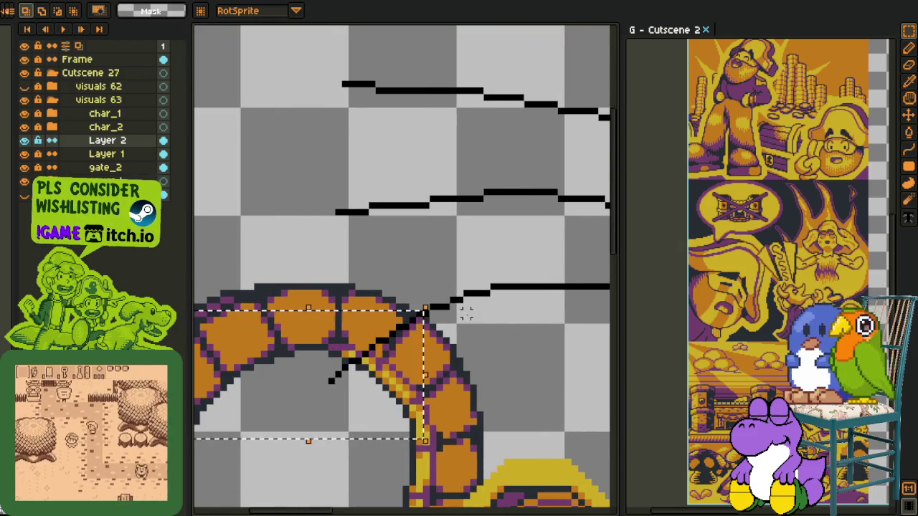
{"action": "scroll", "coordinate": [455, 302], "scroll_direction": "down", "scroll_amount": 3}
{"action": "scroll", "coordinate": [494, 285], "scroll_direction": "up", "scroll_amount": 1}
{"action": "key", "text": "o"}
{"action": "scroll", "coordinate": [461, 275], "scroll_direction": "up", "scroll_amount": 2}
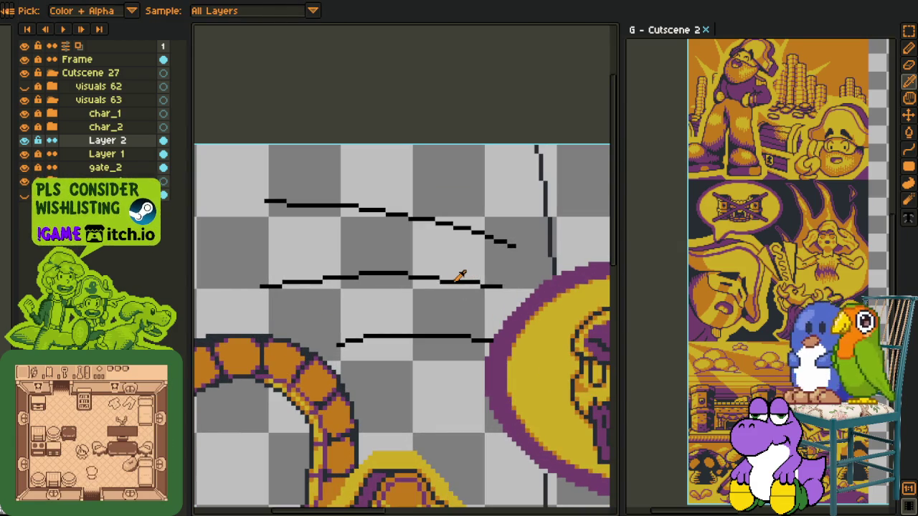
{"action": "scroll", "coordinate": [456, 287], "scroll_direction": "up", "scroll_amount": 1}
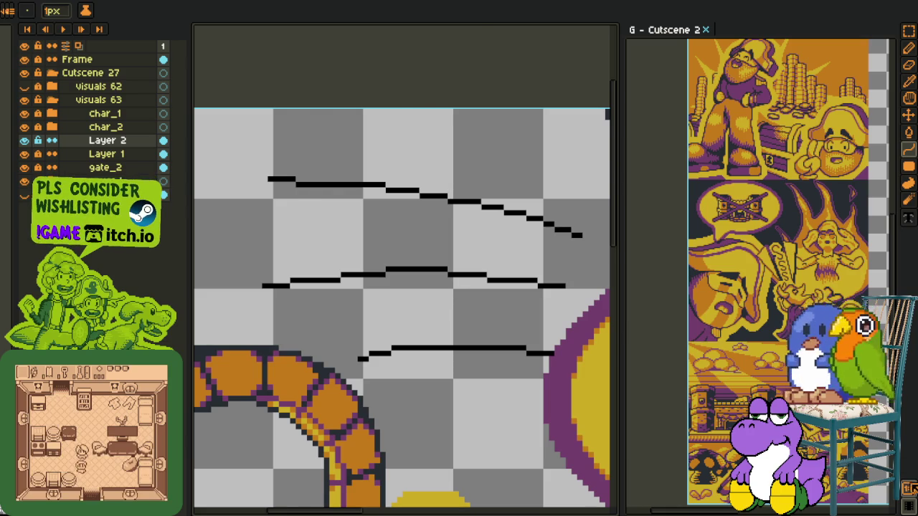
{"action": "key", "text": "F7"}
{"action": "mouse_move", "coordinate": [308, 50]}
{"action": "left_mouse_down"}
{"action": "mouse_move", "coordinate": [385, 47]}
{"action": "mouse_move", "coordinate": [126, 58]}
{"action": "left_mouse_up"}
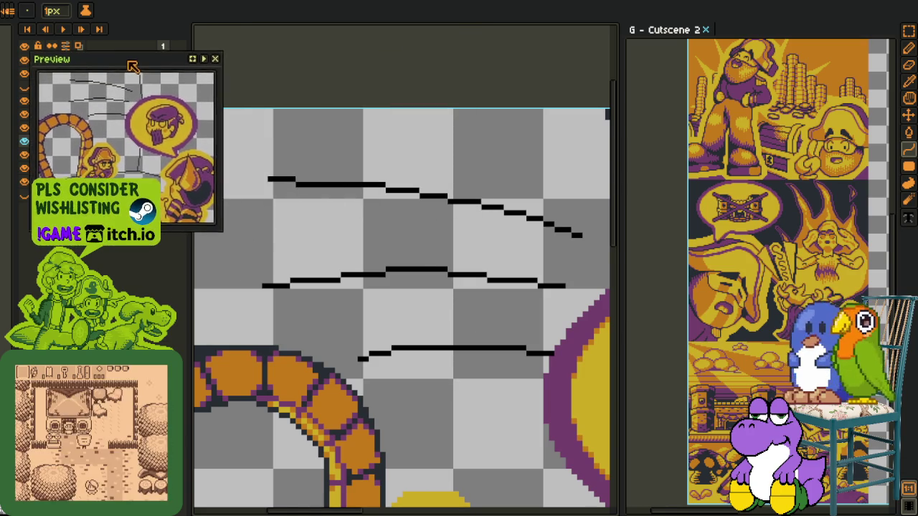
Step: Draw the first vertical joint between the top two curved lines and fill its corner pixels
{"action": "left_click_drag", "start_coordinate": [361, 190], "coordinate": [332, 140]}
{"action": "scroll", "coordinate": [333, 139], "scroll_direction": "up", "scroll_amount": 1}
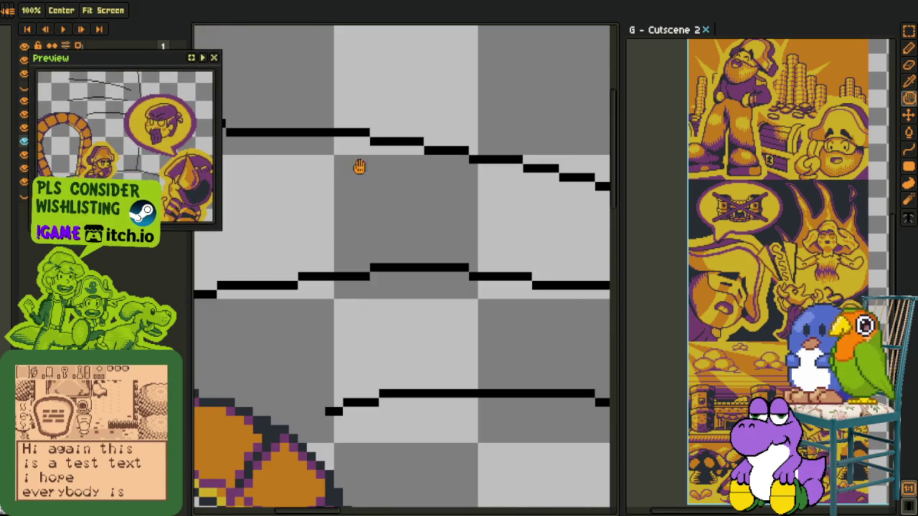
{"action": "scroll", "coordinate": [349, 160], "scroll_direction": "up", "scroll_amount": 1}
{"action": "scroll", "coordinate": [365, 168], "scroll_direction": "up", "scroll_amount": 1}
{"action": "key", "text": "l"}
{"action": "mouse_move", "coordinate": [367, 165]}
{"action": "left_mouse_down"}
{"action": "mouse_move", "coordinate": [368, 360]}
{"action": "mouse_move", "coordinate": [393, 260]}
{"action": "left_mouse_up"}
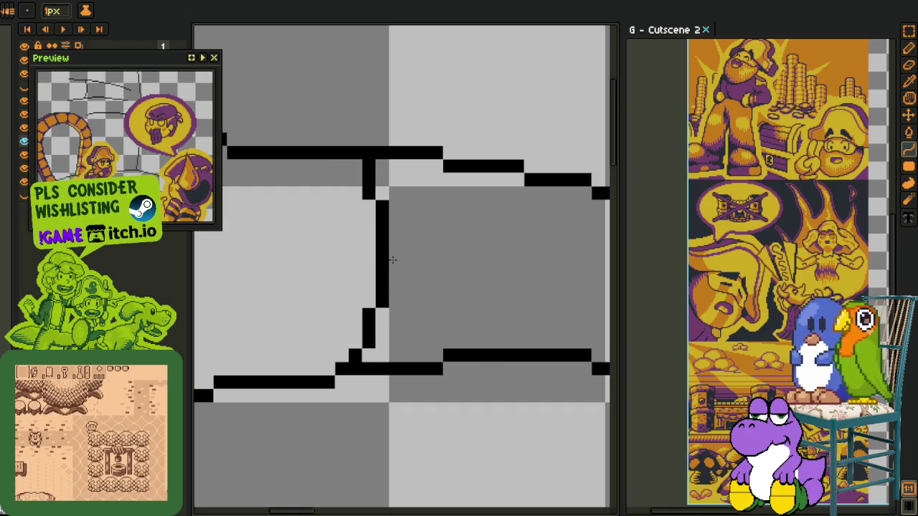
{"action": "key", "text": "b"}
{"action": "left_click", "coordinate": [372, 353]}
{"action": "left_click", "coordinate": [361, 165]}
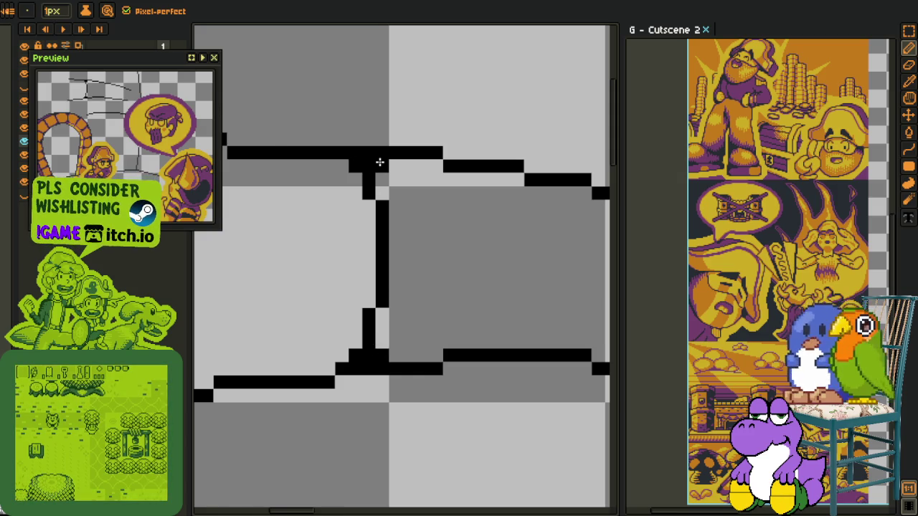
{"action": "scroll", "coordinate": [379, 162], "scroll_direction": "down", "scroll_amount": 2}
{"action": "scroll", "coordinate": [477, 214], "scroll_direction": "up", "scroll_amount": 1}
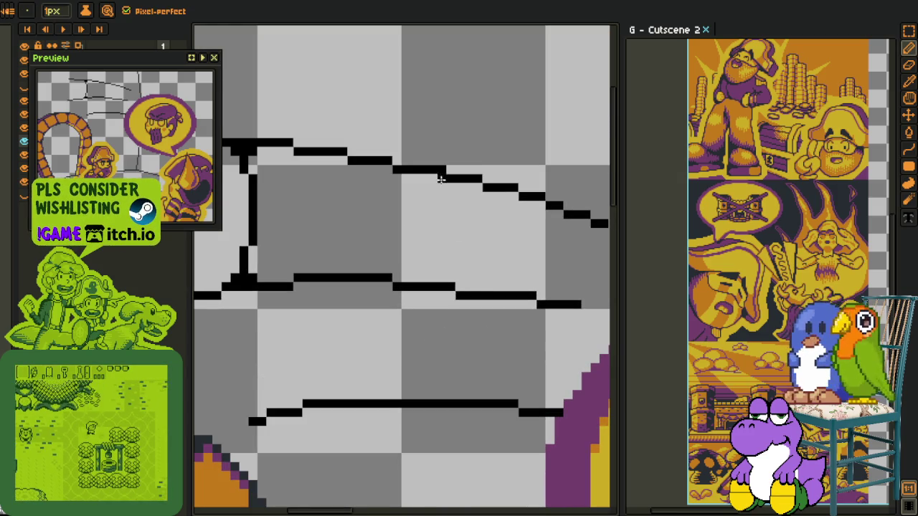
Step: Add a second vertical joint further right, redrawn after an undo, with corner pixels joining the row line
{"action": "left_click_drag", "start_coordinate": [440, 179], "coordinate": [440, 283]}
{"action": "key", "text": "ctrl"}
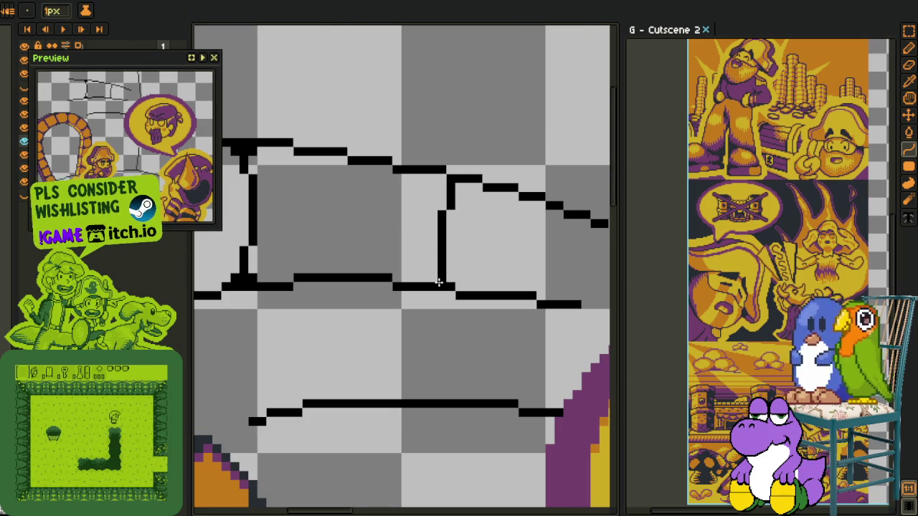
{"action": "key", "text": "ctrl+z"}
{"action": "left_click_drag", "start_coordinate": [459, 202], "coordinate": [451, 271]}
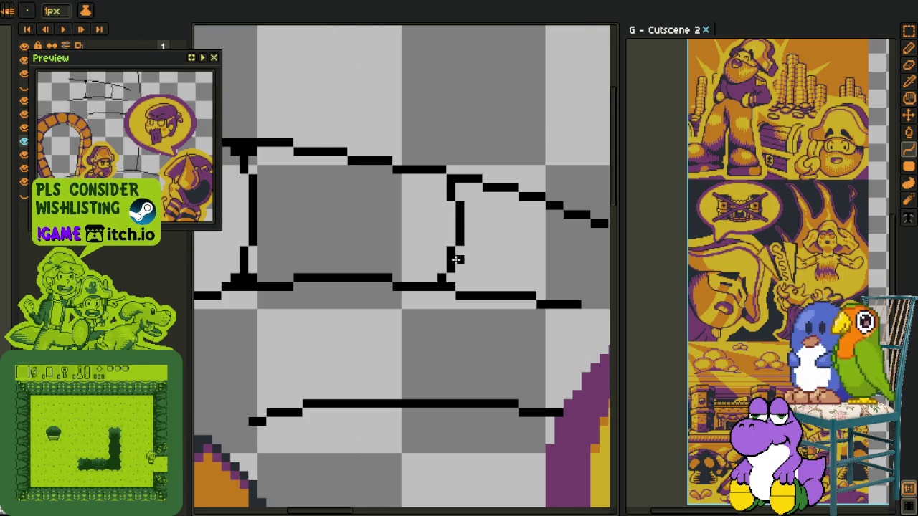
{"action": "scroll", "coordinate": [456, 258], "scroll_direction": "up", "scroll_amount": 3}
{"action": "left_click", "coordinate": [477, 286]}
{"action": "left_click", "coordinate": [479, 313]}
{"action": "left_click", "coordinate": [496, 312]}
{"action": "scroll", "coordinate": [495, 315], "scroll_direction": "down", "scroll_amount": 2}
{"action": "scroll", "coordinate": [499, 323], "scroll_direction": "up", "scroll_amount": 1}
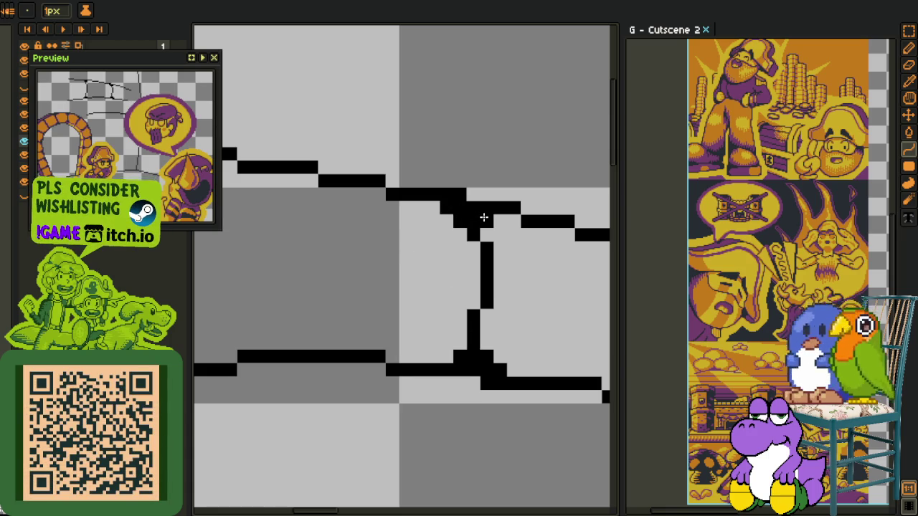
{"action": "scroll", "coordinate": [484, 217], "scroll_direction": "down", "scroll_amount": 3}
{"action": "scroll", "coordinate": [494, 228], "scroll_direction": "up", "scroll_amount": 3}
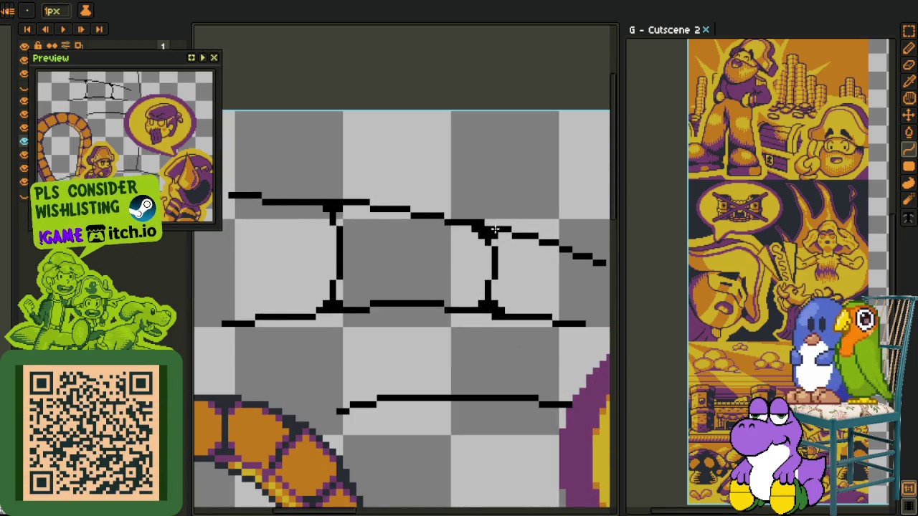
{"action": "scroll", "coordinate": [495, 229], "scroll_direction": "down", "scroll_amount": 2}
{"action": "scroll", "coordinate": [495, 229], "scroll_direction": "up", "scroll_amount": 1}
{"action": "scroll", "coordinate": [495, 229], "scroll_direction": "up", "scroll_amount": 1}
{"action": "scroll", "coordinate": [496, 230], "scroll_direction": "down", "scroll_amount": 1}
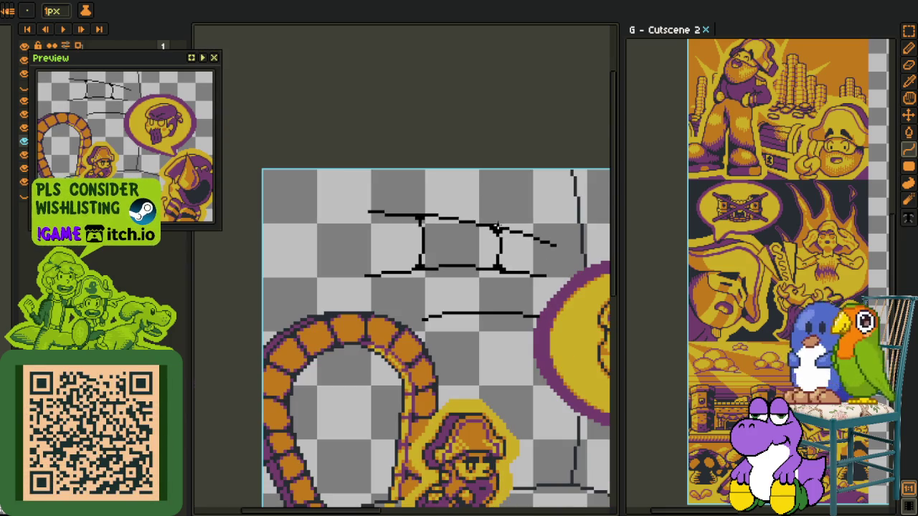
{"action": "scroll", "coordinate": [477, 249], "scroll_direction": "up", "scroll_amount": 2}
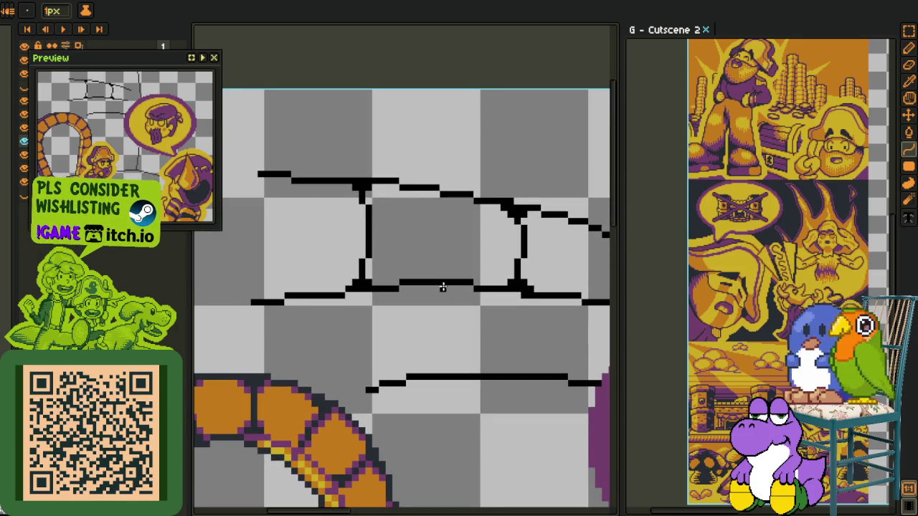
{"action": "scroll", "coordinate": [388, 370], "scroll_direction": "down", "scroll_amount": 2}
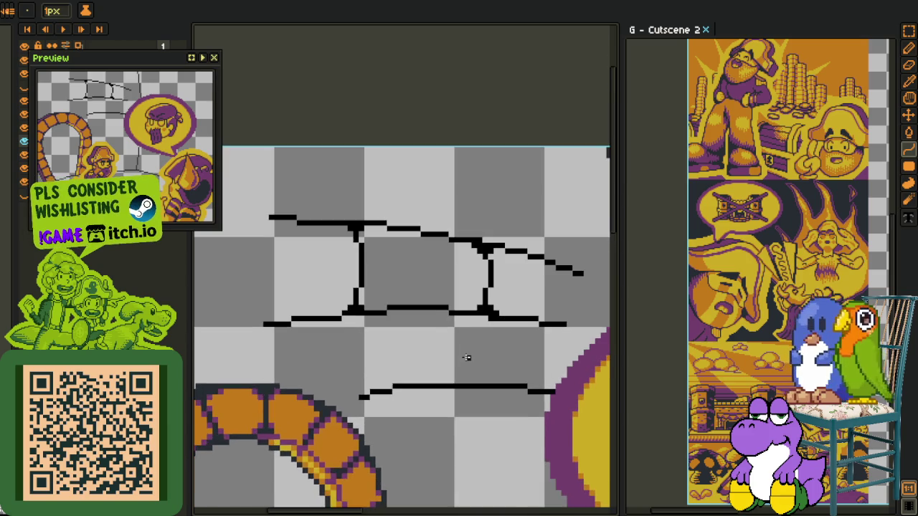
{"action": "scroll", "coordinate": [466, 358], "scroll_direction": "up", "scroll_amount": 1}
{"action": "scroll", "coordinate": [405, 309], "scroll_direction": "up", "scroll_amount": 1}
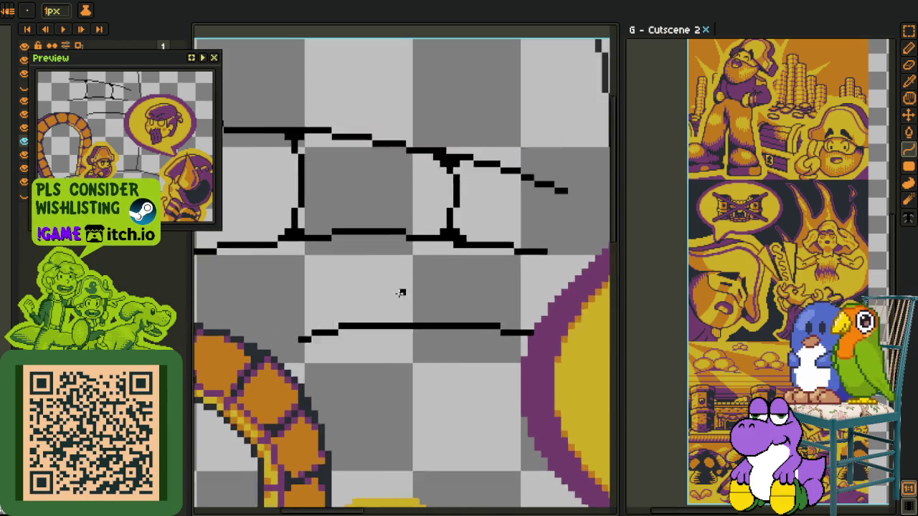
{"action": "scroll", "coordinate": [396, 287], "scroll_direction": "up", "scroll_amount": 1}
{"action": "scroll", "coordinate": [367, 246], "scroll_direction": "up", "scroll_amount": 1}
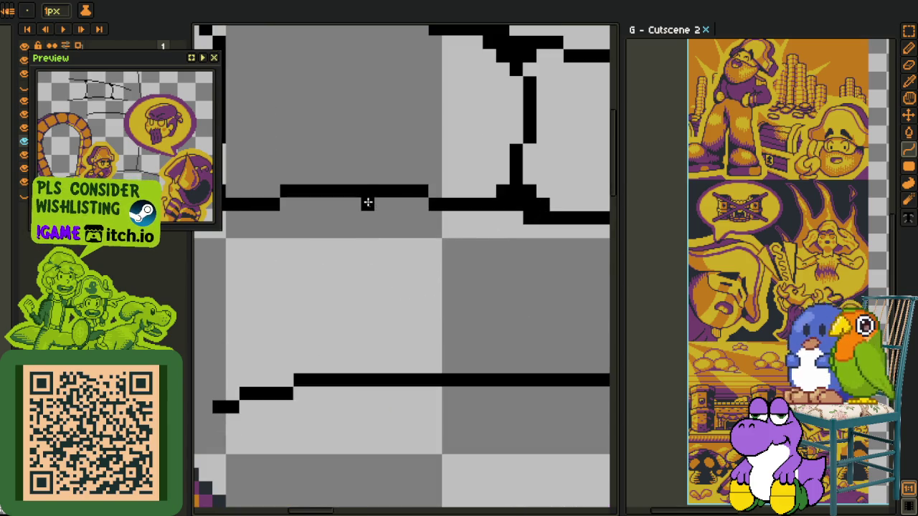
Step: Draw a staggered vertical joint down to the lower curve, thickening its top and filling corner pixels
{"action": "left_click_drag", "start_coordinate": [367, 201], "coordinate": [385, 206]}
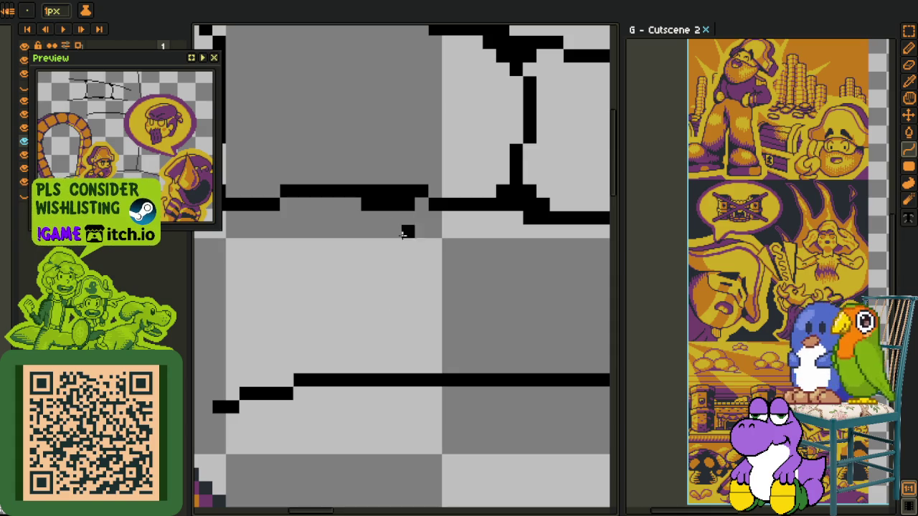
{"action": "left_click", "coordinate": [382, 233]}
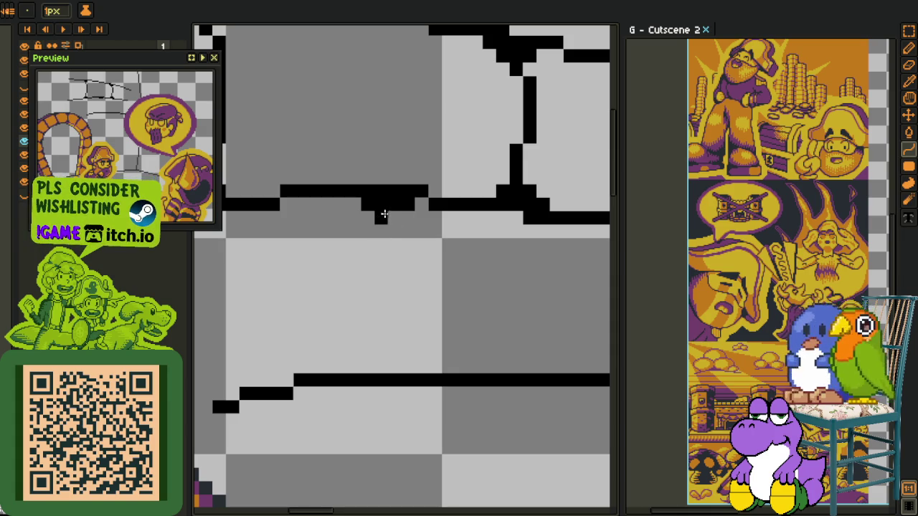
{"action": "mouse_move", "coordinate": [390, 207]}
{"action": "left_mouse_down"}
{"action": "mouse_move", "coordinate": [380, 386]}
{"action": "mouse_move", "coordinate": [389, 277]}
{"action": "mouse_move", "coordinate": [393, 289]}
{"action": "left_mouse_up"}
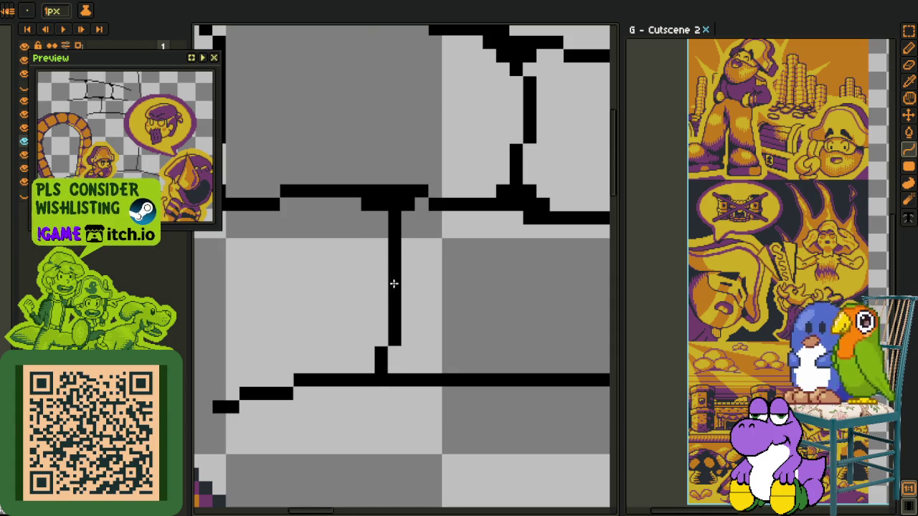
{"action": "key", "text": "b"}
{"action": "left_click", "coordinate": [390, 369]}
{"action": "left_click", "coordinate": [386, 227]}
{"action": "scroll", "coordinate": [384, 216], "scroll_direction": "down", "scroll_amount": 1}
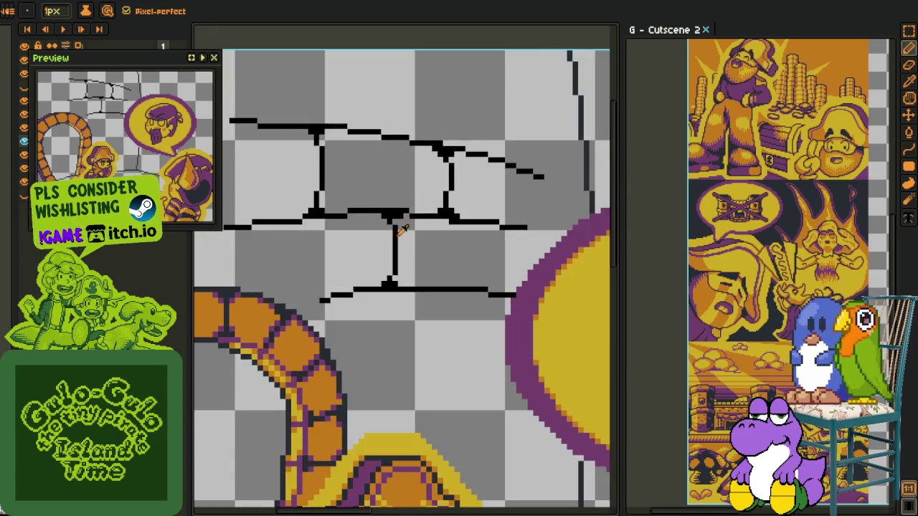
{"action": "scroll", "coordinate": [394, 267], "scroll_direction": "up", "scroll_amount": 1}
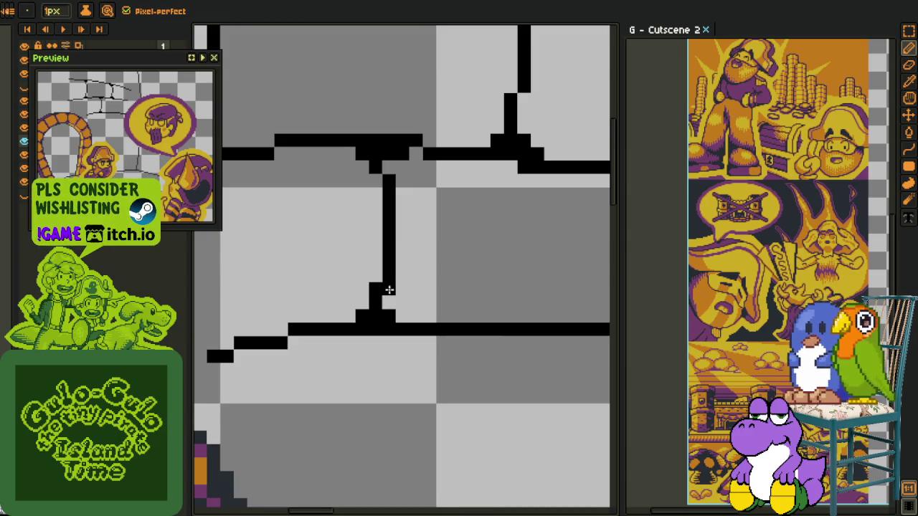
Step: Shift the view over the wall and circle, move the preview aside, and hide the char_1 layer
{"action": "key", "text": "i"}
{"action": "scroll", "coordinate": [412, 192], "scroll_direction": "down", "scroll_amount": 3}
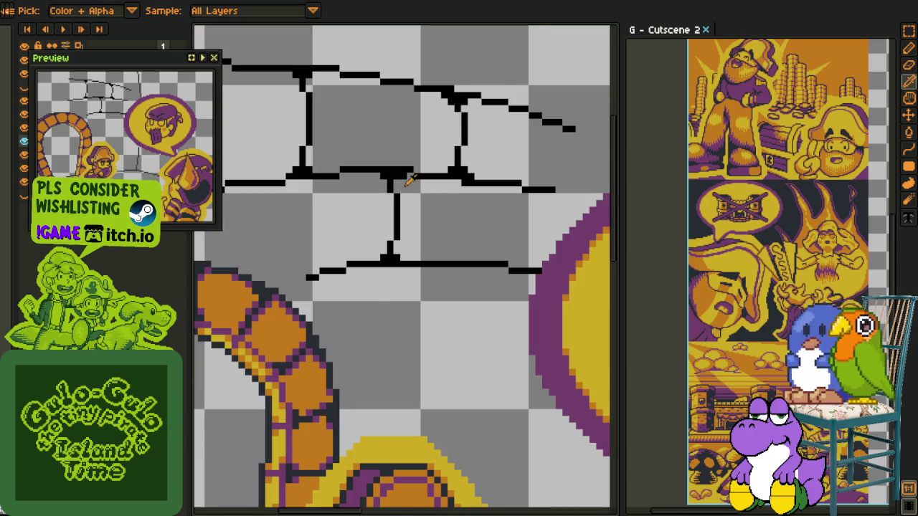
{"action": "scroll", "coordinate": [410, 184], "scroll_direction": "up", "scroll_amount": 3}
{"action": "key", "text": "b"}
{"action": "key", "text": "i"}
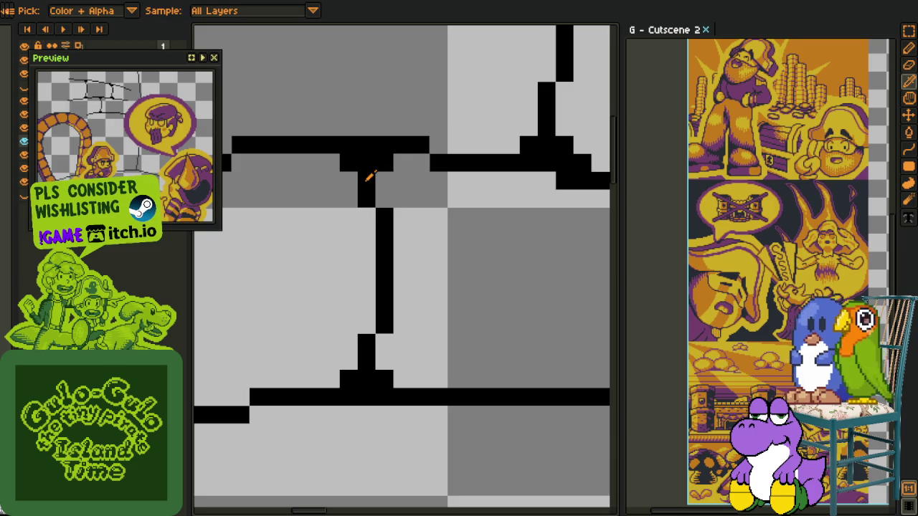
{"action": "scroll", "coordinate": [372, 181], "scroll_direction": "down", "scroll_amount": 4}
{"action": "key", "text": "m"}
{"action": "left_click_drag", "start_coordinate": [441, 222], "coordinate": [415, 229]}
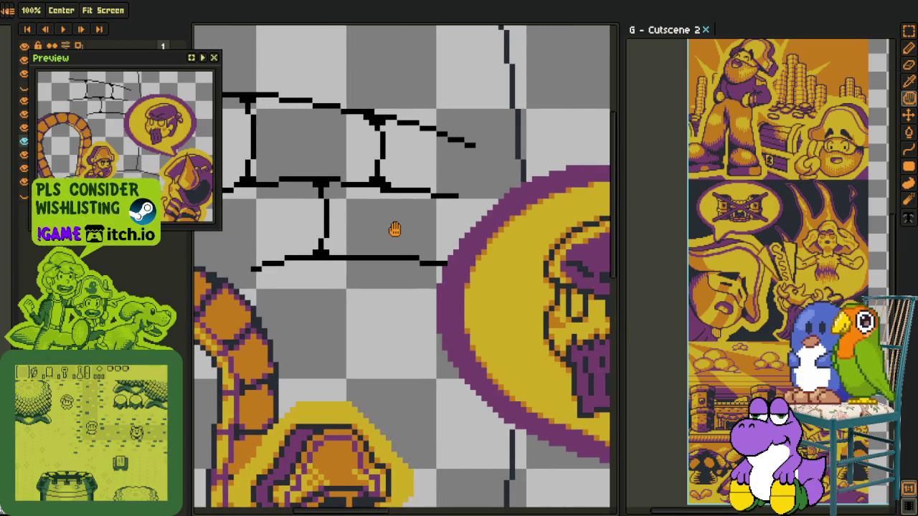
{"action": "scroll", "coordinate": [416, 259], "scroll_direction": "up", "scroll_amount": 1}
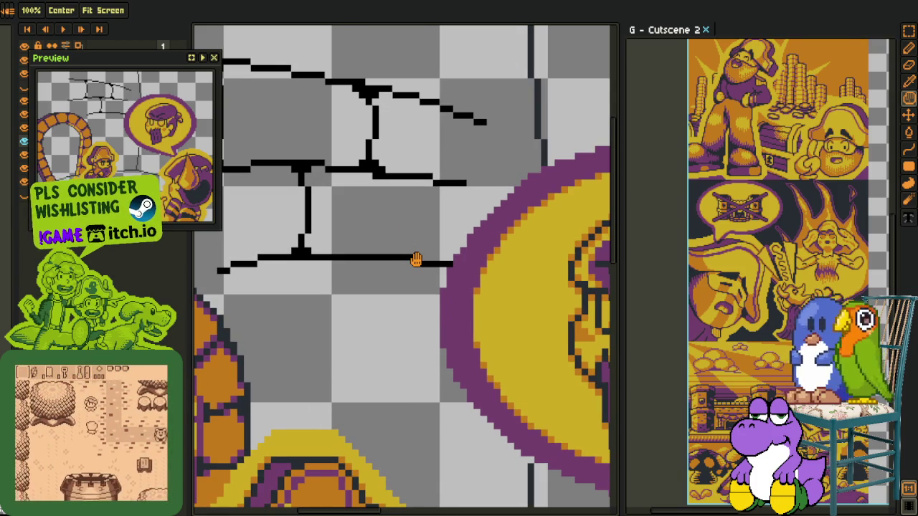
{"action": "key", "text": "l"}
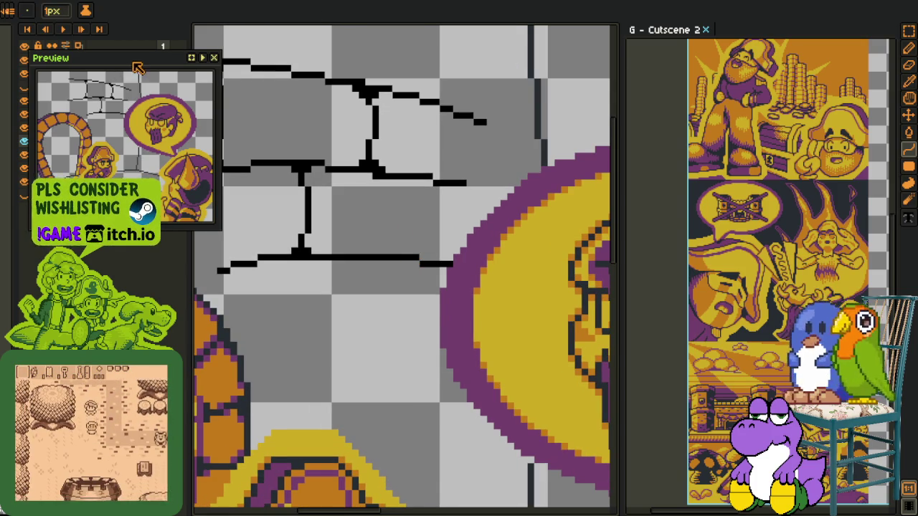
{"action": "left_click_drag", "start_coordinate": [107, 57], "coordinate": [57, 219]}
{"action": "left_click", "coordinate": [24, 114]}
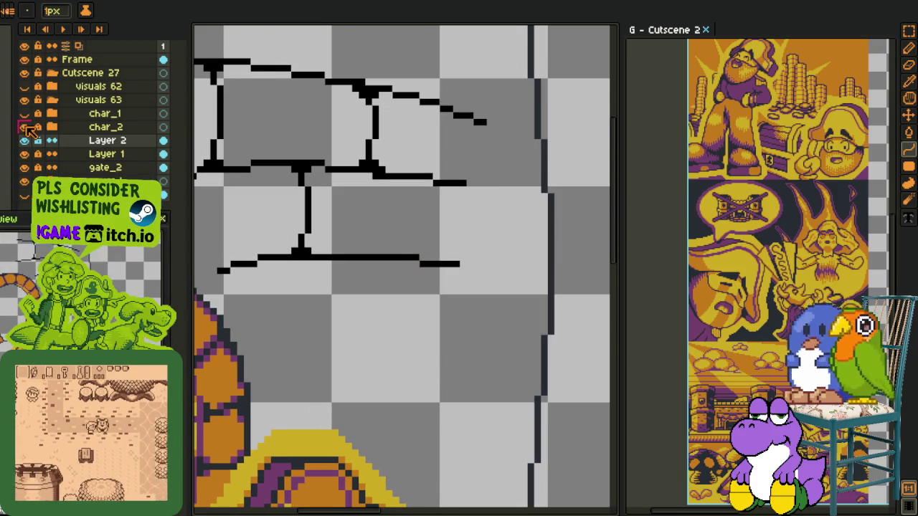
Step: Drop a vertical joint from the brick line, extend the line left, and cap the joint's base
{"action": "scroll", "coordinate": [423, 280], "scroll_direction": "down", "scroll_amount": 1}
{"action": "left_click_drag", "start_coordinate": [426, 281], "coordinate": [427, 261]}
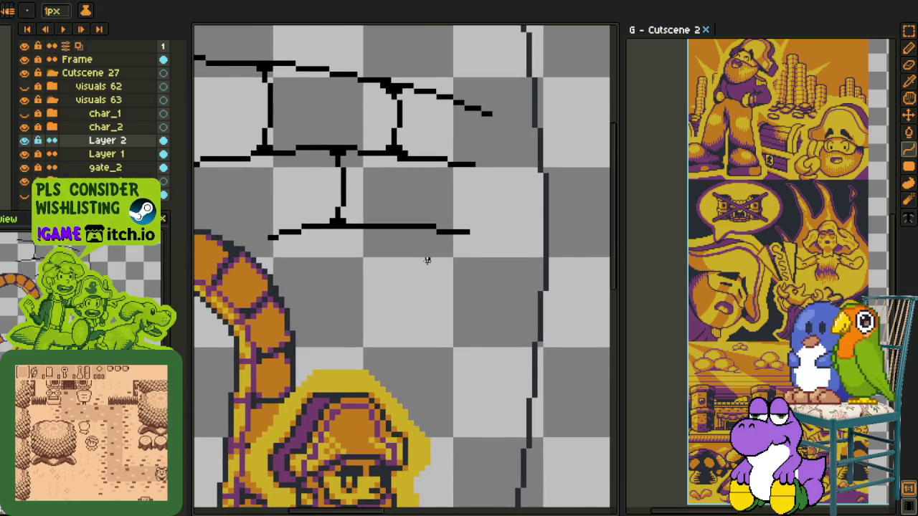
{"action": "scroll", "coordinate": [429, 255], "scroll_direction": "up", "scroll_amount": 1}
{"action": "mouse_move", "coordinate": [451, 223]}
{"action": "left_mouse_down"}
{"action": "mouse_move", "coordinate": [458, 337]}
{"action": "mouse_move", "coordinate": [451, 329]}
{"action": "mouse_move", "coordinate": [462, 296]}
{"action": "left_mouse_up"}
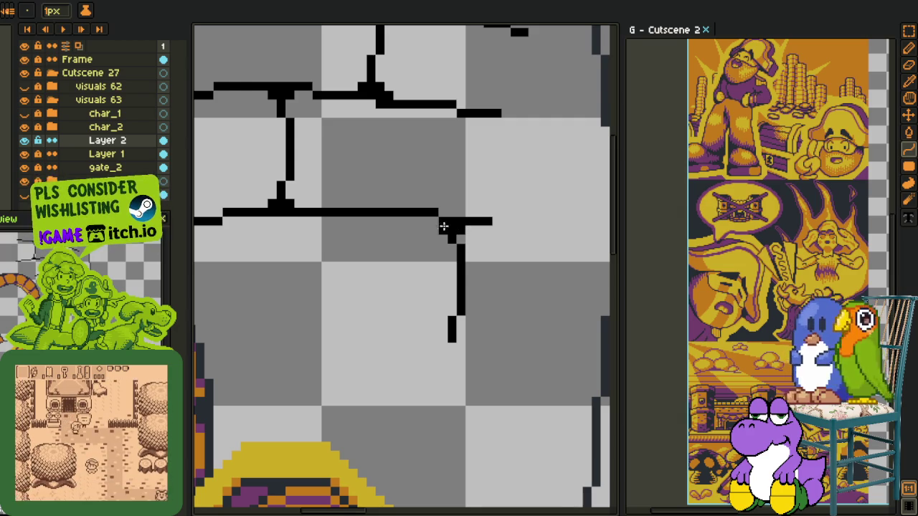
{"action": "left_click_drag", "start_coordinate": [436, 230], "coordinate": [424, 230]}
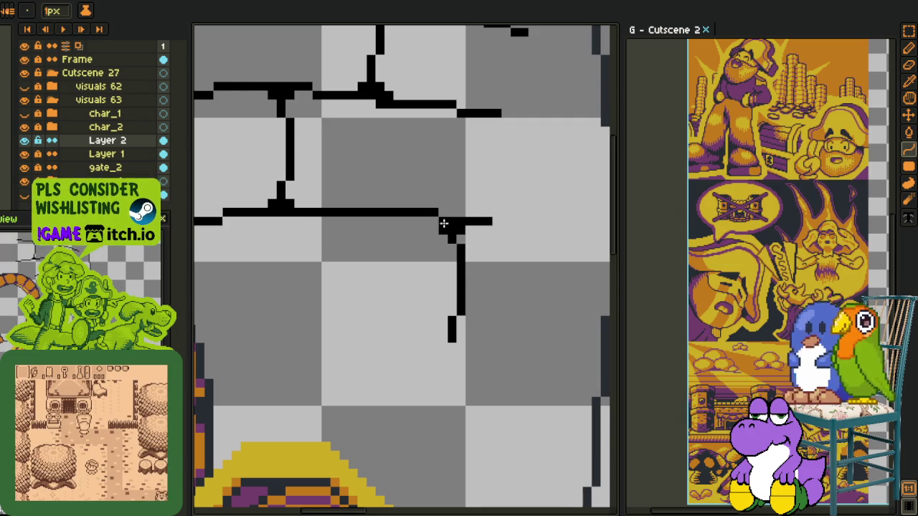
{"action": "key", "text": "b"}
{"action": "left_click", "coordinate": [435, 221]}
{"action": "left_click_drag", "start_coordinate": [443, 337], "coordinate": [462, 338]}
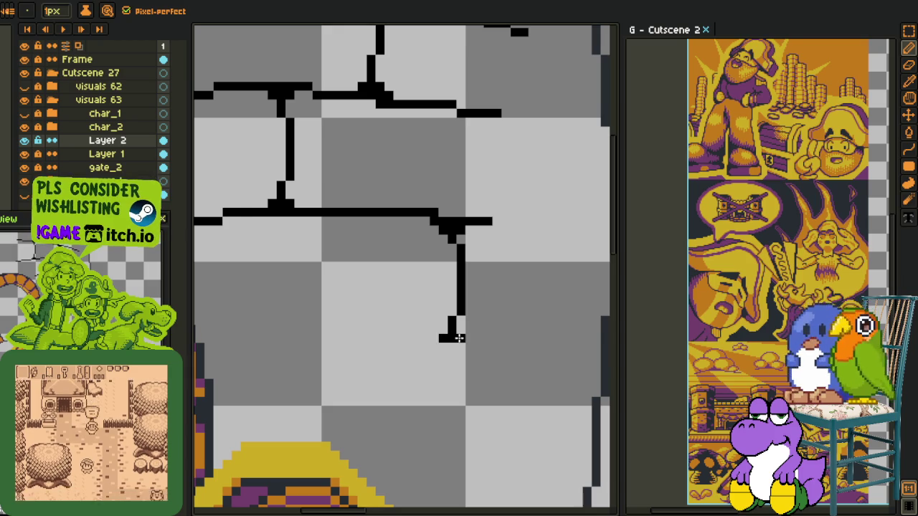
Step: Draw the stepped bottom mortar line of the new row and lasso-delete stray lower wall lines
{"action": "key", "text": "l"}
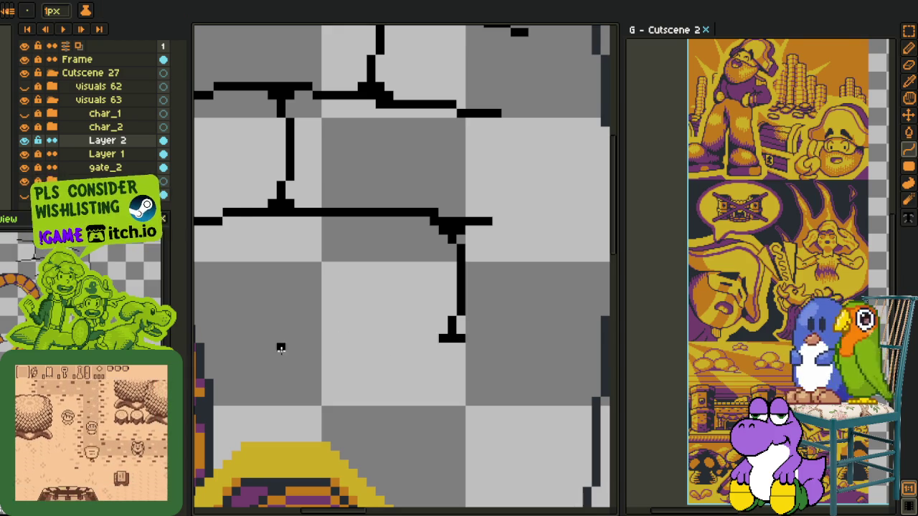
{"action": "mouse_move", "coordinate": [281, 356]}
{"action": "left_mouse_down"}
{"action": "mouse_move", "coordinate": [473, 340]}
{"action": "mouse_move", "coordinate": [459, 332]}
{"action": "left_mouse_up"}
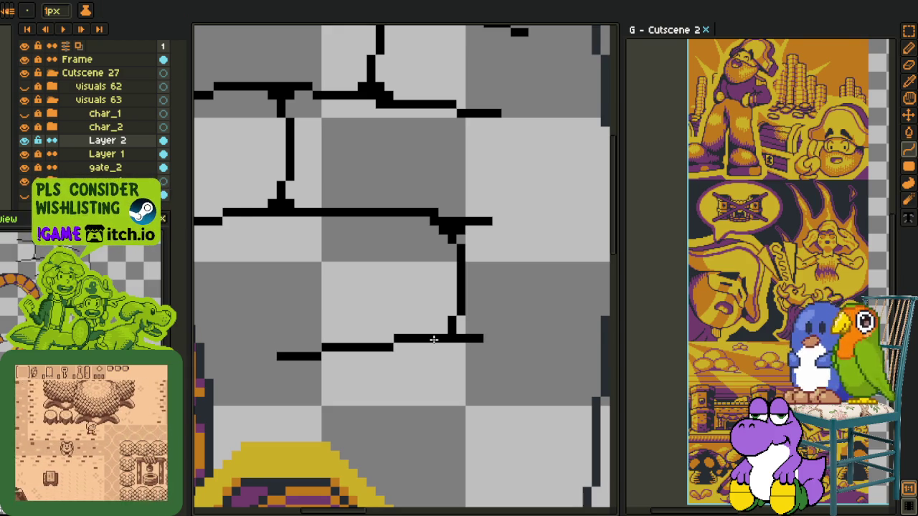
{"action": "key", "text": "b"}
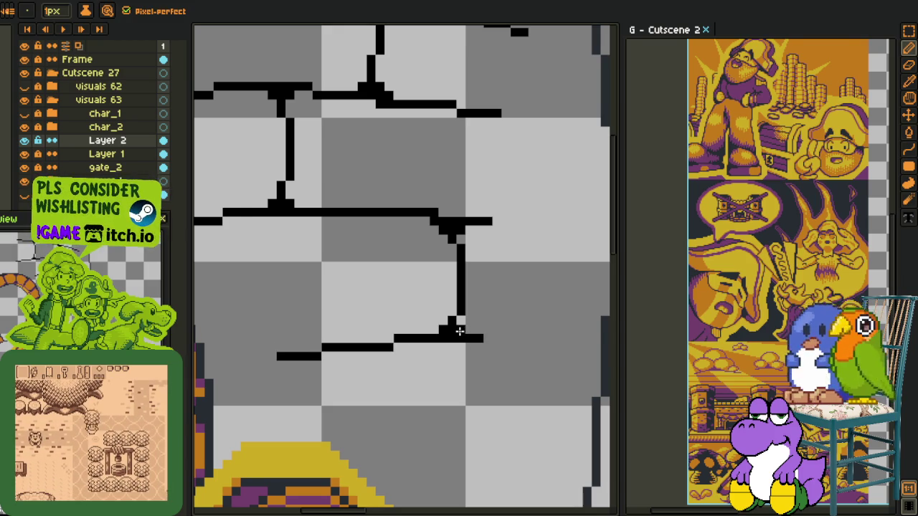
{"action": "scroll", "coordinate": [452, 327], "scroll_direction": "down", "scroll_amount": 3}
{"action": "scroll", "coordinate": [436, 316], "scroll_direction": "down", "scroll_amount": 1}
{"action": "scroll", "coordinate": [427, 310], "scroll_direction": "down", "scroll_amount": 1}
{"action": "scroll", "coordinate": [425, 309], "scroll_direction": "down", "scroll_amount": 1}
{"action": "scroll", "coordinate": [429, 313], "scroll_direction": "up", "scroll_amount": 1}
{"action": "scroll", "coordinate": [428, 316], "scroll_direction": "up", "scroll_amount": 3}
{"action": "key", "text": "q"}
{"action": "left_click_drag", "start_coordinate": [430, 256], "coordinate": [485, 283]}
{"action": "key", "text": "Delete"}
Step: Pan over the wall's right side and save the file with Ctrl+S
{"action": "scroll", "coordinate": [515, 203], "scroll_direction": "down", "scroll_amount": 4}
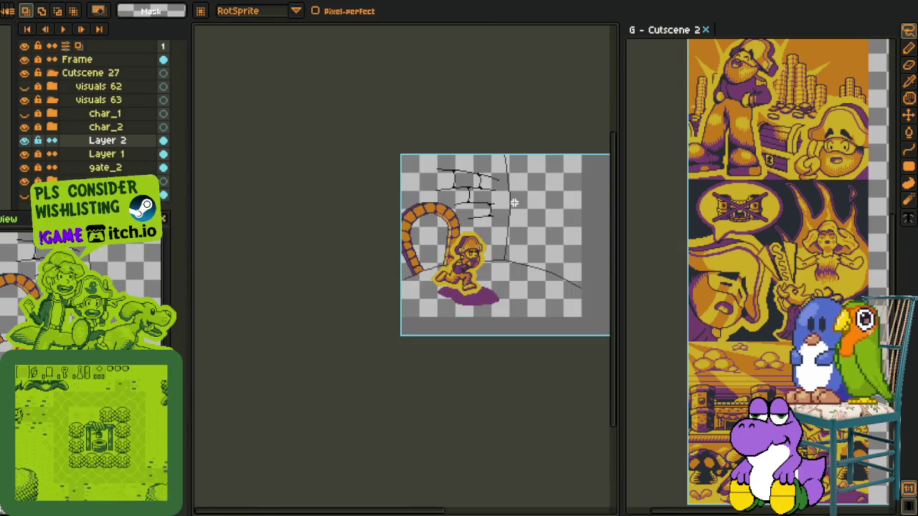
{"action": "scroll", "coordinate": [515, 202], "scroll_direction": "down", "scroll_amount": 1}
{"action": "scroll", "coordinate": [515, 202], "scroll_direction": "up", "scroll_amount": 2}
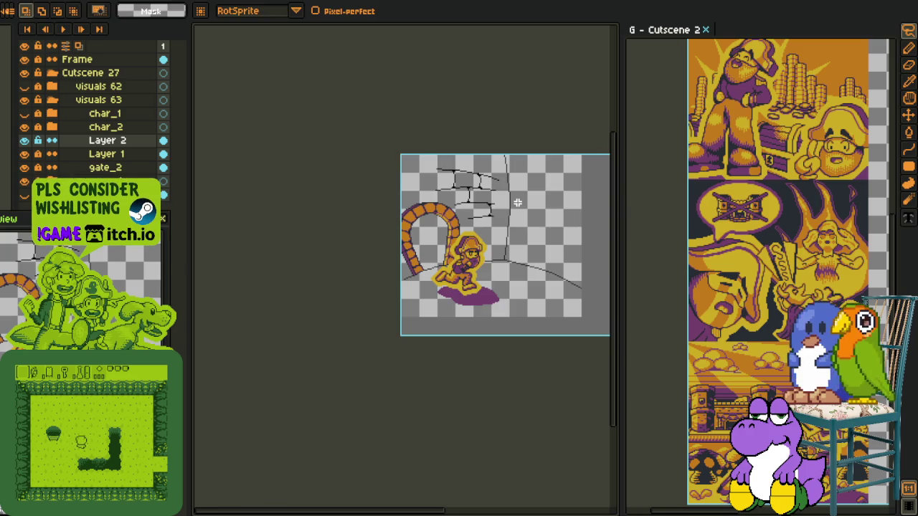
{"action": "scroll", "coordinate": [466, 208], "scroll_direction": "up", "scroll_amount": 1}
{"action": "scroll", "coordinate": [418, 218], "scroll_direction": "up", "scroll_amount": 3}
{"action": "key", "text": "o"}
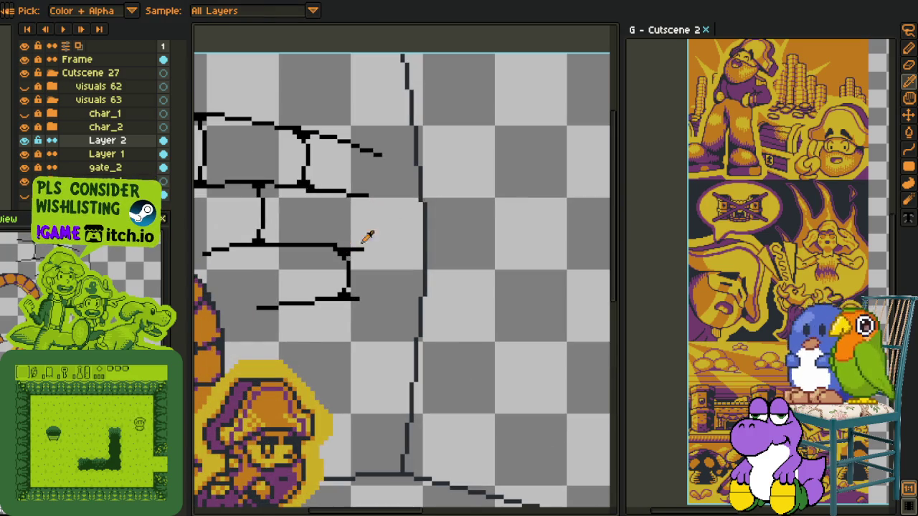
{"action": "key", "text": "h"}
{"action": "scroll", "coordinate": [459, 173], "scroll_direction": "down", "scroll_amount": 2}
{"action": "scroll", "coordinate": [471, 173], "scroll_direction": "up", "scroll_amount": 1}
{"action": "mouse_move", "coordinate": [472, 172]}
{"action": "left_mouse_down"}
{"action": "mouse_move", "coordinate": [331, 192]}
{"action": "mouse_move", "coordinate": [348, 225]}
{"action": "mouse_move", "coordinate": [550, 299]}
{"action": "mouse_move", "coordinate": [427, 218]}
{"action": "mouse_move", "coordinate": [484, 246]}
{"action": "left_mouse_up"}
{"action": "key", "text": "ctrl+s"}
Step: Try a lower diagonal brick line with an adjusted curve, then undo it
{"action": "key", "text": "b"}
{"action": "key", "text": "ctrl+z"}
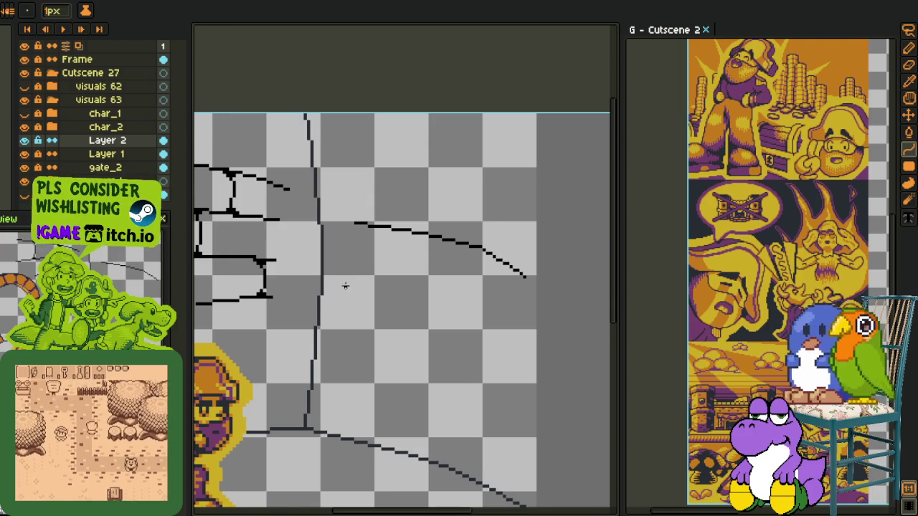
{"action": "scroll", "coordinate": [345, 286], "scroll_direction": "up", "scroll_amount": 1}
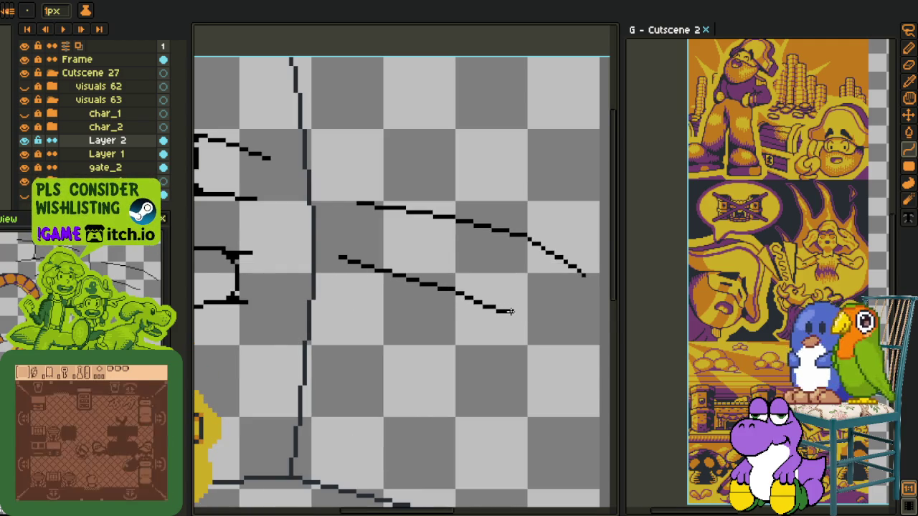
{"action": "left_click_drag", "start_coordinate": [366, 262], "coordinate": [513, 311]}
{"action": "left_click_drag", "start_coordinate": [437, 279], "coordinate": [420, 275]}
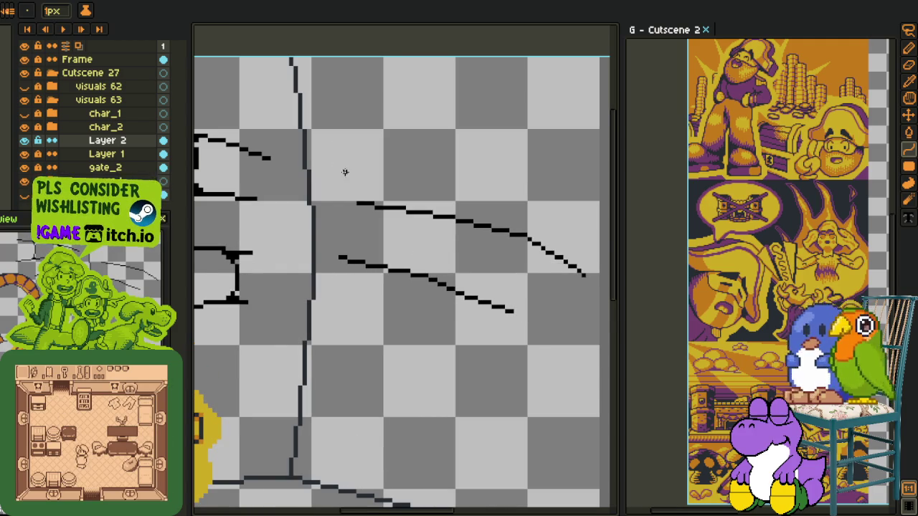
{"action": "scroll", "coordinate": [344, 164], "scroll_direction": "down", "scroll_amount": 4}
{"action": "scroll", "coordinate": [343, 159], "scroll_direction": "up", "scroll_amount": 3}
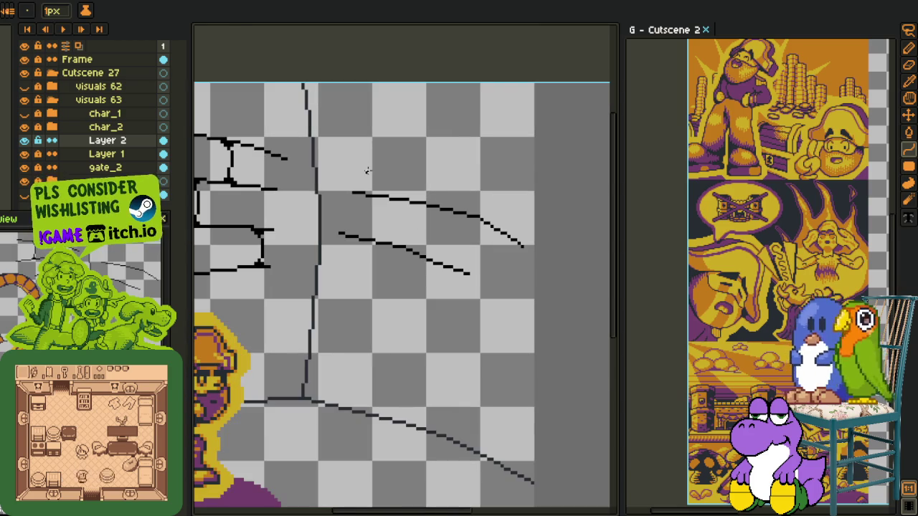
{"action": "key", "text": "ctrl+z"}
{"action": "key", "text": "ctrl+z"}
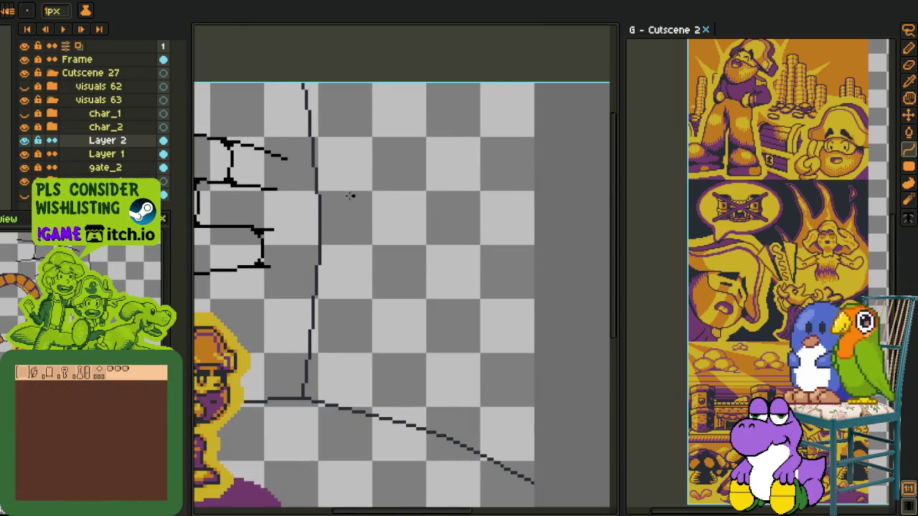
Step: Draw a curved line sloping down right, plus an upper line bent to curve downward
{"action": "mouse_move", "coordinate": [345, 198]}
{"action": "left_mouse_down"}
{"action": "mouse_move", "coordinate": [522, 274]}
{"action": "mouse_move", "coordinate": [449, 214]}
{"action": "left_mouse_up"}
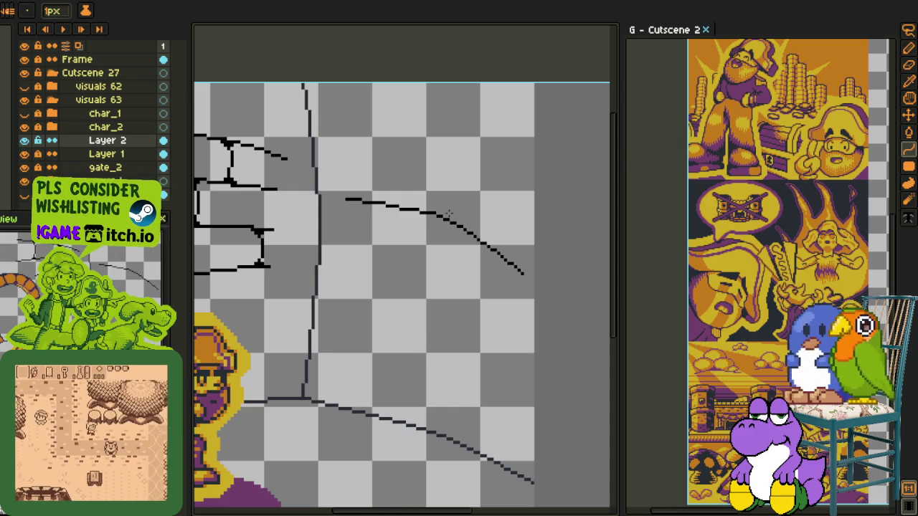
{"action": "mouse_move", "coordinate": [343, 162]}
{"action": "left_mouse_down"}
{"action": "mouse_move", "coordinate": [521, 179]}
{"action": "mouse_move", "coordinate": [516, 200]}
{"action": "left_mouse_up"}
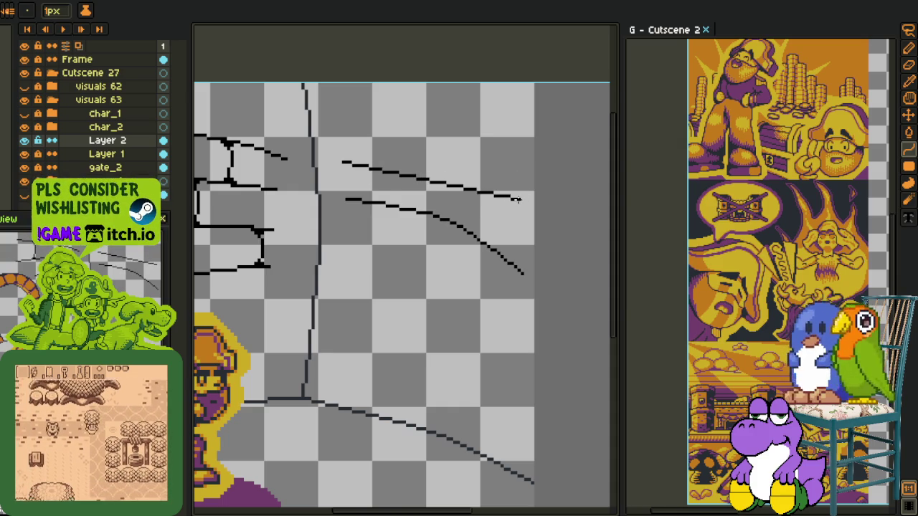
{"action": "mouse_move", "coordinate": [516, 200]}
{"action": "left_mouse_down"}
{"action": "mouse_move", "coordinate": [425, 165]}
{"action": "mouse_move", "coordinate": [449, 166]}
{"action": "mouse_move", "coordinate": [435, 166]}
{"action": "left_mouse_up"}
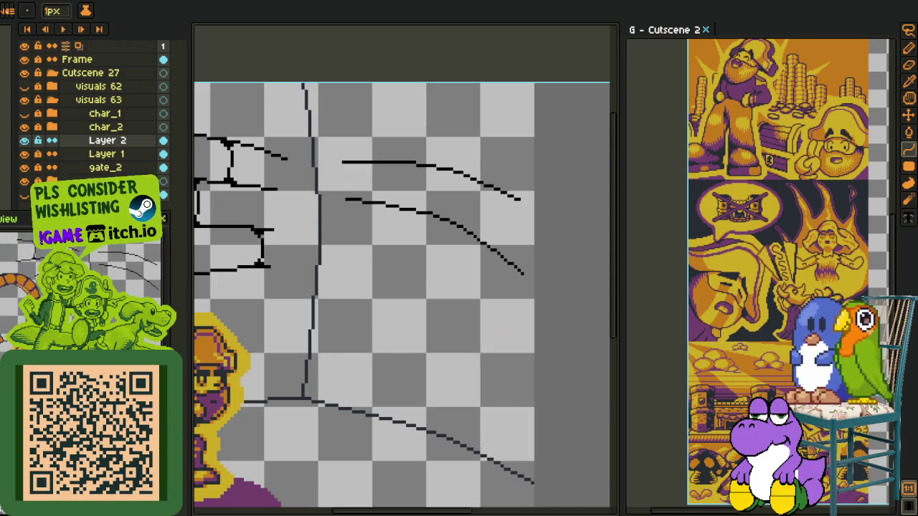
Step: Delete the old sketch lines right of the wall using a rectangular selection
{"action": "scroll", "coordinate": [409, 362], "scroll_direction": "down", "scroll_amount": 3}
{"action": "scroll", "coordinate": [398, 309], "scroll_direction": "up", "scroll_amount": 2}
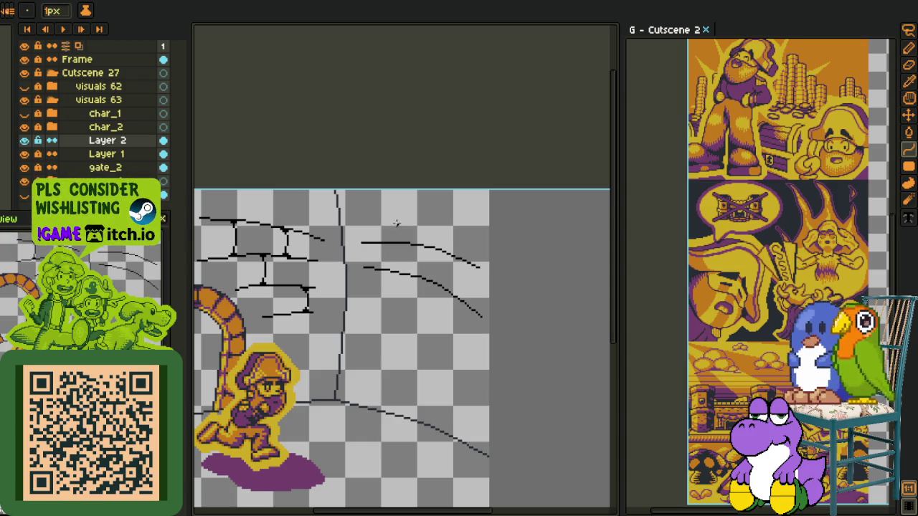
{"action": "key", "text": "m"}
{"action": "left_click_drag", "start_coordinate": [355, 223], "coordinate": [549, 342]}
{"action": "key", "text": "Delete"}
Step: Redraw the top line as an upward-bent arc and clear its right half
{"action": "key", "text": "b"}
{"action": "scroll", "coordinate": [366, 250], "scroll_direction": "up", "scroll_amount": 1}
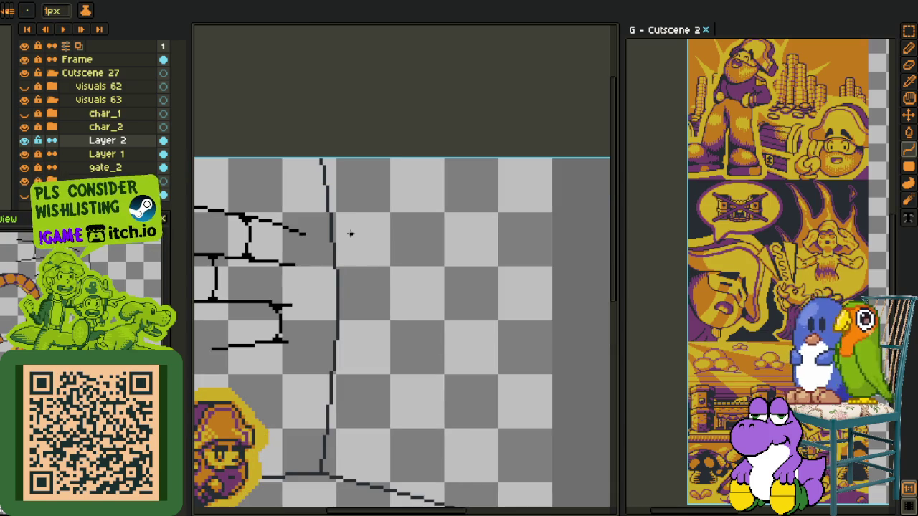
{"action": "left_click_drag", "start_coordinate": [348, 234], "coordinate": [537, 241]}
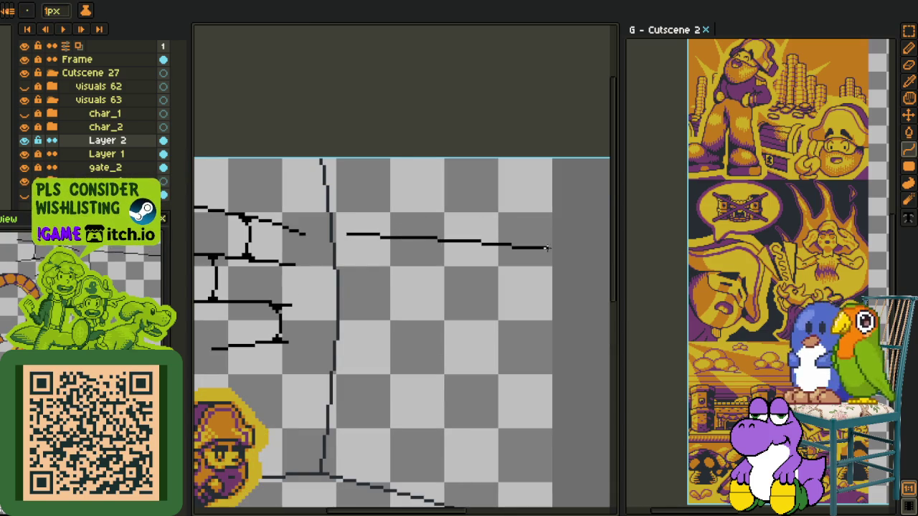
{"action": "left_click_drag", "start_coordinate": [531, 241], "coordinate": [432, 215]}
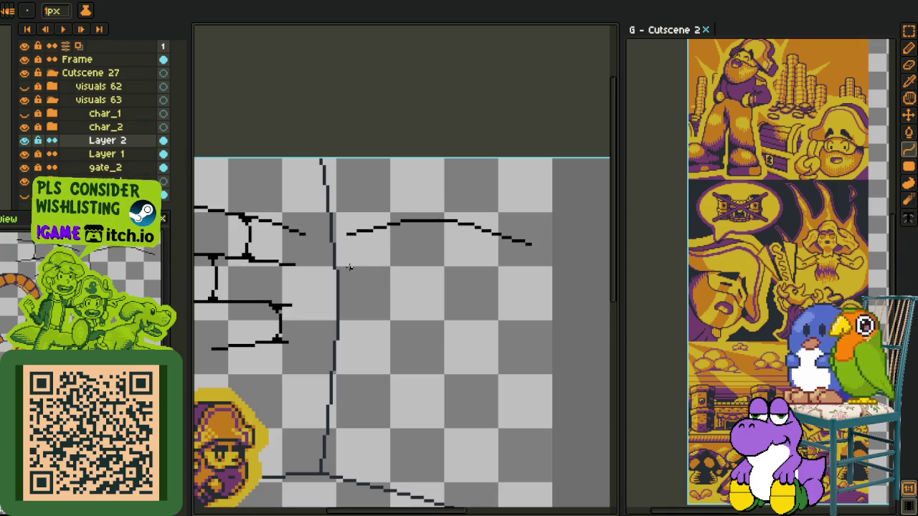
{"action": "scroll", "coordinate": [451, 246], "scroll_direction": "up", "scroll_amount": 1}
{"action": "scroll", "coordinate": [451, 246], "scroll_direction": "up", "scroll_amount": 1}
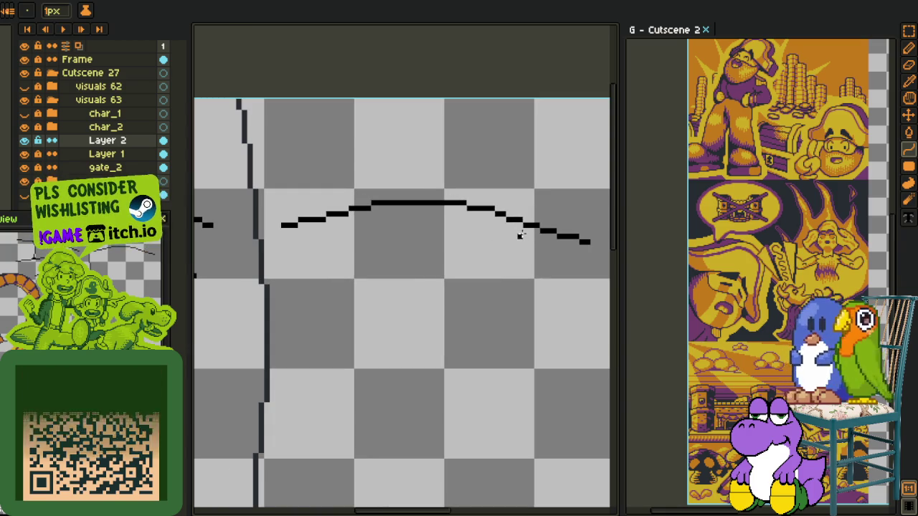
{"action": "mouse_move", "coordinate": [507, 207]}
{"action": "left_mouse_down"}
{"action": "mouse_move", "coordinate": [522, 283]}
{"action": "mouse_move", "coordinate": [601, 219]}
{"action": "mouse_move", "coordinate": [533, 211]}
{"action": "left_mouse_up"}
{"action": "key", "text": "Delete"}
{"action": "scroll", "coordinate": [387, 304], "scroll_direction": "down", "scroll_amount": 1}
{"action": "scroll", "coordinate": [387, 304], "scroll_direction": "down", "scroll_amount": 1}
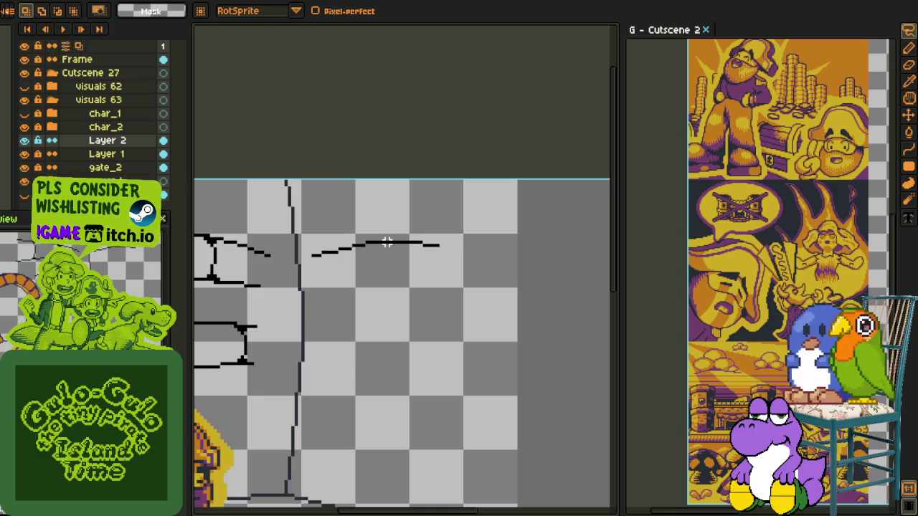
Step: Try a long diagonal line sloping down right, reshape it, then undo it
{"action": "key", "text": "i"}
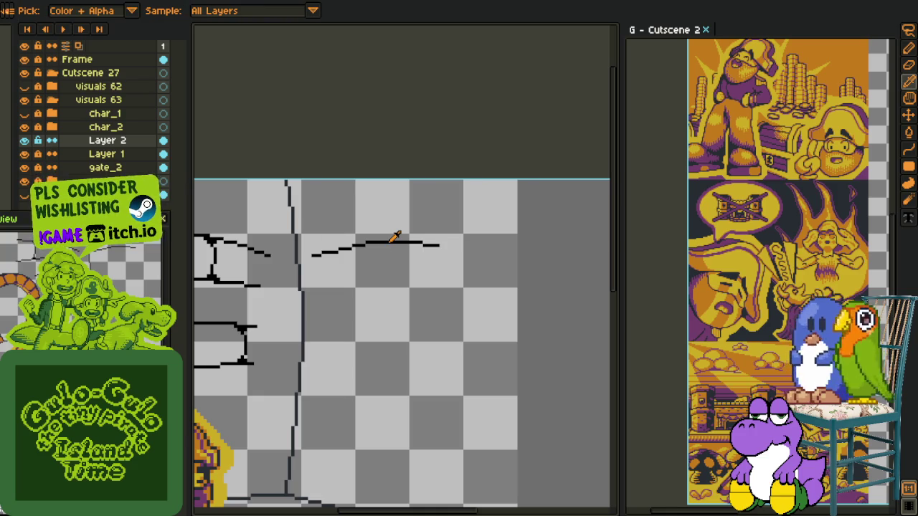
{"action": "key", "text": "l"}
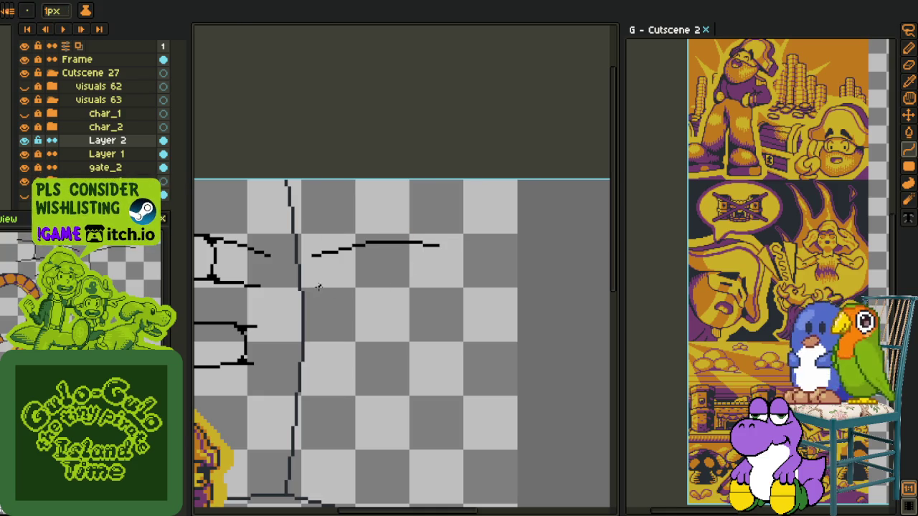
{"action": "left_click_drag", "start_coordinate": [316, 285], "coordinate": [496, 330]}
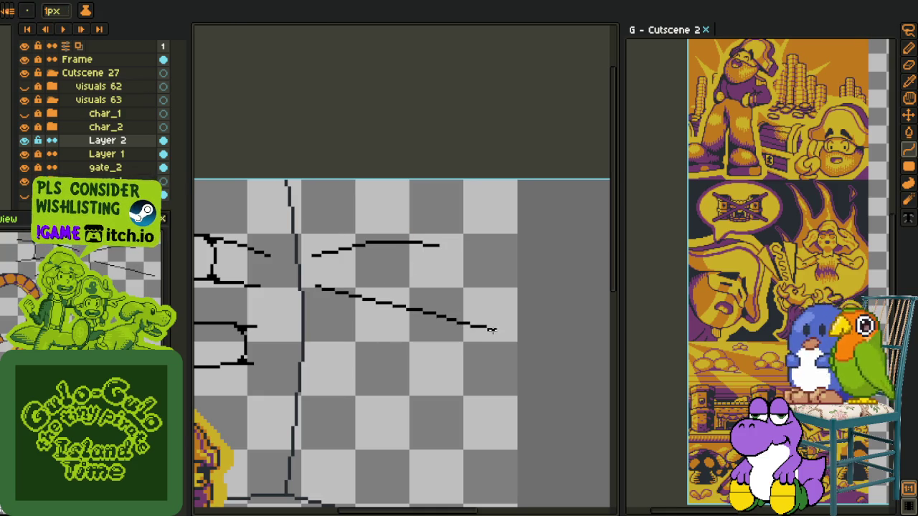
{"action": "left_click_drag", "start_coordinate": [405, 287], "coordinate": [332, 284]}
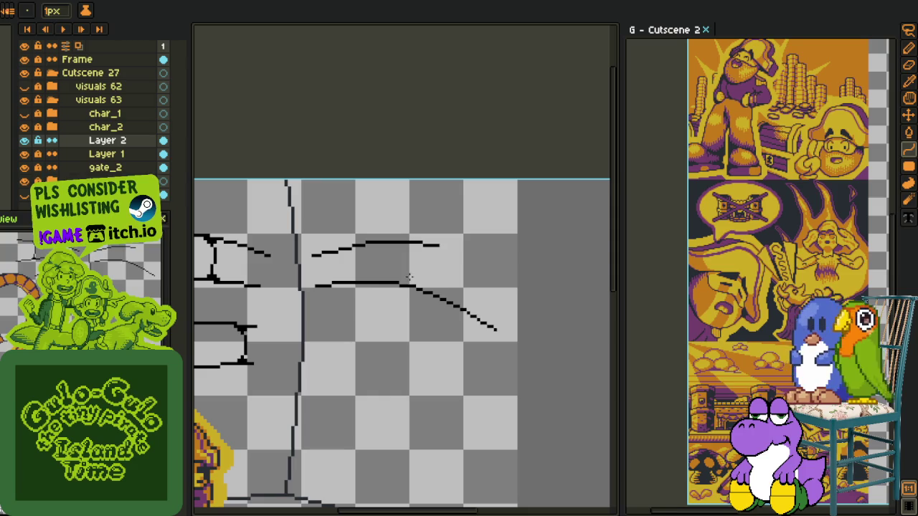
{"action": "left_click_drag", "start_coordinate": [403, 276], "coordinate": [398, 297]}
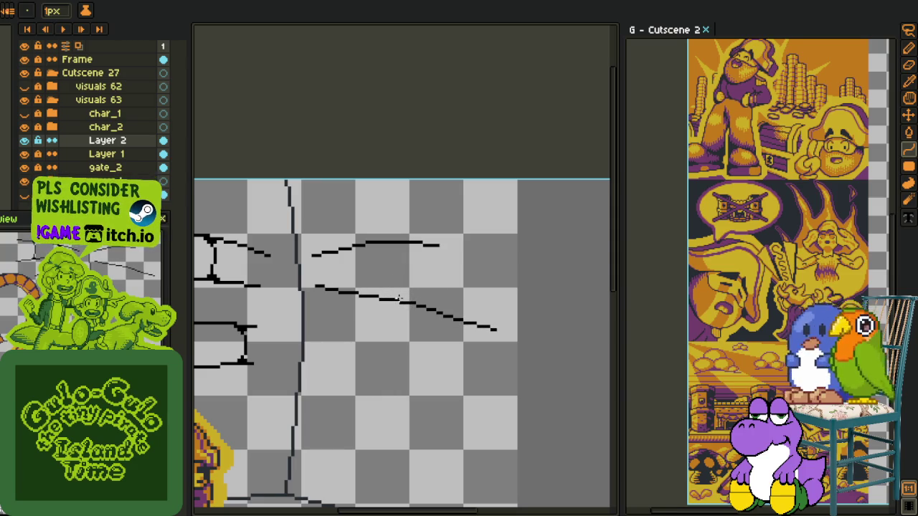
{"action": "key", "text": "ctrl+z"}
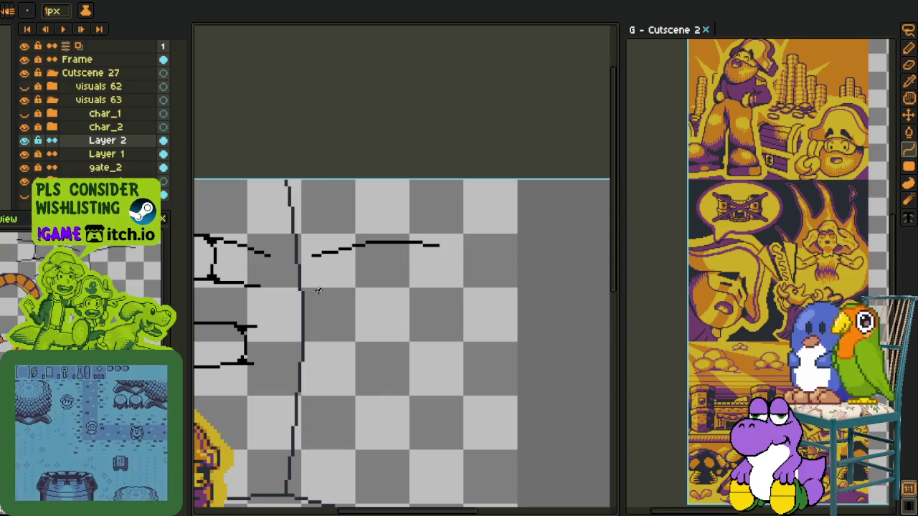
Step: Draw the second and third curved brick-row lines, the lower one with a flat start
{"action": "mouse_move", "coordinate": [315, 289]}
{"action": "left_mouse_down"}
{"action": "mouse_move", "coordinate": [495, 319]}
{"action": "mouse_move", "coordinate": [420, 290]}
{"action": "mouse_move", "coordinate": [413, 277]}
{"action": "mouse_move", "coordinate": [395, 280]}
{"action": "left_mouse_up"}
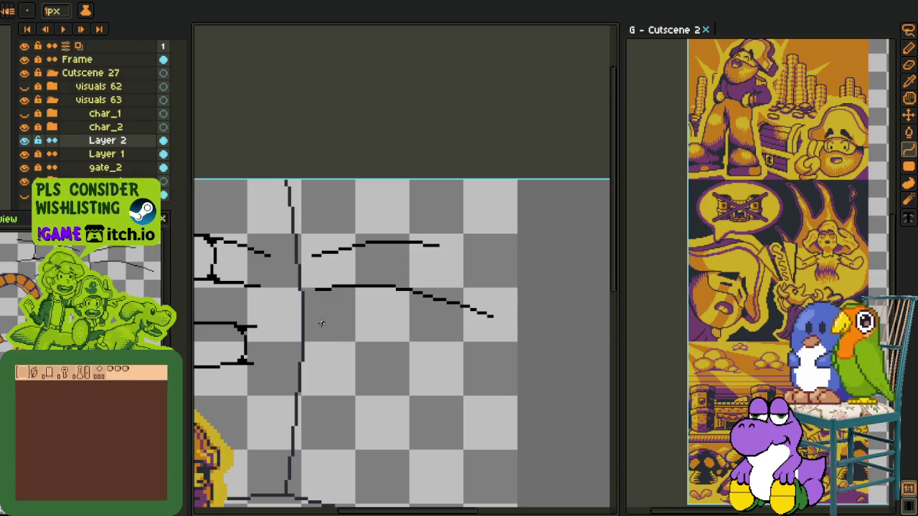
{"action": "mouse_move", "coordinate": [315, 324]}
{"action": "left_mouse_down"}
{"action": "mouse_move", "coordinate": [495, 379]}
{"action": "mouse_move", "coordinate": [504, 370]}
{"action": "left_mouse_up"}
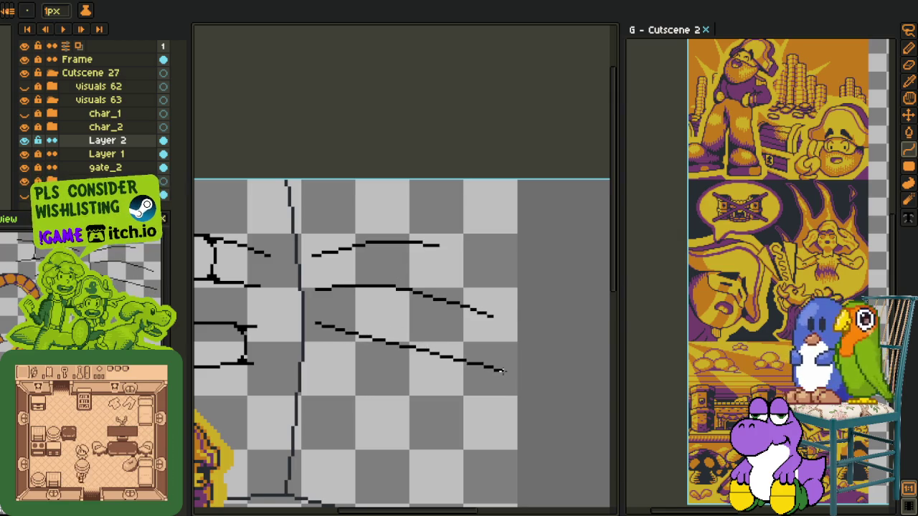
{"action": "mouse_move", "coordinate": [413, 348]}
{"action": "left_mouse_down"}
{"action": "mouse_move", "coordinate": [431, 327]}
{"action": "mouse_move", "coordinate": [422, 326]}
{"action": "mouse_move", "coordinate": [452, 338]}
{"action": "mouse_move", "coordinate": [441, 337]}
{"action": "left_mouse_up"}
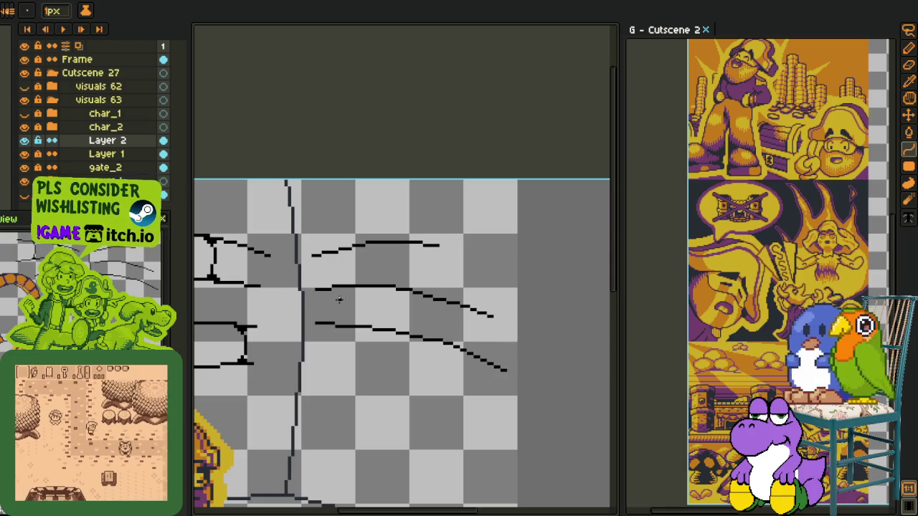
{"action": "scroll", "coordinate": [348, 293], "scroll_direction": "up", "scroll_amount": 1}
Step: Select and delete the flat left end of the middle curved line, then deselect
{"action": "key", "text": "r"}
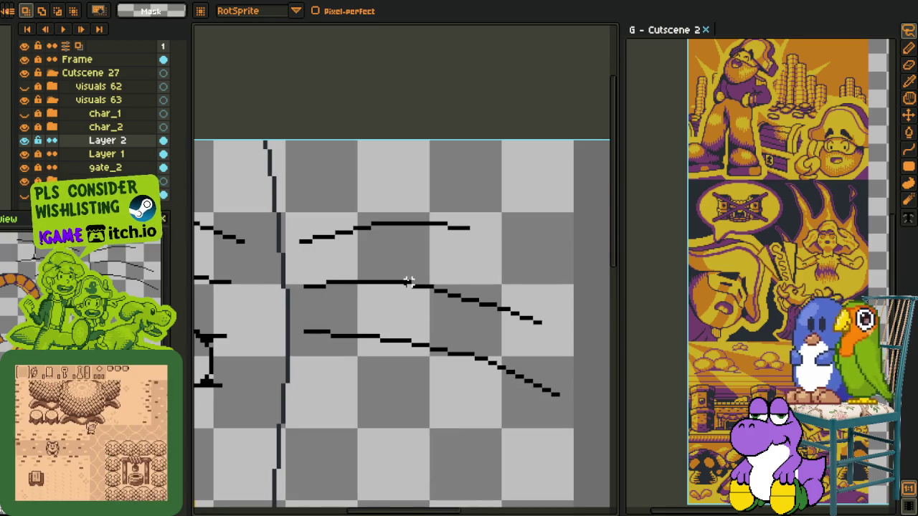
{"action": "left_click_drag", "start_coordinate": [398, 276], "coordinate": [367, 300]}
{"action": "key", "text": "Delete"}
{"action": "key", "text": "ctrl+d"}
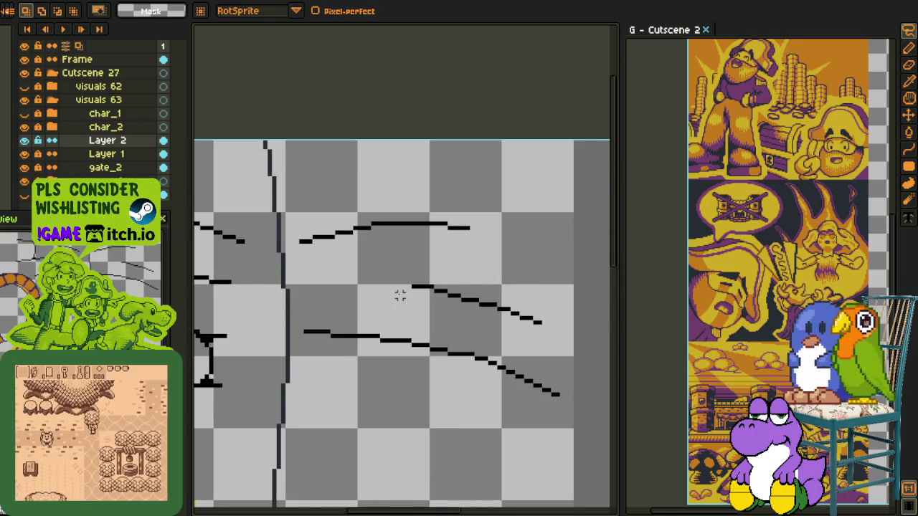
{"action": "scroll", "coordinate": [373, 309], "scroll_direction": "down", "scroll_amount": 1}
{"action": "scroll", "coordinate": [416, 311], "scroll_direction": "down", "scroll_amount": 1}
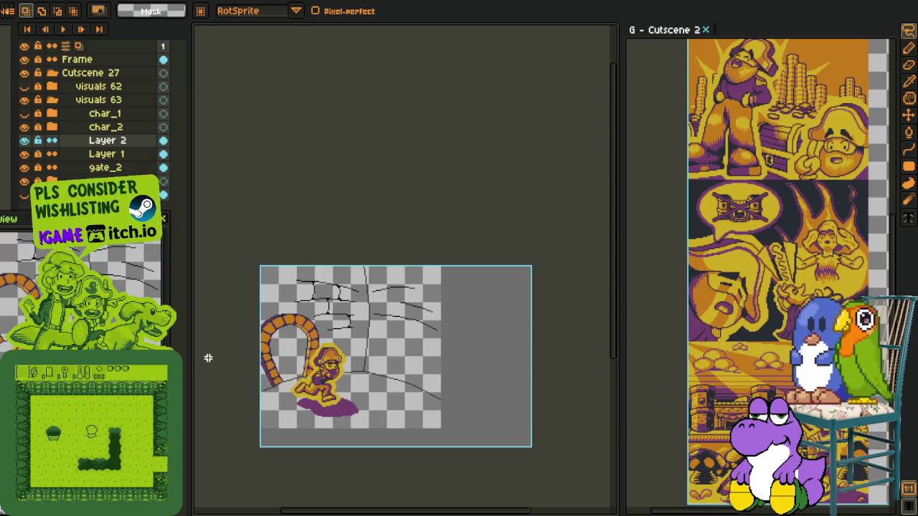
{"action": "key", "text": "i"}
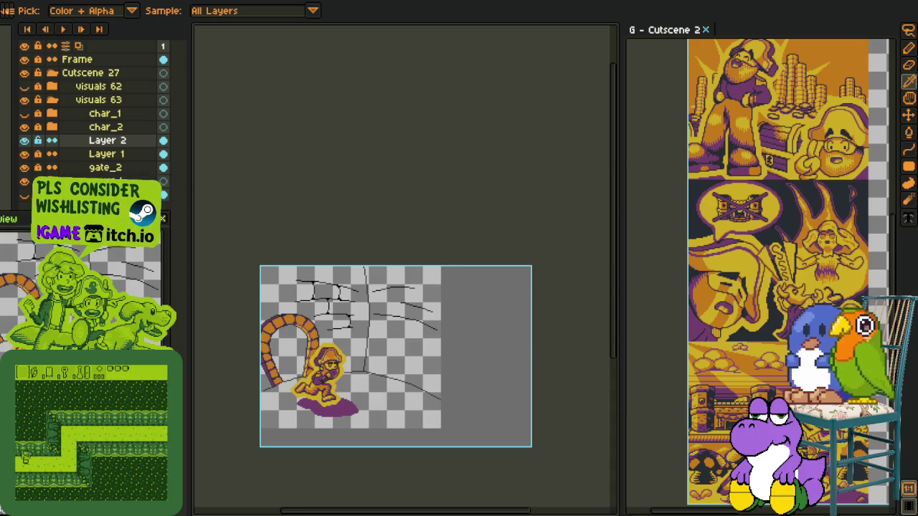
{"action": "key", "text": "m"}
{"action": "scroll", "coordinate": [377, 340], "scroll_direction": "up", "scroll_amount": 1}
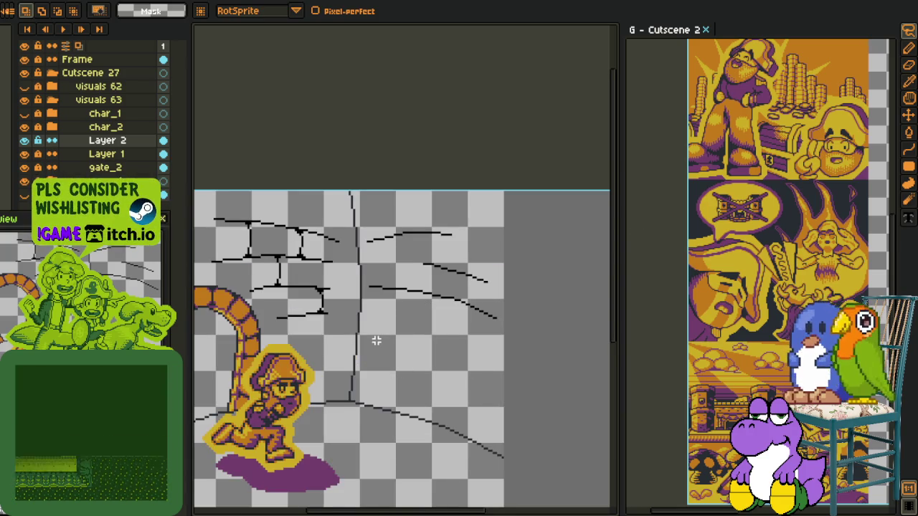
Step: Draw a 1px vertical joint between the top two right-side brick rows and thicken its corner
{"action": "scroll", "coordinate": [375, 338], "scroll_direction": "up", "scroll_amount": 2}
{"action": "scroll", "coordinate": [437, 328], "scroll_direction": "up", "scroll_amount": 1}
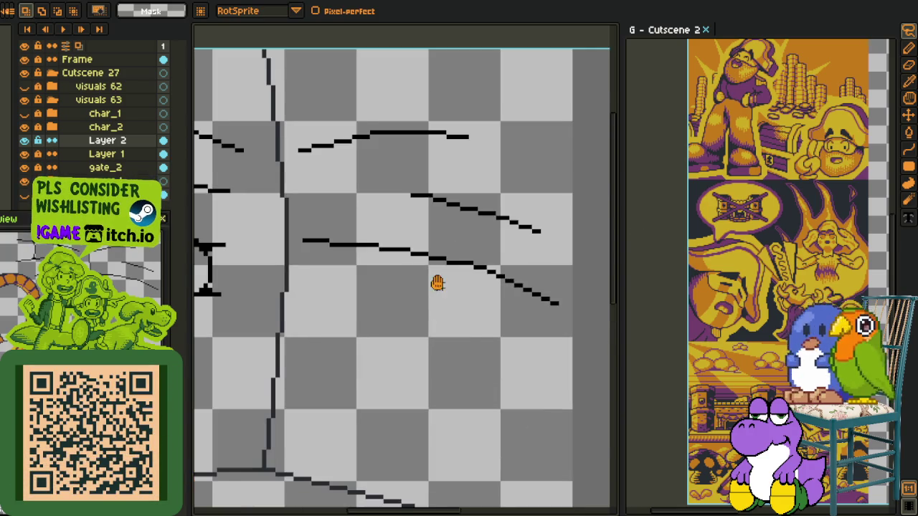
{"action": "left_click_drag", "start_coordinate": [436, 280], "coordinate": [471, 233]}
{"action": "scroll", "coordinate": [466, 228], "scroll_direction": "up", "scroll_amount": 1}
{"action": "key", "text": "i"}
{"action": "key", "text": "b"}
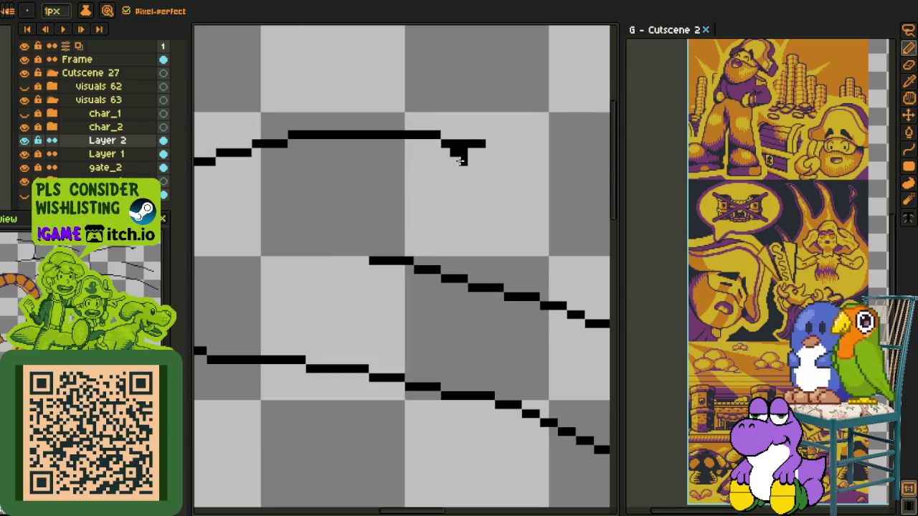
{"action": "left_click_drag", "start_coordinate": [461, 161], "coordinate": [445, 252]}
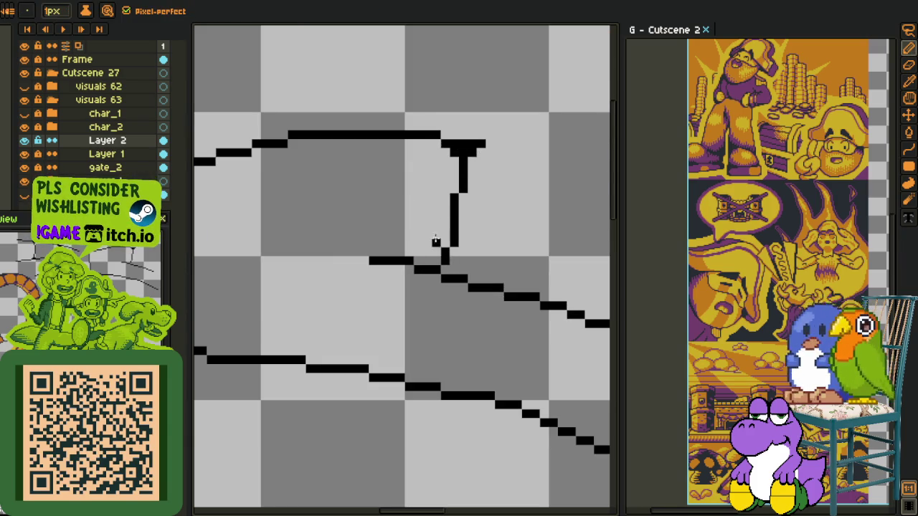
{"action": "left_click_drag", "start_coordinate": [438, 264], "coordinate": [453, 269]}
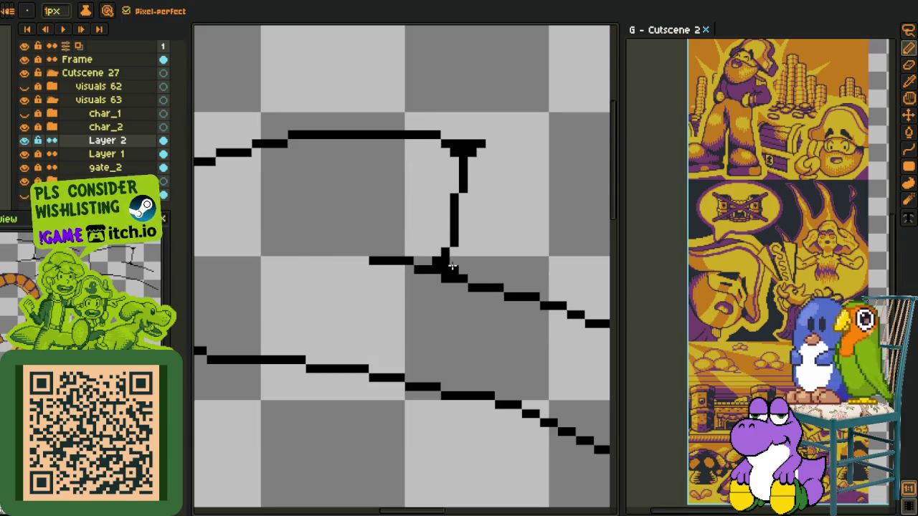
Step: Add vertical joints between the lower rows, including a short joint rising to the middle line
{"action": "scroll", "coordinate": [452, 267], "scroll_direction": "down", "scroll_amount": 2}
{"action": "scroll", "coordinate": [467, 309], "scroll_direction": "up", "scroll_amount": 1}
{"action": "scroll", "coordinate": [495, 253], "scroll_direction": "up", "scroll_amount": 1}
{"action": "left_click_drag", "start_coordinate": [500, 251], "coordinate": [494, 323]}
{"action": "scroll", "coordinate": [486, 305], "scroll_direction": "up", "scroll_amount": 2}
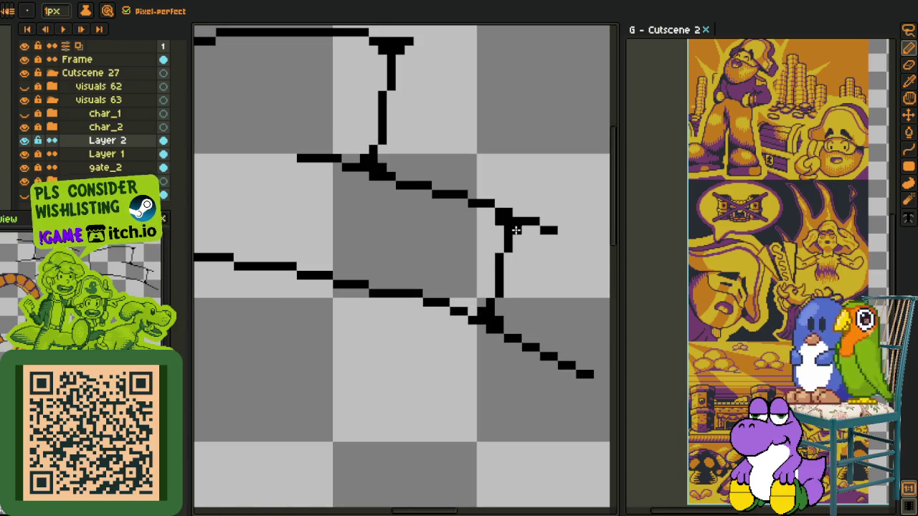
{"action": "scroll", "coordinate": [493, 218], "scroll_direction": "down", "scroll_amount": 3}
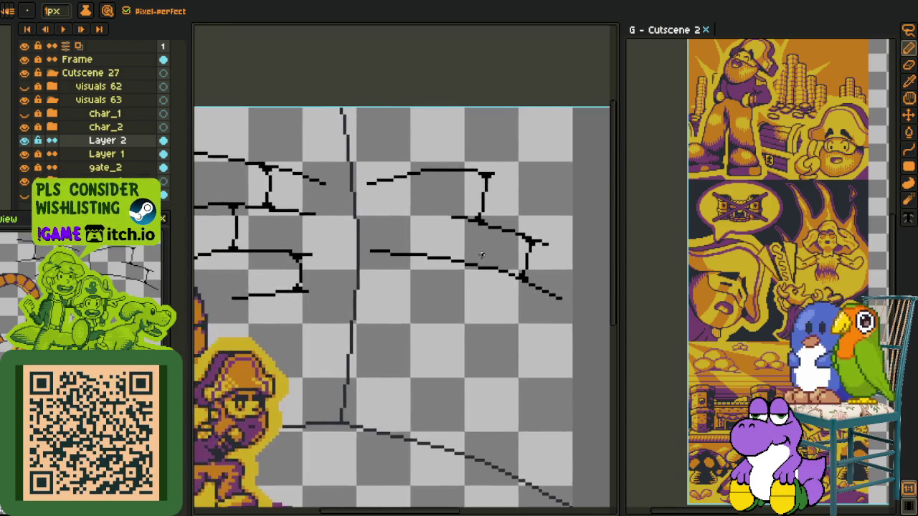
{"action": "scroll", "coordinate": [416, 236], "scroll_direction": "up", "scroll_amount": 2}
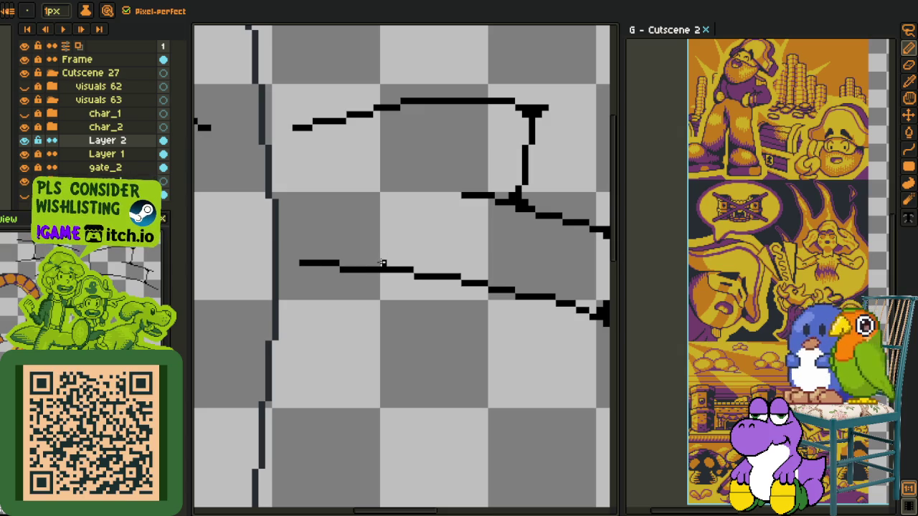
{"action": "left_click_drag", "start_coordinate": [391, 257], "coordinate": [391, 244]}
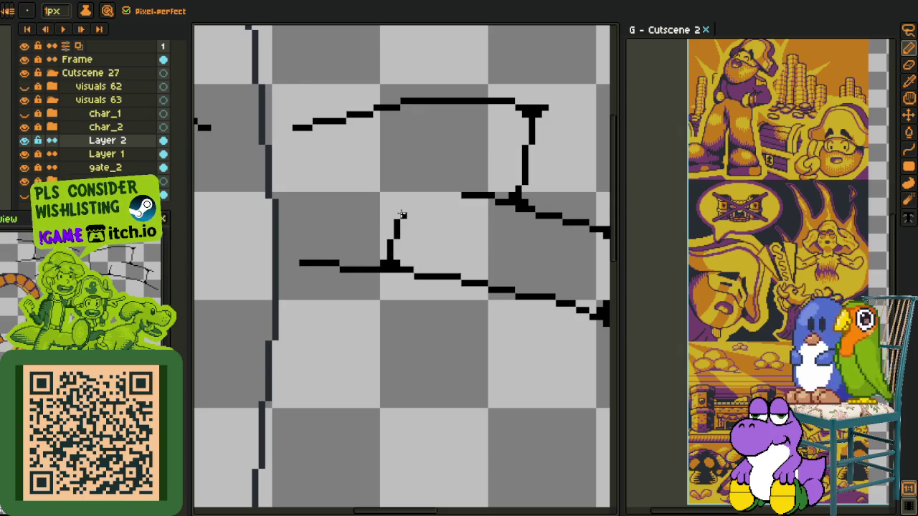
{"action": "scroll", "coordinate": [390, 242], "scroll_direction": "up", "scroll_amount": 1}
{"action": "left_click_drag", "start_coordinate": [408, 206], "coordinate": [390, 179]}
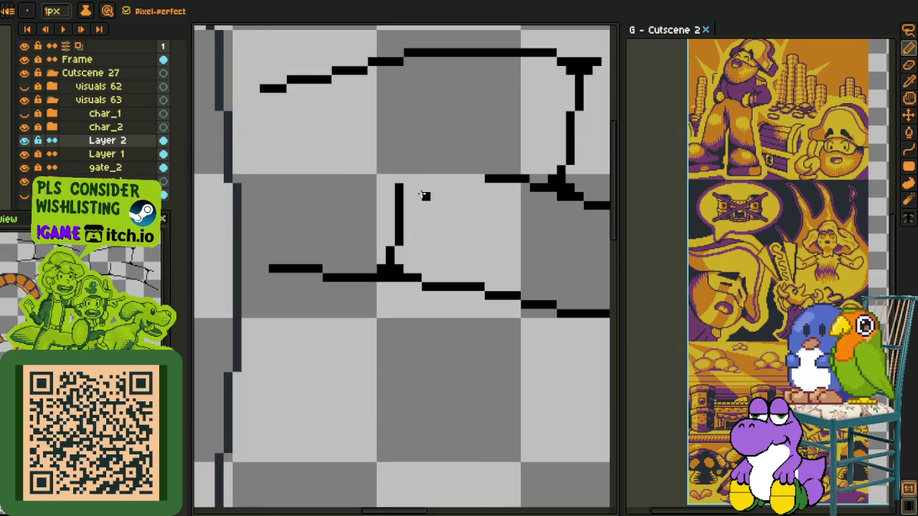
{"action": "scroll", "coordinate": [416, 201], "scroll_direction": "down", "scroll_amount": 4}
{"action": "scroll", "coordinate": [424, 215], "scroll_direction": "down", "scroll_amount": 2}
{"action": "scroll", "coordinate": [424, 216], "scroll_direction": "up", "scroll_amount": 4}
{"action": "scroll", "coordinate": [424, 217], "scroll_direction": "up", "scroll_amount": 1}
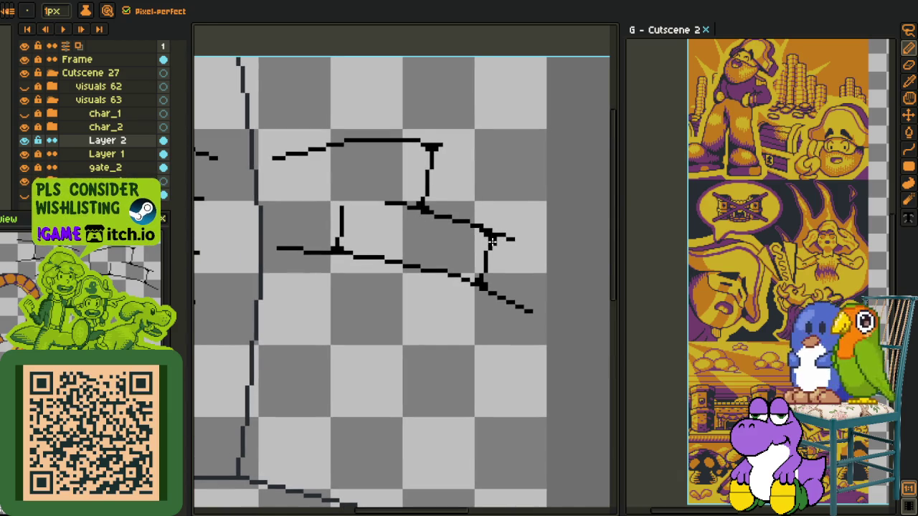
{"action": "scroll", "coordinate": [490, 240], "scroll_direction": "up", "scroll_amount": 1}
Step: Move the rightmost vertical joint further left along the brick rows
{"action": "key", "text": "m"}
{"action": "left_click_drag", "start_coordinate": [488, 231], "coordinate": [473, 297]}
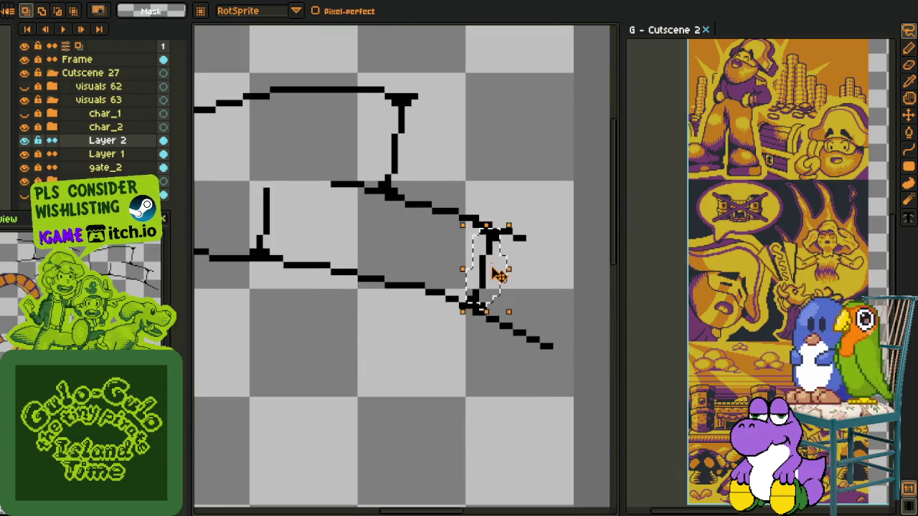
{"action": "mouse_move", "coordinate": [492, 266]}
{"action": "left_mouse_down"}
{"action": "mouse_move", "coordinate": [425, 247]}
{"action": "mouse_move", "coordinate": [443, 249]}
{"action": "left_mouse_up"}
{"action": "left_click", "coordinate": [506, 231]}
{"action": "key", "text": "b"}
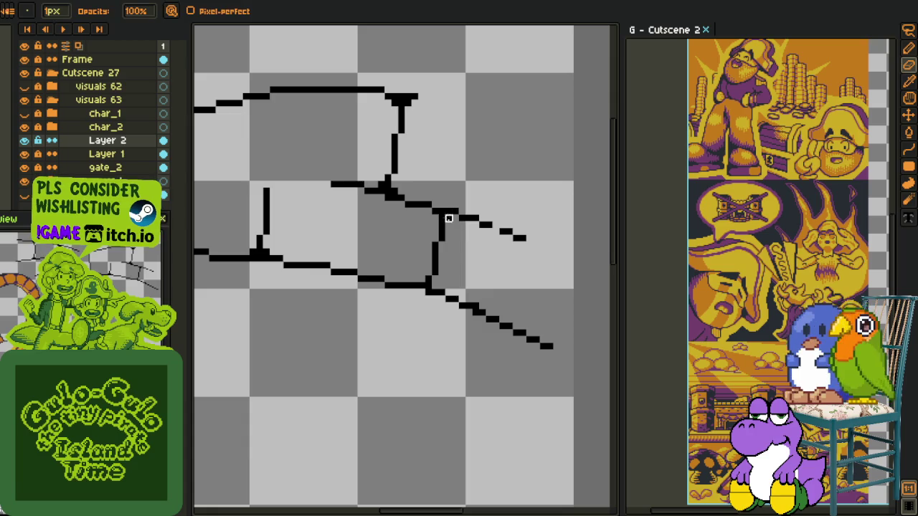
{"action": "scroll", "coordinate": [365, 217], "scroll_direction": "down", "scroll_amount": 1}
{"action": "scroll", "coordinate": [370, 225], "scroll_direction": "up", "scroll_amount": 1}
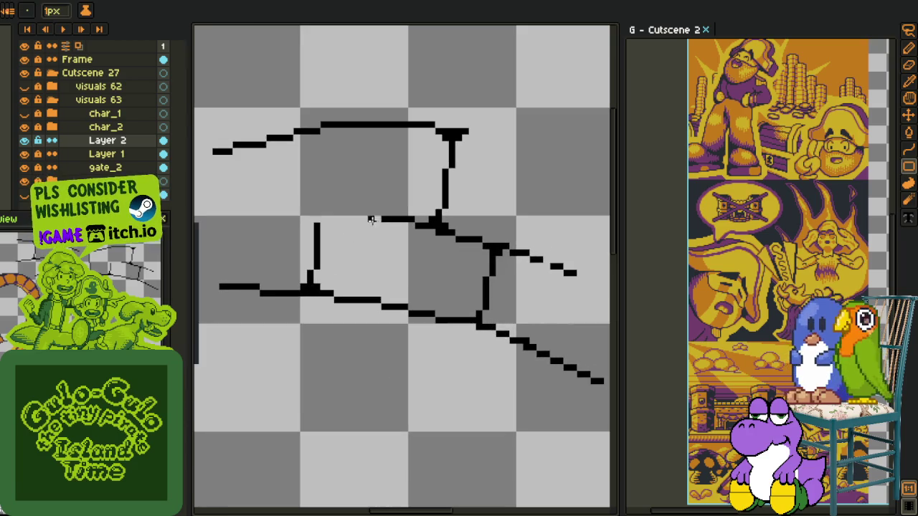
{"action": "scroll", "coordinate": [281, 176], "scroll_direction": "down", "scroll_amount": 1}
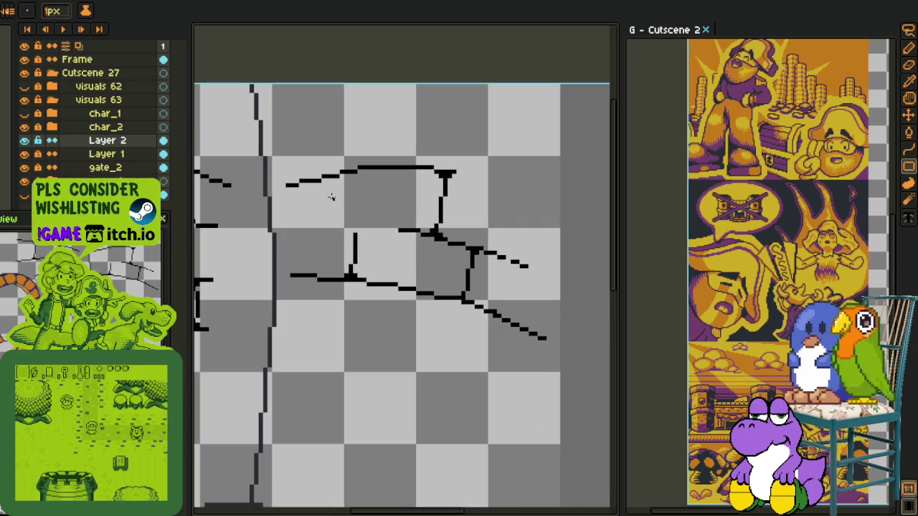
Step: Switch to the Line tool and pan up over the brick wall
{"action": "key", "text": "l"}
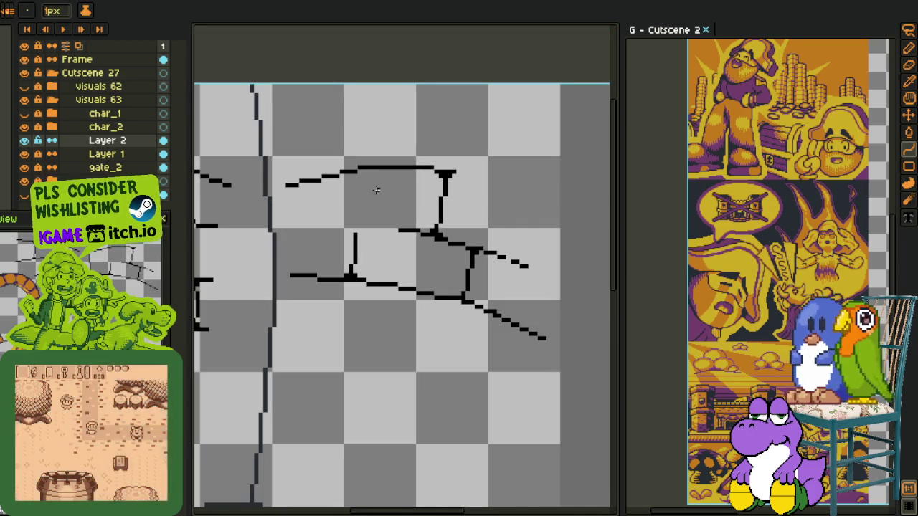
{"action": "scroll", "coordinate": [420, 335], "scroll_direction": "down", "scroll_amount": 1}
{"action": "scroll", "coordinate": [438, 244], "scroll_direction": "down", "scroll_amount": 1}
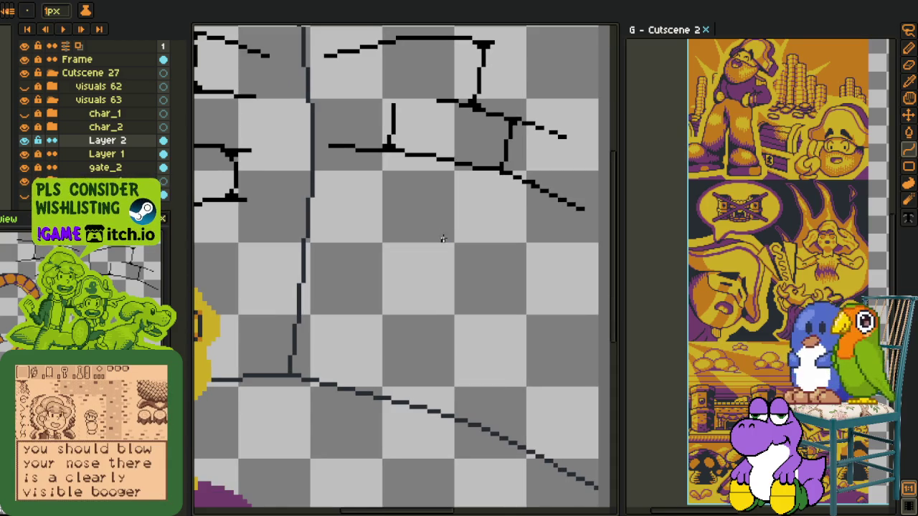
{"action": "scroll", "coordinate": [425, 244], "scroll_direction": "up", "scroll_amount": 1}
{"action": "left_click_drag", "start_coordinate": [425, 244], "coordinate": [421, 207]}
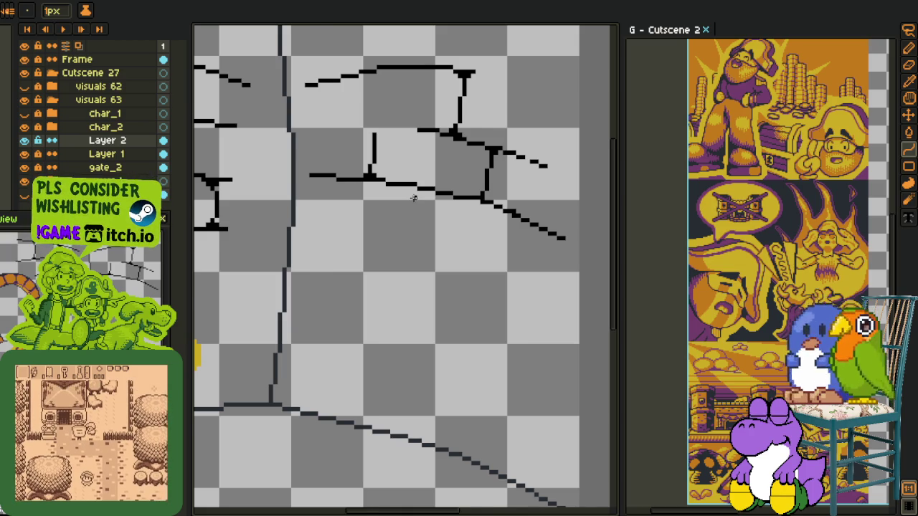
{"action": "scroll", "coordinate": [411, 206], "scroll_direction": "down", "scroll_amount": 2}
{"action": "scroll", "coordinate": [358, 209], "scroll_direction": "up", "scroll_amount": 2}
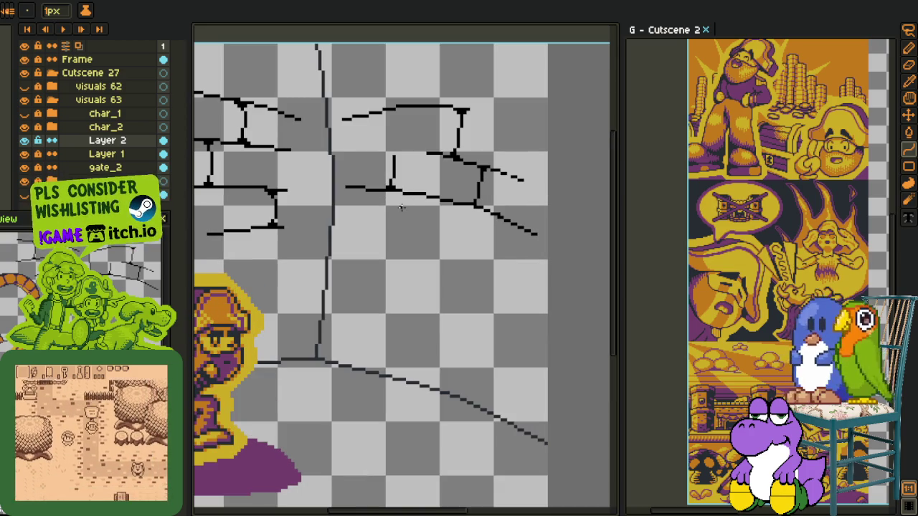
{"action": "scroll", "coordinate": [396, 211], "scroll_direction": "down", "scroll_amount": 1}
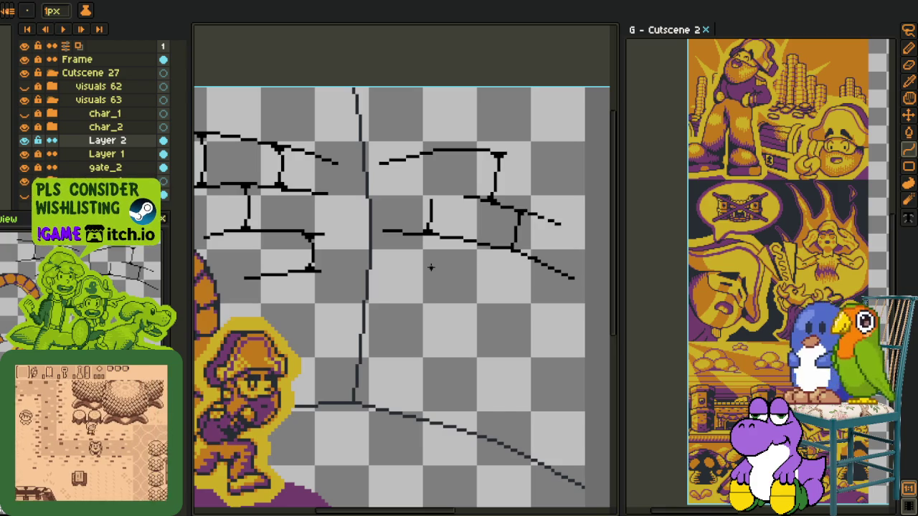
{"action": "scroll", "coordinate": [431, 267], "scroll_direction": "down", "scroll_amount": 1}
{"action": "scroll", "coordinate": [421, 303], "scroll_direction": "up", "scroll_amount": 1}
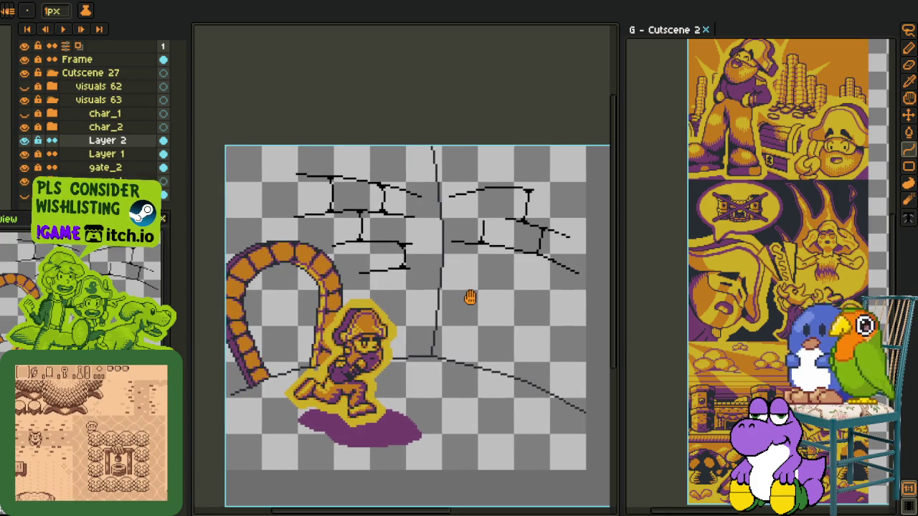
{"action": "left_click_drag", "start_coordinate": [470, 298], "coordinate": [451, 287]}
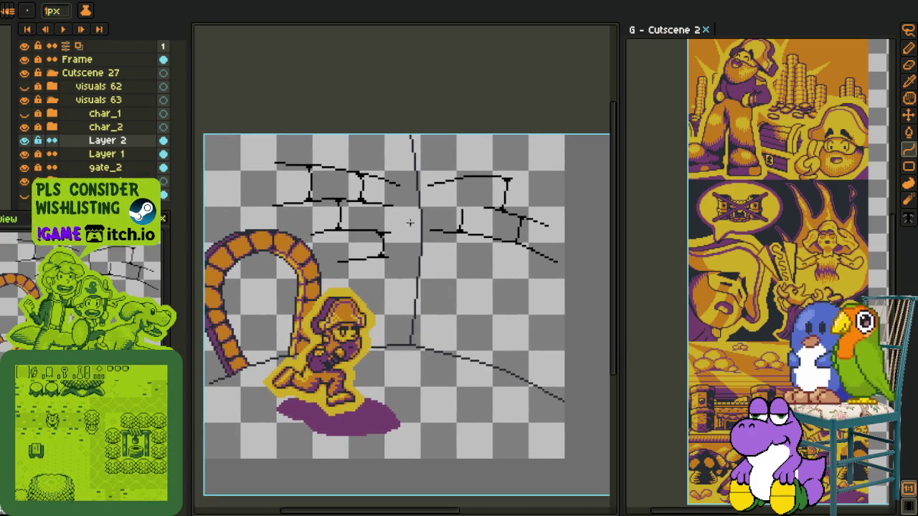
{"action": "scroll", "coordinate": [420, 244], "scroll_direction": "up", "scroll_amount": 1}
Step: Draw a new sloping brick-row line below the right-hand bricks, reshaping it to run flat then slope
{"action": "left_click_drag", "start_coordinate": [447, 252], "coordinate": [328, 241]}
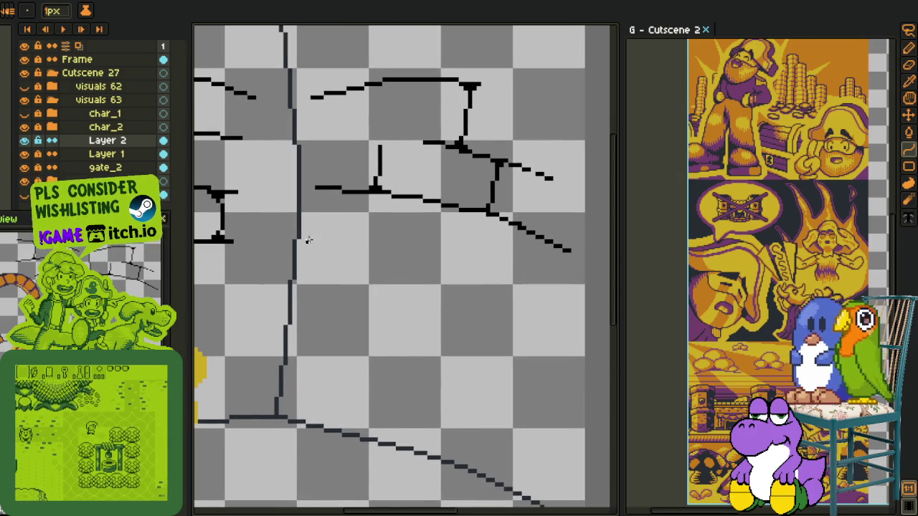
{"action": "mouse_move", "coordinate": [310, 240]}
{"action": "left_mouse_down"}
{"action": "mouse_move", "coordinate": [485, 290]}
{"action": "mouse_move", "coordinate": [307, 242]}
{"action": "left_mouse_up"}
{"action": "key", "text": "ctrl+z"}
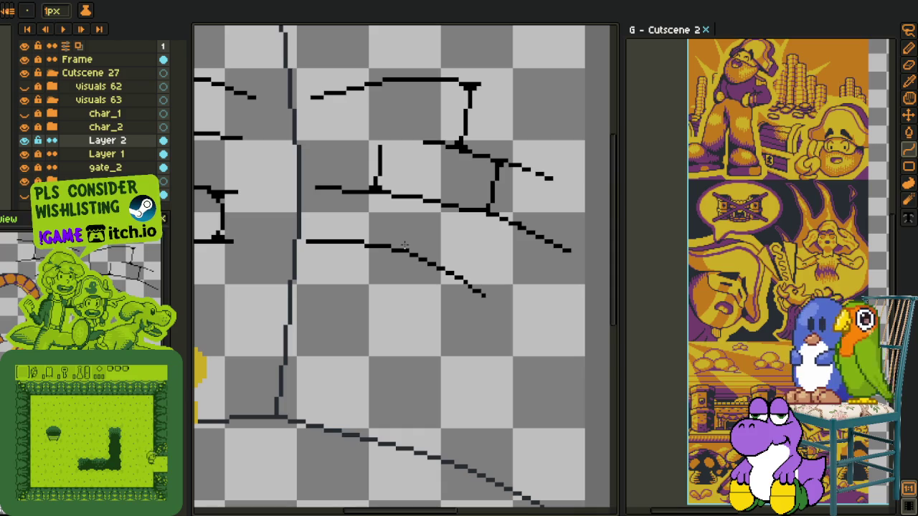
{"action": "scroll", "coordinate": [455, 219], "scroll_direction": "up", "scroll_amount": 1}
{"action": "scroll", "coordinate": [455, 219], "scroll_direction": "up", "scroll_amount": 1}
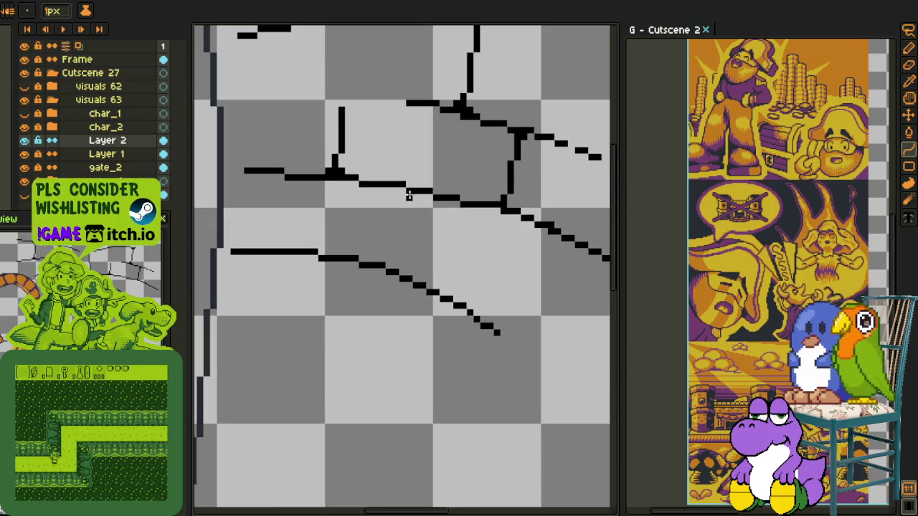
Step: Add a vertical joint bending down to the new lower line, then return to the Pencil
{"action": "left_click_drag", "start_coordinate": [423, 194], "coordinate": [403, 273]}
{"action": "left_click_drag", "start_coordinate": [417, 228], "coordinate": [406, 259]}
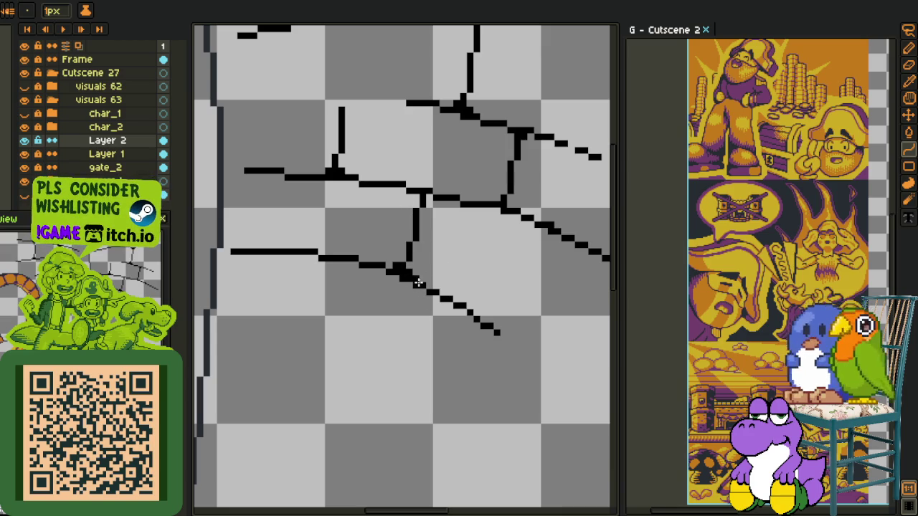
{"action": "key", "text": "b"}
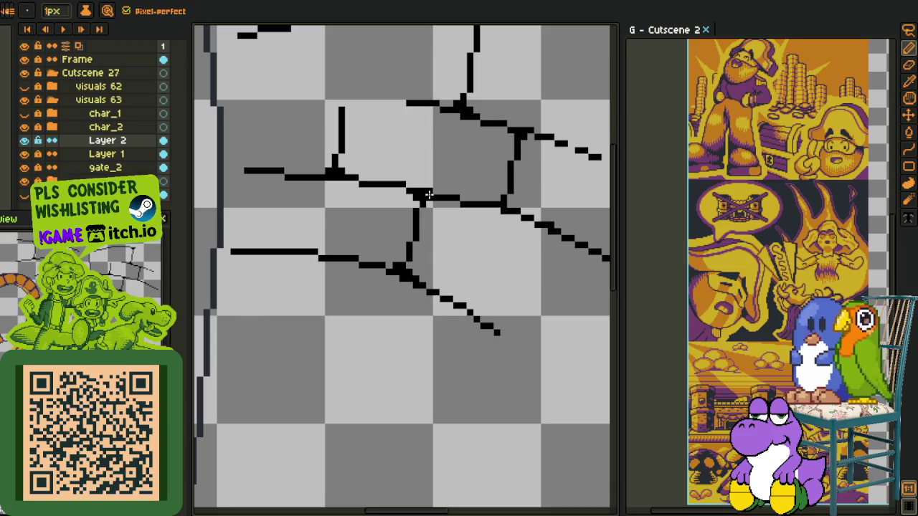
{"action": "scroll", "coordinate": [428, 195], "scroll_direction": "down", "scroll_amount": 2}
{"action": "scroll", "coordinate": [431, 172], "scroll_direction": "down", "scroll_amount": 1}
{"action": "left_click_drag", "start_coordinate": [426, 148], "coordinate": [363, 226]}
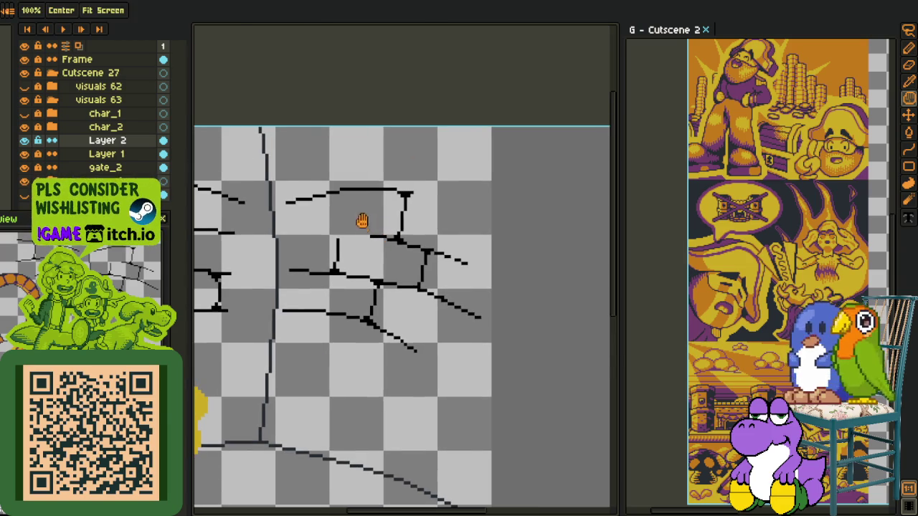
Step: Shift the top crack line of the right-hand brick rows and commit it
{"action": "scroll", "coordinate": [355, 215], "scroll_direction": "down", "scroll_amount": 1}
{"action": "scroll", "coordinate": [426, 168], "scroll_direction": "up", "scroll_amount": 1}
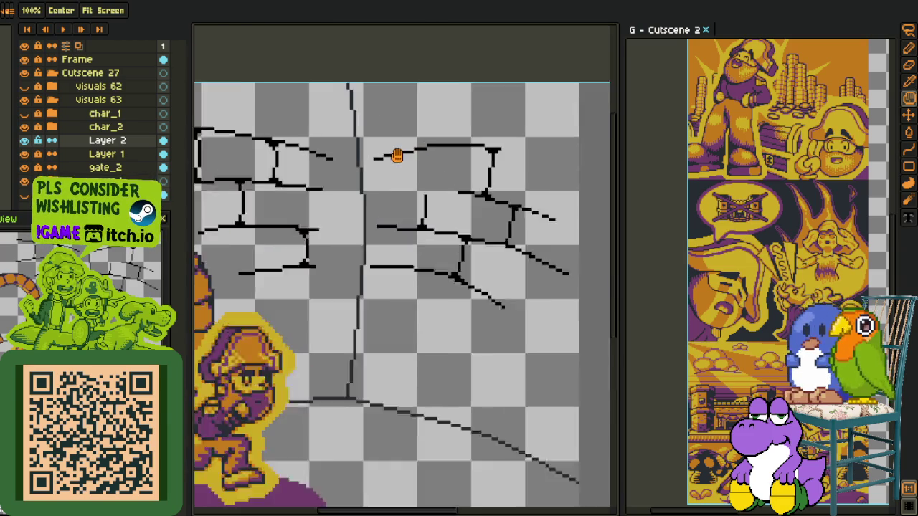
{"action": "scroll", "coordinate": [396, 157], "scroll_direction": "up", "scroll_amount": 1}
{"action": "scroll", "coordinate": [426, 140], "scroll_direction": "up", "scroll_amount": 1}
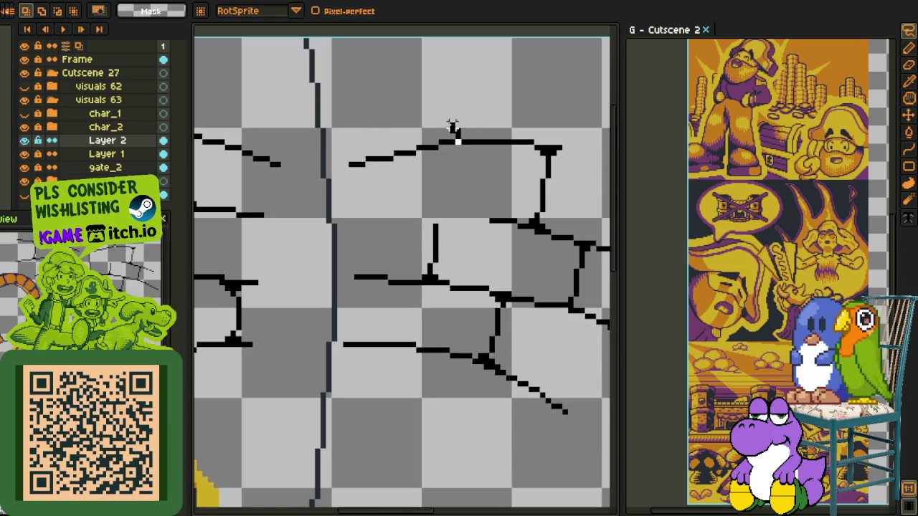
{"action": "mouse_move", "coordinate": [458, 141]}
{"action": "left_mouse_down"}
{"action": "mouse_move", "coordinate": [435, 154]}
{"action": "mouse_move", "coordinate": [455, 150]}
{"action": "left_mouse_up"}
{"action": "key", "text": "Return"}
{"action": "key", "text": "ctrl+d"}
{"action": "key", "text": "b"}
Step: Lasso-select the lower crack segment and nudge it up slightly
{"action": "scroll", "coordinate": [449, 142], "scroll_direction": "up", "scroll_amount": 2}
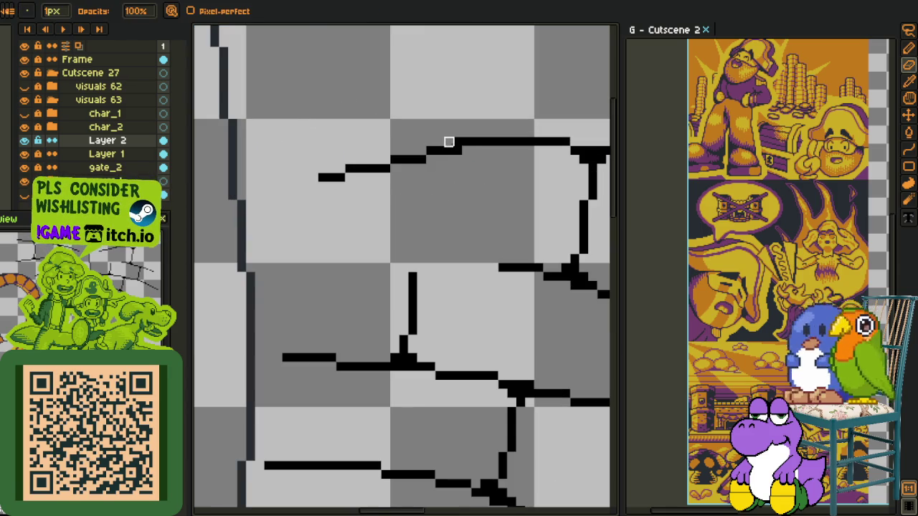
{"action": "scroll", "coordinate": [457, 141], "scroll_direction": "down", "scroll_amount": 2}
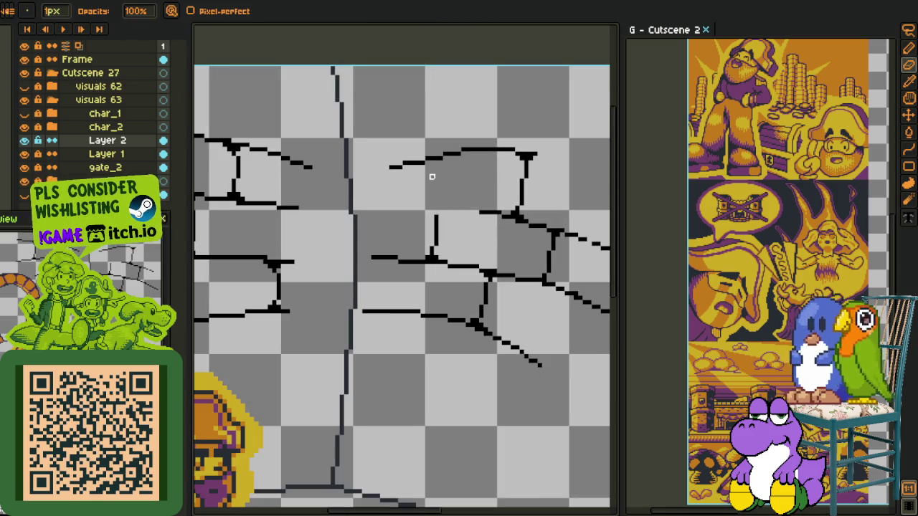
{"action": "scroll", "coordinate": [441, 186], "scroll_direction": "down", "scroll_amount": 2}
{"action": "key", "text": "i"}
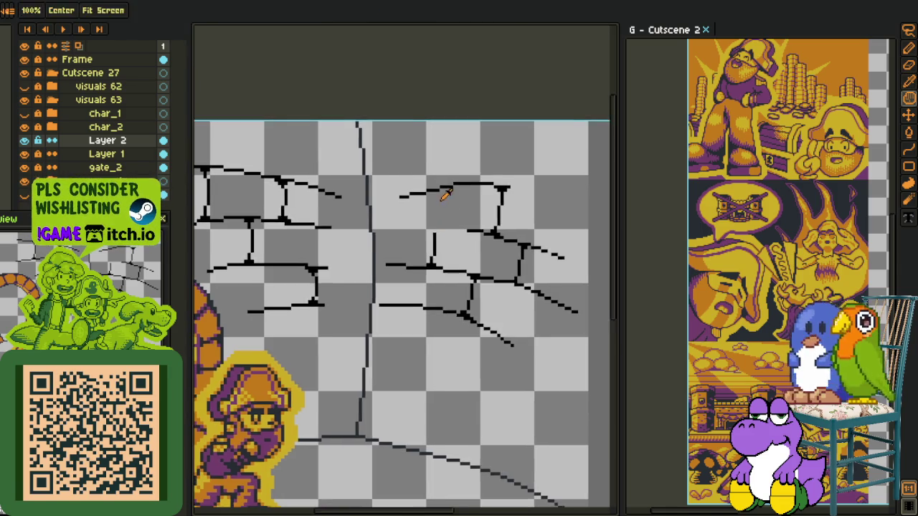
{"action": "scroll", "coordinate": [460, 176], "scroll_direction": "up", "scroll_amount": 3}
{"action": "key", "text": "q"}
{"action": "left_click_drag", "start_coordinate": [466, 166], "coordinate": [453, 185]}
{"action": "key", "text": "b"}
Step: Show the char_1 layer to check the layout, then hide it again
{"action": "scroll", "coordinate": [430, 172], "scroll_direction": "down", "scroll_amount": 2}
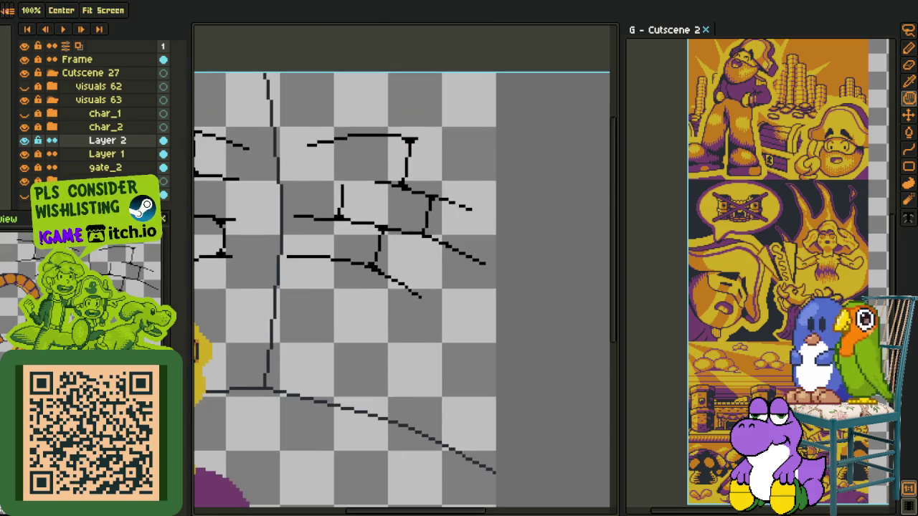
{"action": "scroll", "coordinate": [426, 162], "scroll_direction": "down", "scroll_amount": 3}
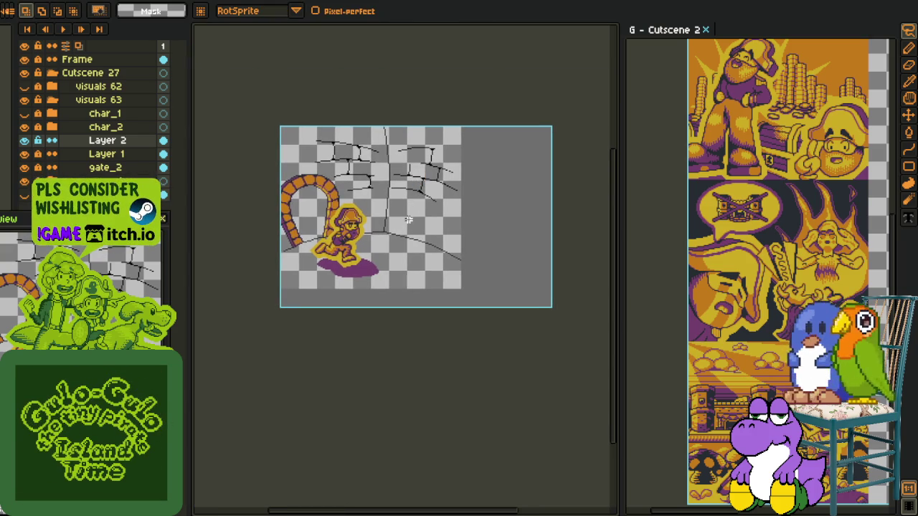
{"action": "scroll", "coordinate": [401, 223], "scroll_direction": "up", "scroll_amount": 2}
{"action": "scroll", "coordinate": [401, 223], "scroll_direction": "up", "scroll_amount": 1}
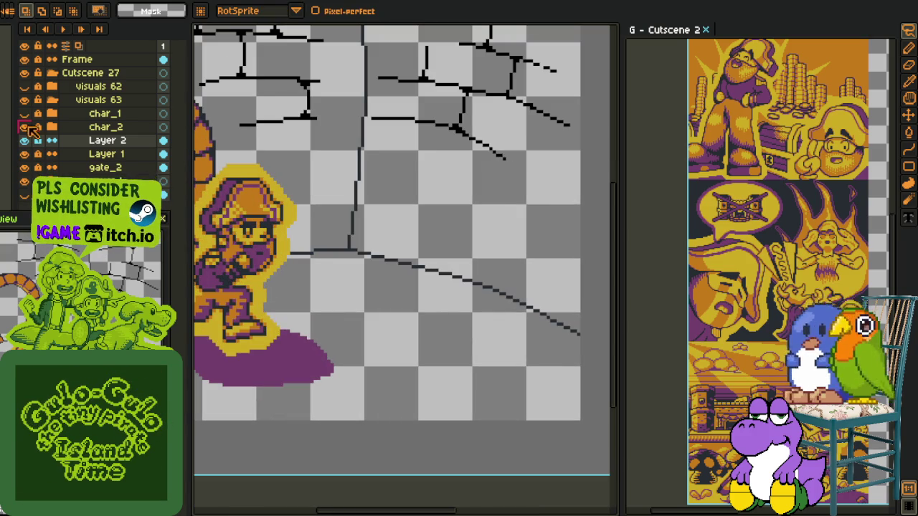
{"action": "left_click", "coordinate": [24, 113]}
{"action": "scroll", "coordinate": [297, 144], "scroll_direction": "down", "scroll_amount": 1}
{"action": "scroll", "coordinate": [300, 158], "scroll_direction": "down", "scroll_amount": 1}
{"action": "scroll", "coordinate": [271, 167], "scroll_direction": "up", "scroll_amount": 1}
{"action": "left_click", "coordinate": [24, 114]}
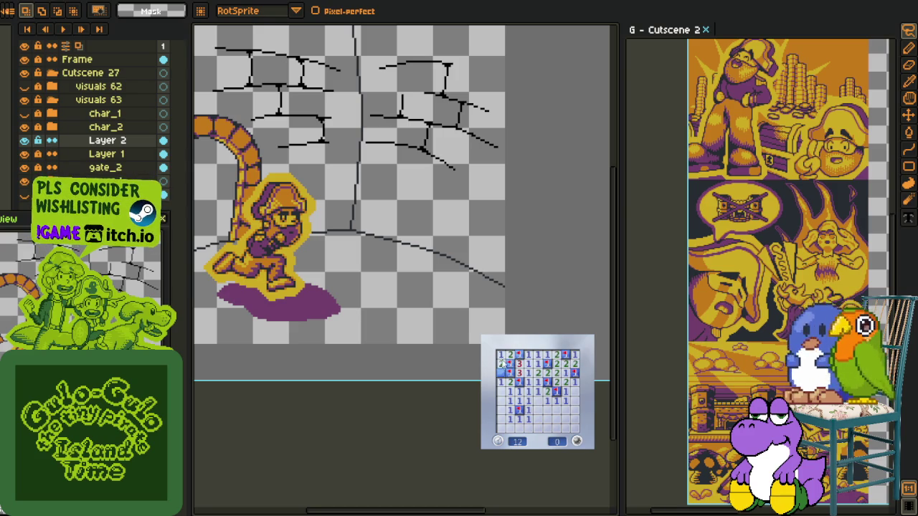
Step: Zoom out to view the whole wall sketch with the arch and running figure
{"action": "scroll", "coordinate": [410, 274], "scroll_direction": "down", "scroll_amount": 2}
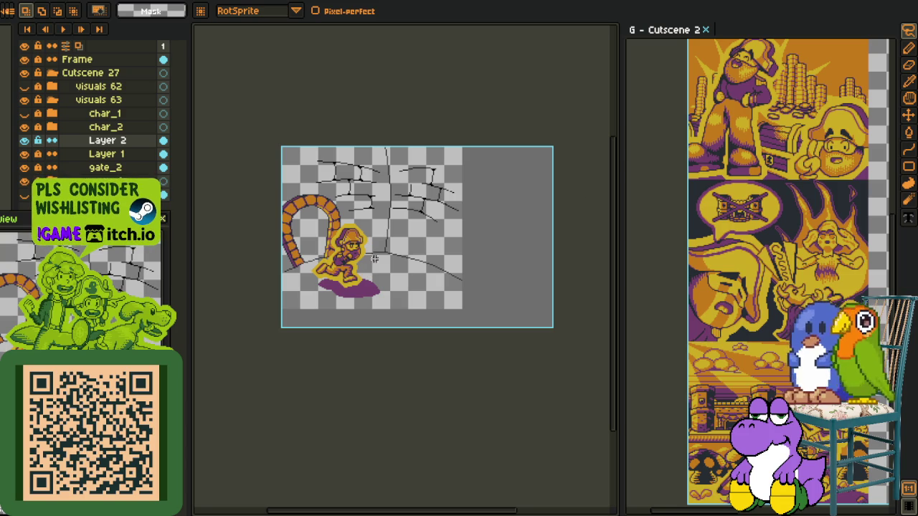
Step: Draw a stepped black brick-row line sloping down right, just above the long bottom diagonal
{"action": "scroll", "coordinate": [388, 241], "scroll_direction": "up", "scroll_amount": 4}
{"action": "key", "text": "i"}
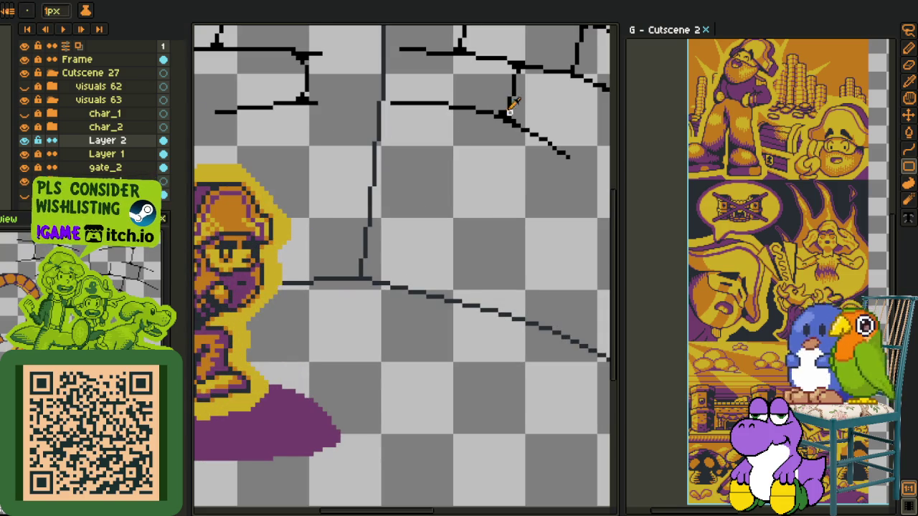
{"action": "mouse_move", "coordinate": [420, 221]}
{"action": "left_mouse_down"}
{"action": "mouse_move", "coordinate": [297, 226]}
{"action": "mouse_move", "coordinate": [478, 291]}
{"action": "left_mouse_up"}
{"action": "key", "text": "l"}
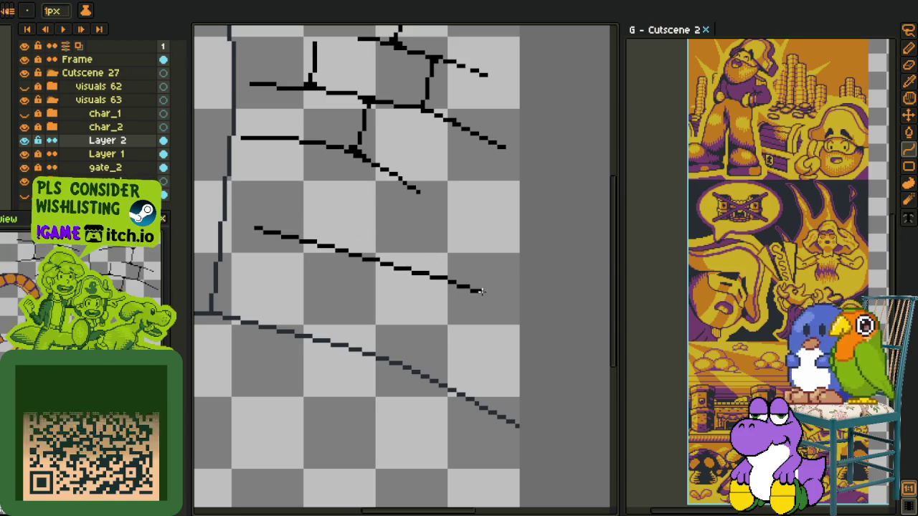
{"action": "left_click_drag", "start_coordinate": [384, 252], "coordinate": [380, 246]}
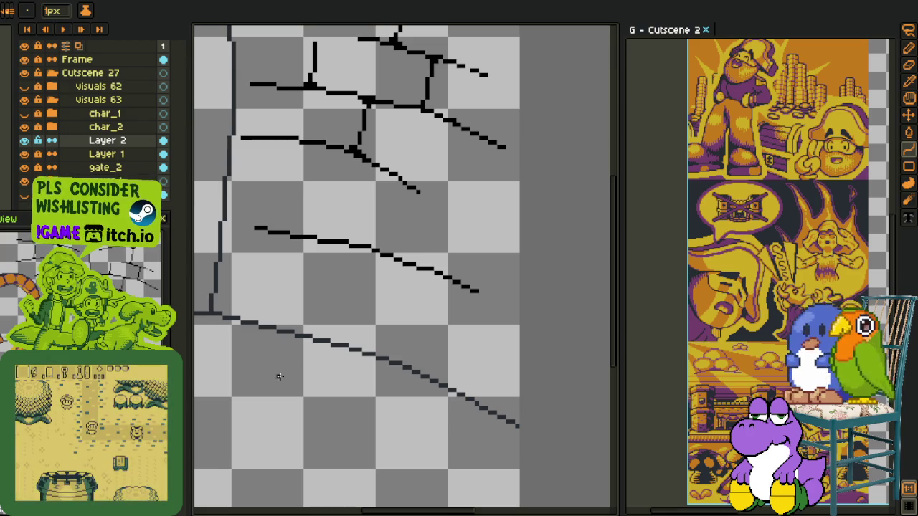
{"action": "left_click_drag", "start_coordinate": [228, 277], "coordinate": [393, 323]}
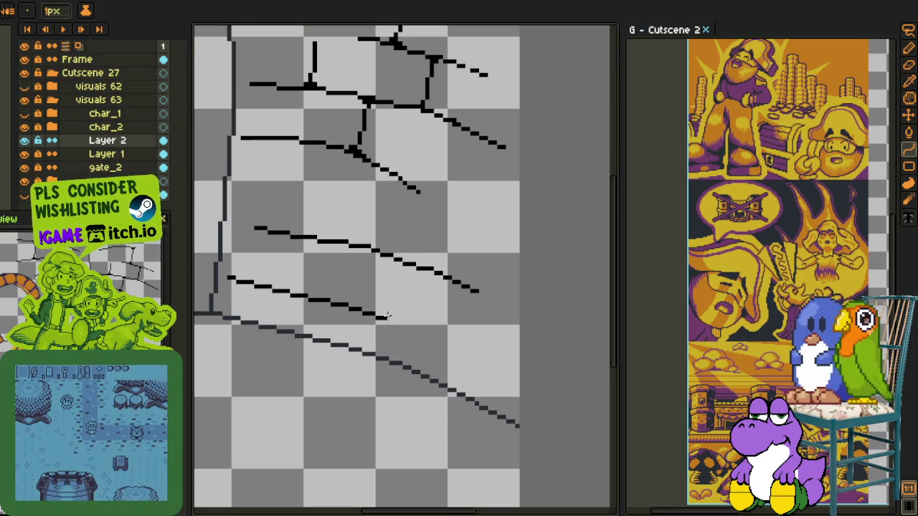
{"action": "scroll", "coordinate": [330, 305], "scroll_direction": "up", "scroll_amount": 1}
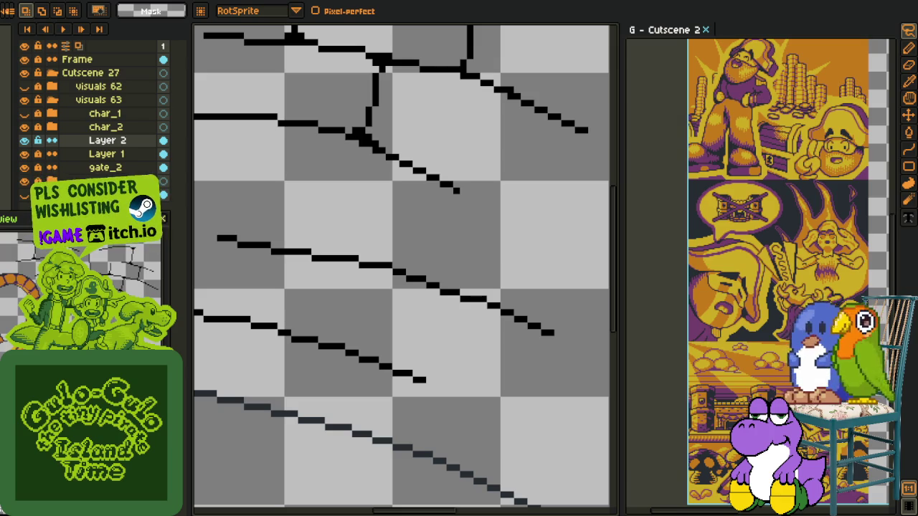
{"action": "scroll", "coordinate": [307, 414], "scroll_direction": "down", "scroll_amount": 2}
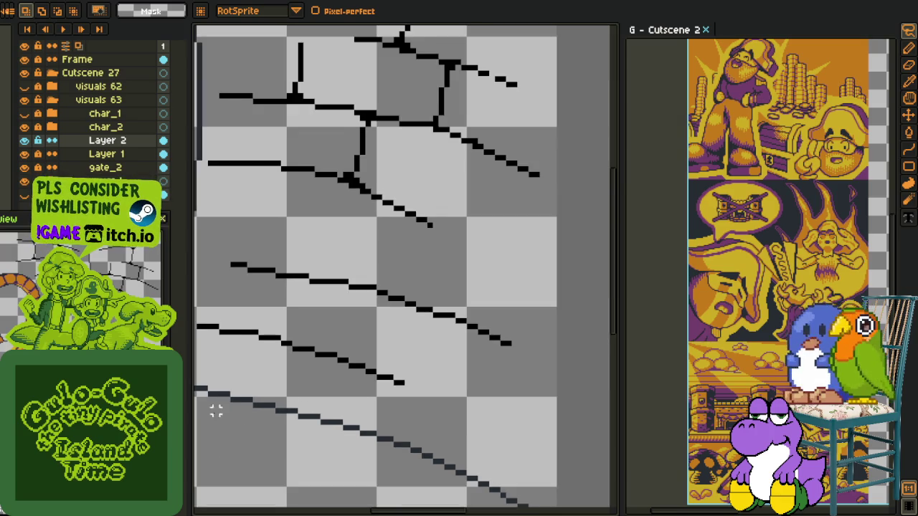
{"action": "scroll", "coordinate": [380, 388], "scroll_direction": "down", "scroll_amount": 2}
{"action": "scroll", "coordinate": [382, 384], "scroll_direction": "left", "scroll_amount": 2}
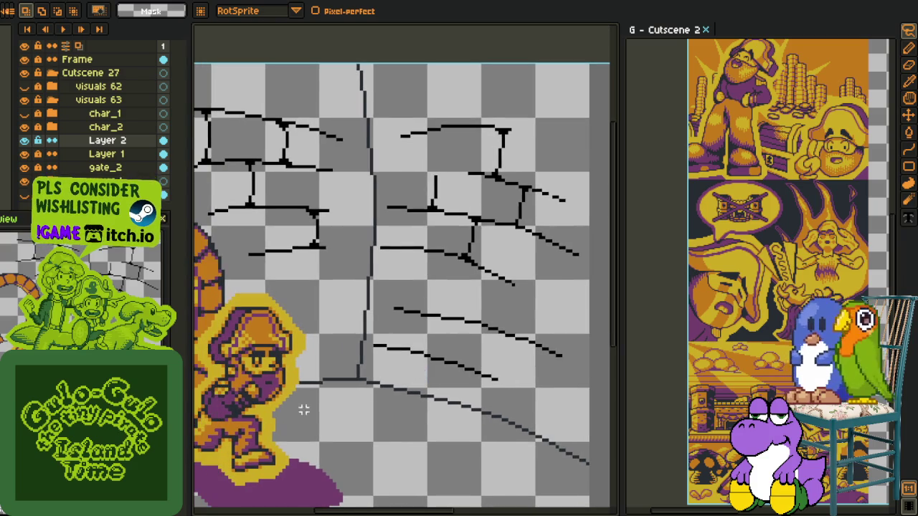
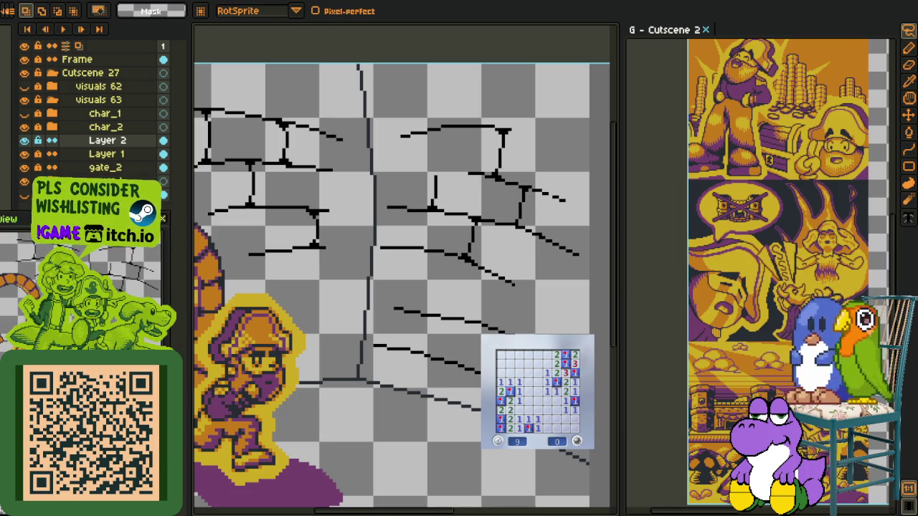
Step: Play a first Minesweeper round, flagging suspected mines and revealing safe tiles down to the bottom row
{"action": "left_click", "coordinate": [577, 441]}
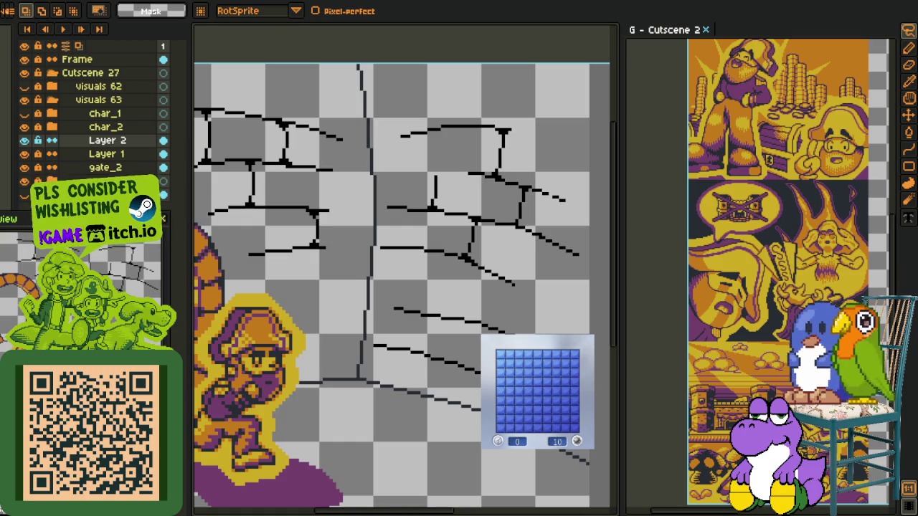
{"action": "left_click", "coordinate": [520, 375]}
{"action": "right_click", "coordinate": [543, 380]}
{"action": "right_click", "coordinate": [559, 379]}
{"action": "left_click", "coordinate": [575, 383]}
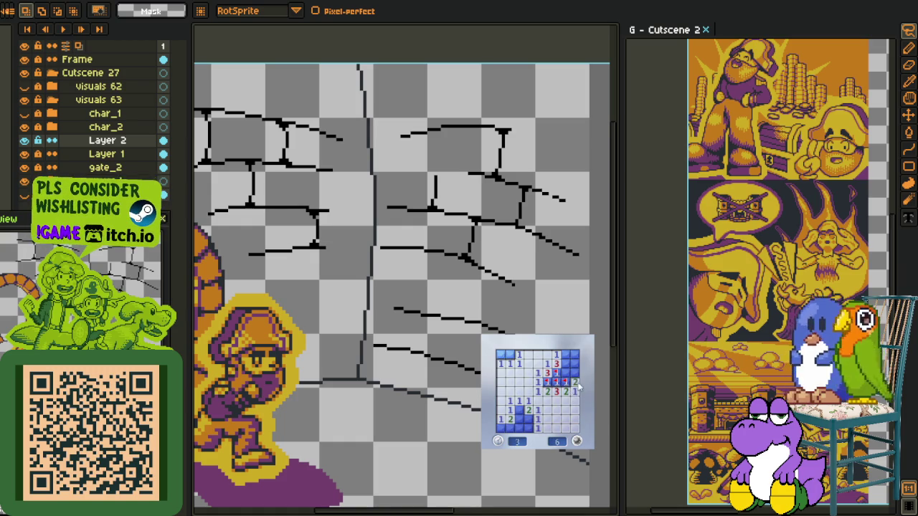
{"action": "left_click", "coordinate": [574, 364]}
{"action": "right_click", "coordinate": [566, 355]}
{"action": "left_click", "coordinate": [575, 354]}
{"action": "left_click", "coordinate": [501, 355]}
{"action": "right_click", "coordinate": [509, 354]}
{"action": "right_click", "coordinate": [519, 410]}
{"action": "right_click", "coordinate": [529, 420]}
{"action": "left_click", "coordinate": [531, 429]}
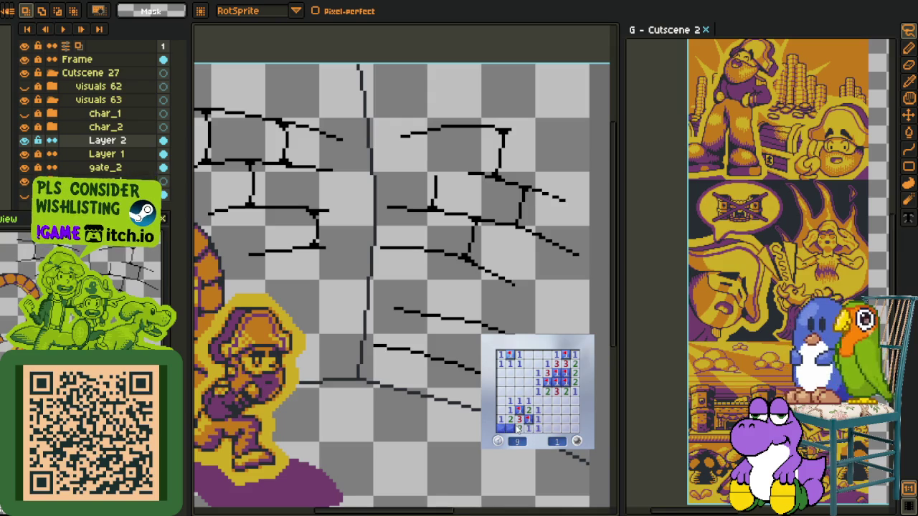
Step: Win a second Minesweeper round by flagging its mines and revealing the last safe tile
{"action": "left_click", "coordinate": [576, 440]}
{"action": "left_click", "coordinate": [536, 410]}
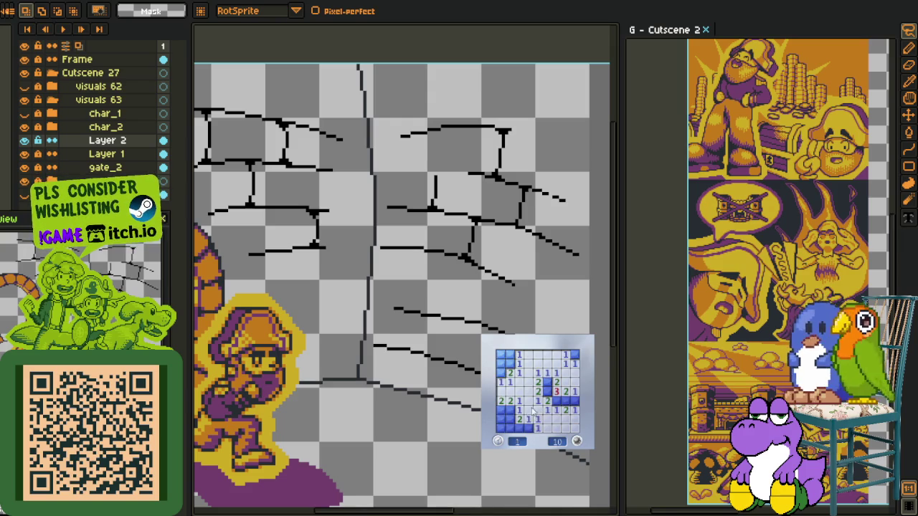
{"action": "right_click", "coordinate": [522, 426]}
{"action": "right_click", "coordinate": [502, 411]}
{"action": "right_click", "coordinate": [501, 373]}
{"action": "left_click", "coordinate": [500, 364]}
{"action": "right_click", "coordinate": [510, 364]}
{"action": "right_click", "coordinate": [548, 393]}
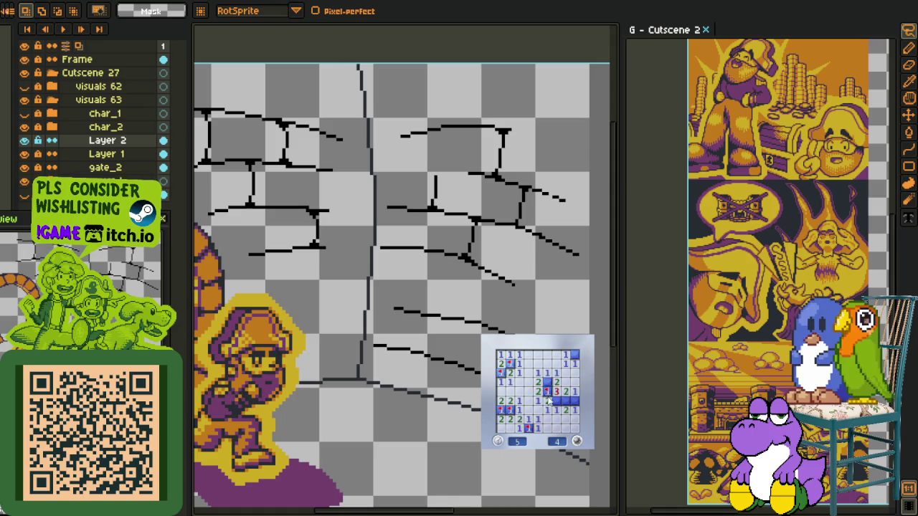
{"action": "left_click", "coordinate": [566, 400]}
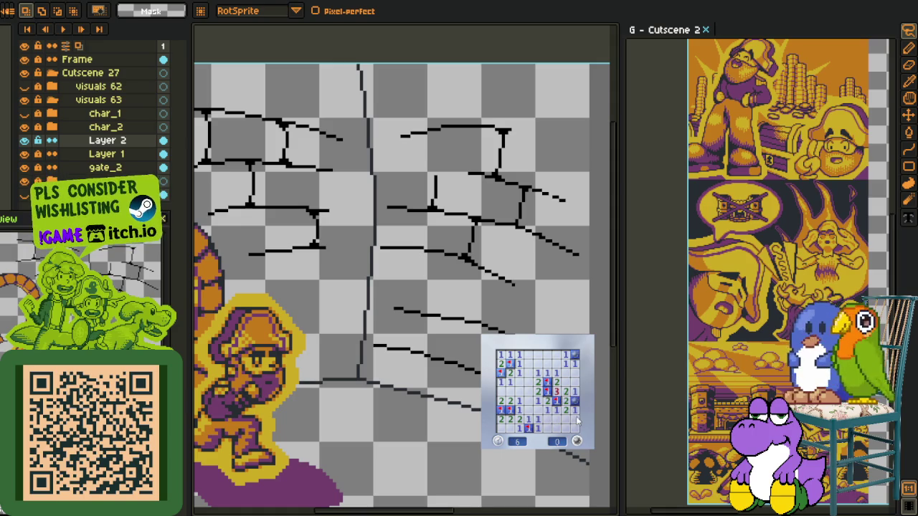
Step: Play a third round, flagging mines and clearing the top-right and second-row tiles
{"action": "left_click", "coordinate": [575, 431]}
{"action": "left_click", "coordinate": [575, 430]}
{"action": "right_click", "coordinate": [539, 392]}
{"action": "right_click", "coordinate": [549, 391]}
{"action": "left_click", "coordinate": [565, 406]}
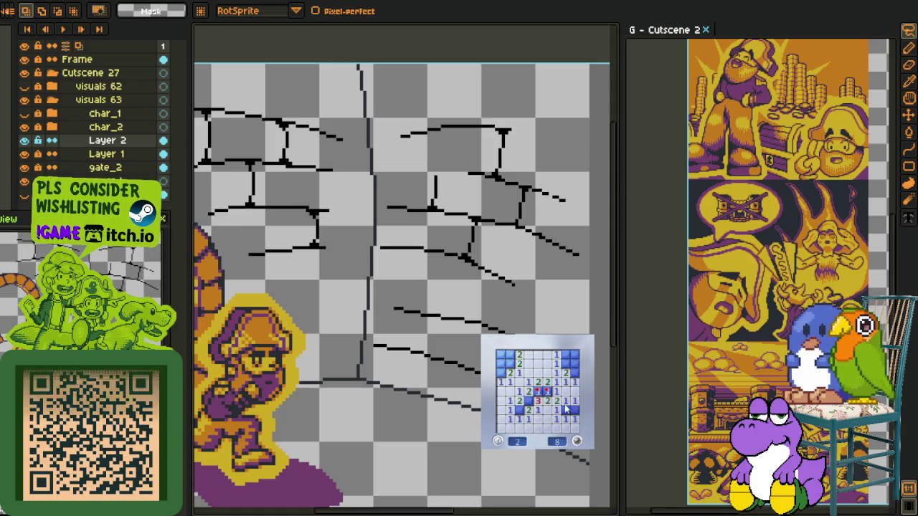
{"action": "right_click", "coordinate": [574, 373]}
{"action": "right_click", "coordinate": [565, 364]}
{"action": "left_click", "coordinate": [567, 355]}
{"action": "right_click", "coordinate": [510, 363]}
{"action": "left_click", "coordinate": [501, 364]}
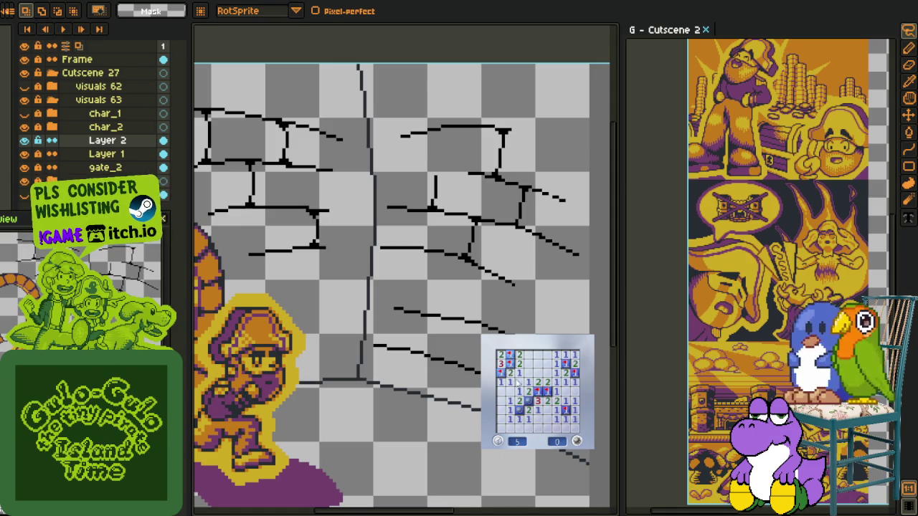
Step: Begin a fourth round, opening the board and flagging a diagonal of mines
{"action": "left_click", "coordinate": [557, 403]}
{"action": "left_click", "coordinate": [549, 391]}
{"action": "left_click", "coordinate": [552, 386]}
{"action": "right_click", "coordinate": [574, 391]}
{"action": "left_click", "coordinate": [565, 382]}
{"action": "right_click", "coordinate": [556, 382]}
{"action": "right_click", "coordinate": [547, 373]}
{"action": "right_click", "coordinate": [538, 363]}
Step: Clear the top rows and left columns of the fourth board, flagging two more mines
{"action": "left_click", "coordinate": [528, 354]}
{"action": "left_click", "coordinate": [510, 359]}
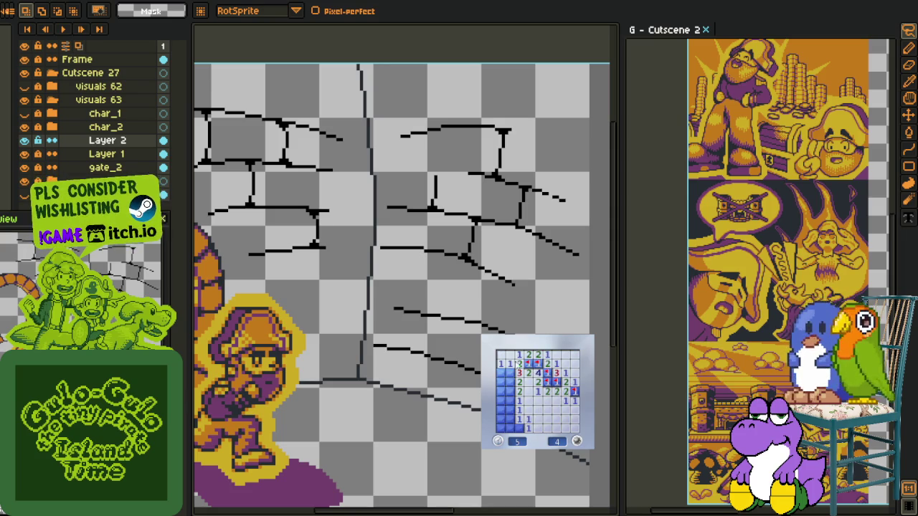
{"action": "left_click", "coordinate": [510, 382]}
{"action": "right_click", "coordinate": [510, 401]}
{"action": "left_click", "coordinate": [510, 410]}
{"action": "right_click", "coordinate": [510, 419]}
{"action": "left_click", "coordinate": [500, 392]}
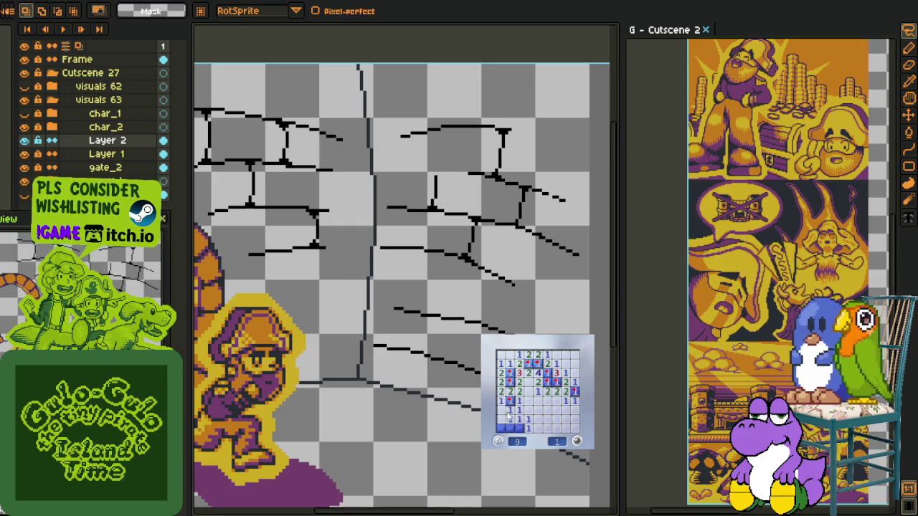
Step: Play a fifth round, flagging six mines and revealing safe tiles in the top rows
{"action": "left_click", "coordinate": [507, 414]}
{"action": "left_click", "coordinate": [508, 412]}
{"action": "right_click", "coordinate": [501, 410]}
{"action": "right_click", "coordinate": [501, 429]}
{"action": "right_click", "coordinate": [537, 391]}
{"action": "right_click", "coordinate": [537, 382]}
{"action": "left_click", "coordinate": [529, 373]}
{"action": "left_click", "coordinate": [519, 356]}
{"action": "right_click", "coordinate": [529, 364]}
{"action": "right_click", "coordinate": [500, 364]}
{"action": "left_click", "coordinate": [505, 355]}
Step: Restart on a fresh board, flag three mines on the left, and clear the top edge
{"action": "left_click", "coordinate": [556, 356]}
{"action": "left_click", "coordinate": [577, 441]}
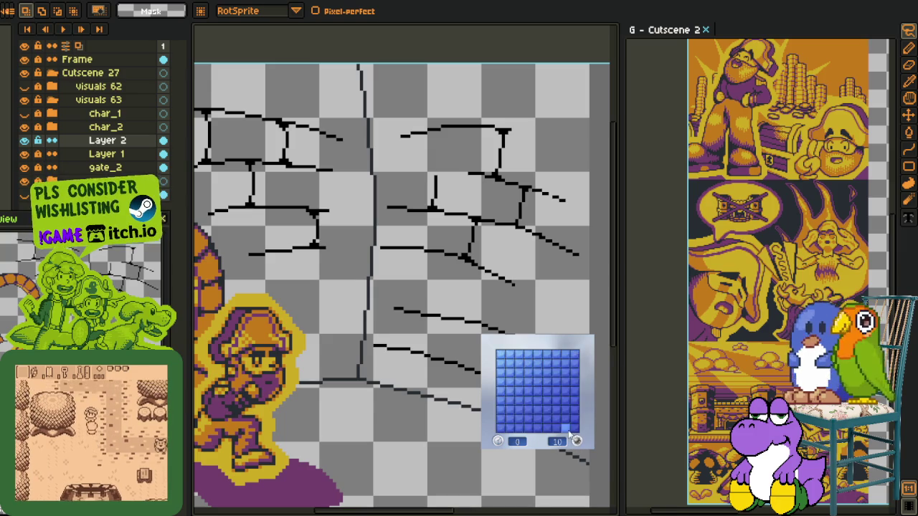
{"action": "left_click", "coordinate": [523, 409]}
{"action": "right_click", "coordinate": [510, 419]}
{"action": "right_click", "coordinate": [507, 384]}
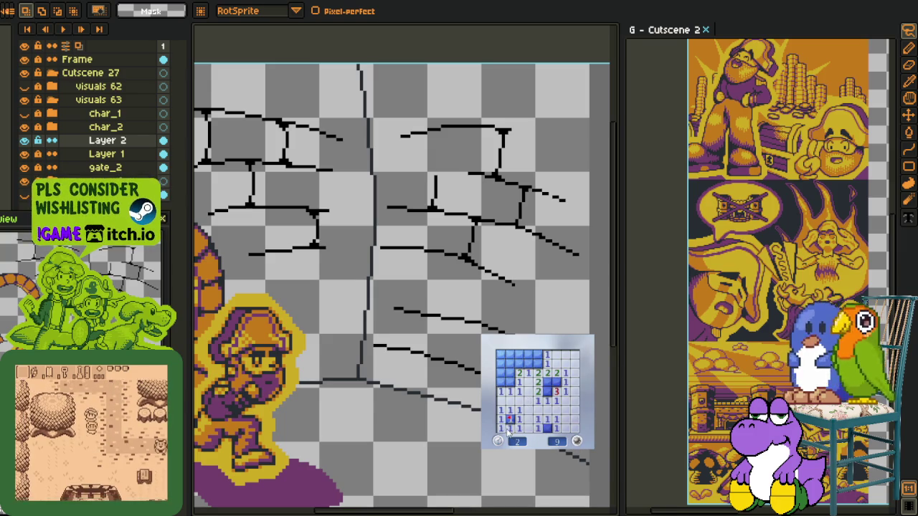
{"action": "right_click", "coordinate": [501, 373]}
{"action": "left_click", "coordinate": [510, 364]}
{"action": "left_click", "coordinate": [528, 359]}
Step: Start one more board and flag mines on the right, leaving 5 mines unflagged
{"action": "left_click", "coordinate": [540, 362]}
{"action": "left_click", "coordinate": [577, 441]}
{"action": "left_click", "coordinate": [538, 413]}
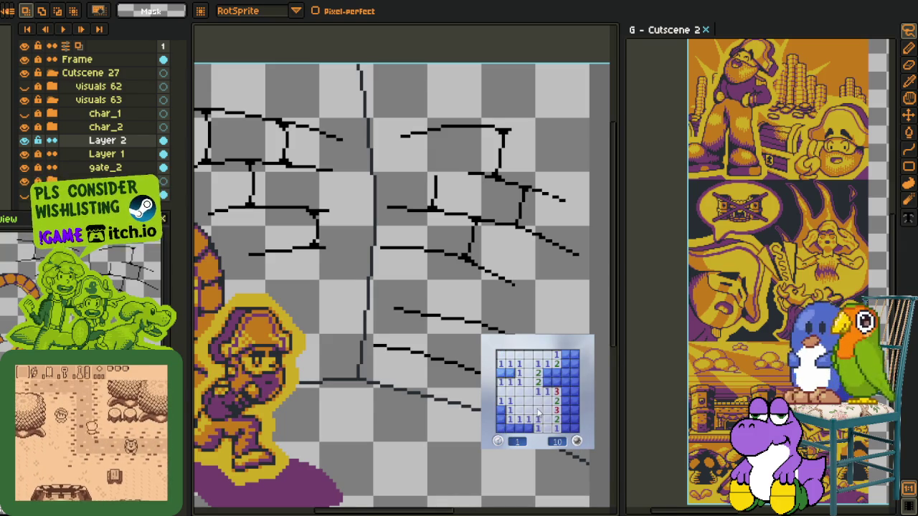
{"action": "right_click", "coordinate": [547, 373]}
{"action": "right_click", "coordinate": [546, 382]}
{"action": "right_click", "coordinate": [565, 409]}
{"action": "right_click", "coordinate": [565, 400]}
{"action": "right_click", "coordinate": [565, 419]}
{"action": "left_click", "coordinate": [575, 419]}
{"action": "left_click", "coordinate": [571, 391]}
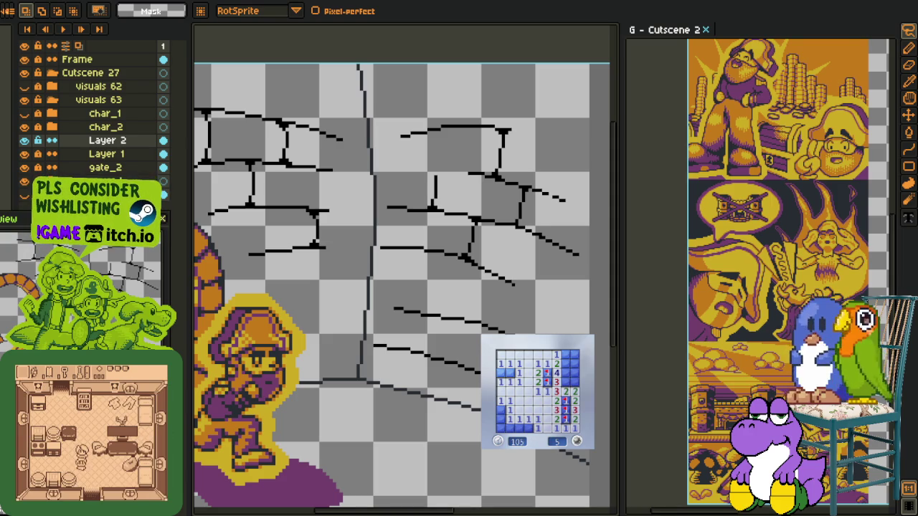
Step: Flag the current board's remaining mines and clear the top-right tiles
{"action": "right_click", "coordinate": [502, 410]}
{"action": "right_click", "coordinate": [528, 428]}
{"action": "right_click", "coordinate": [510, 373]}
{"action": "right_click", "coordinate": [564, 373]}
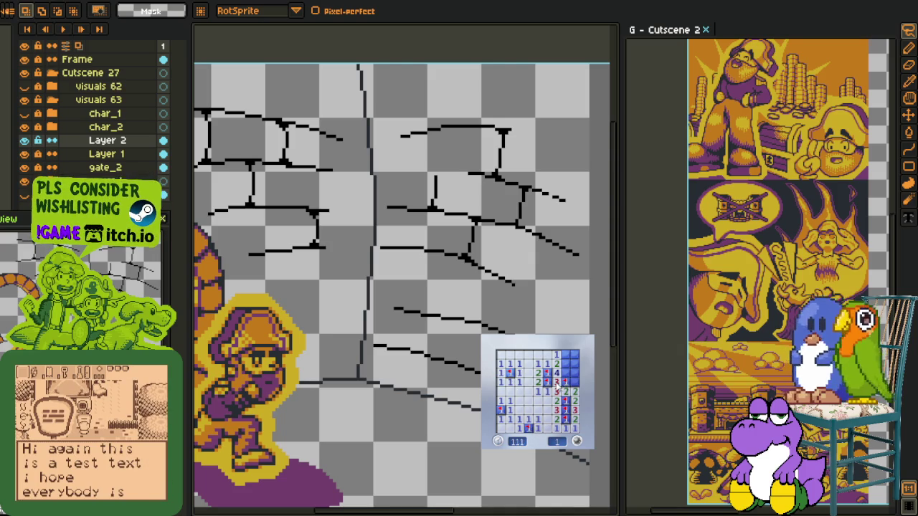
{"action": "left_click", "coordinate": [574, 373]}
{"action": "left_click", "coordinate": [566, 365]}
{"action": "right_click", "coordinate": [575, 370]}
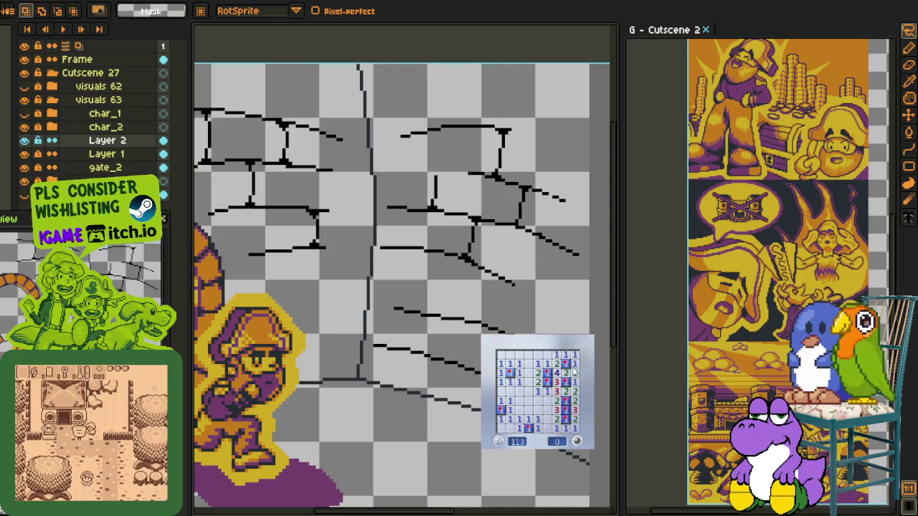
Step: Play another round flagging the right-column mines, then start a fresh board and open its first area
{"action": "left_click", "coordinate": [574, 428]}
{"action": "left_click", "coordinate": [521, 401]}
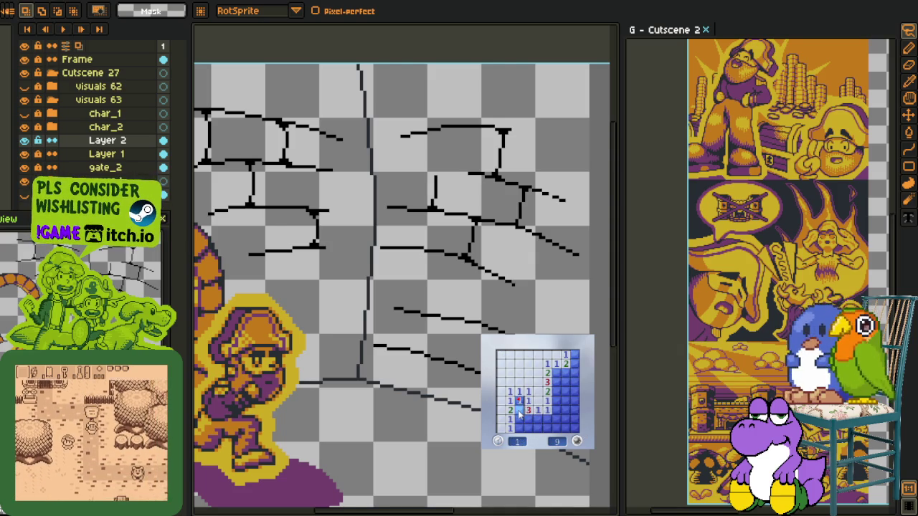
{"action": "left_click", "coordinate": [521, 424]}
{"action": "right_click", "coordinate": [537, 419]}
{"action": "left_click", "coordinate": [566, 401]}
{"action": "right_click", "coordinate": [556, 380]}
{"action": "left_click", "coordinate": [566, 374]}
{"action": "right_click", "coordinate": [575, 392]}
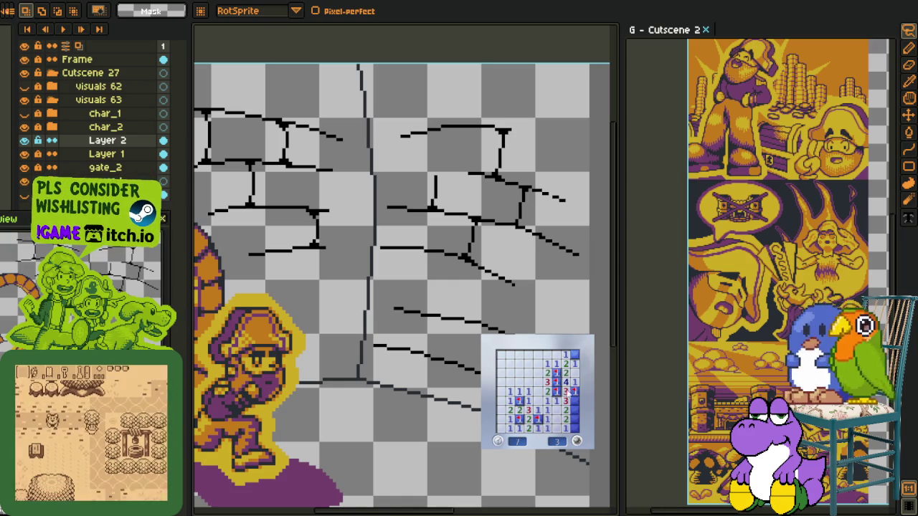
{"action": "right_click", "coordinate": [575, 410]}
{"action": "right_click", "coordinate": [575, 419]}
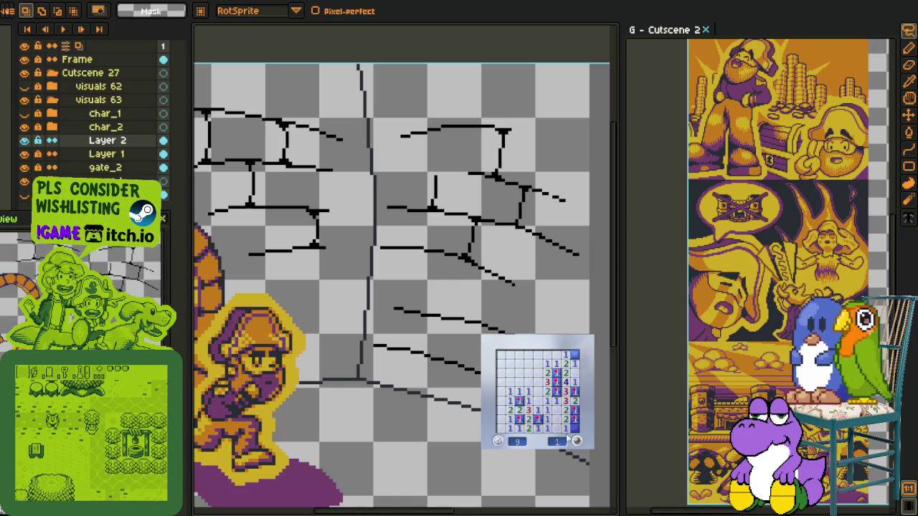
{"action": "left_click", "coordinate": [547, 428]}
{"action": "left_click", "coordinate": [519, 403]}
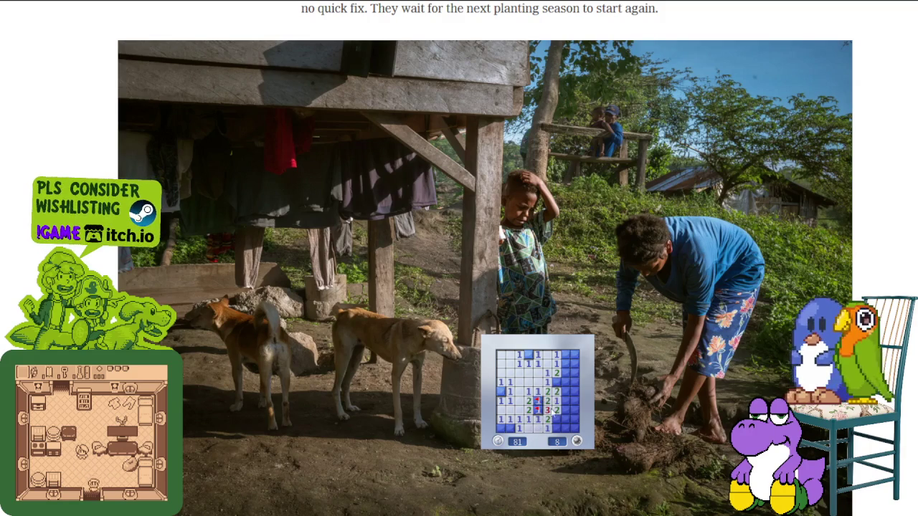
Step: Flag the right-side mines in the browser Minesweeper and open a bottom-left cell to end the game
{"action": "left_click", "coordinate": [556, 410]}
{"action": "right_click", "coordinate": [557, 419]}
{"action": "left_click", "coordinate": [565, 428]}
{"action": "right_click", "coordinate": [557, 384]}
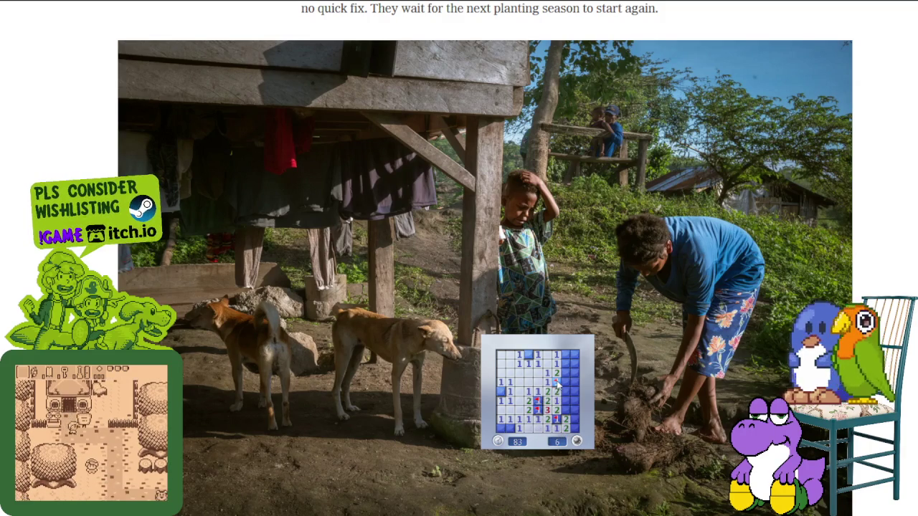
{"action": "left_click", "coordinate": [571, 375]}
{"action": "right_click", "coordinate": [572, 365]}
{"action": "left_click", "coordinate": [570, 357]}
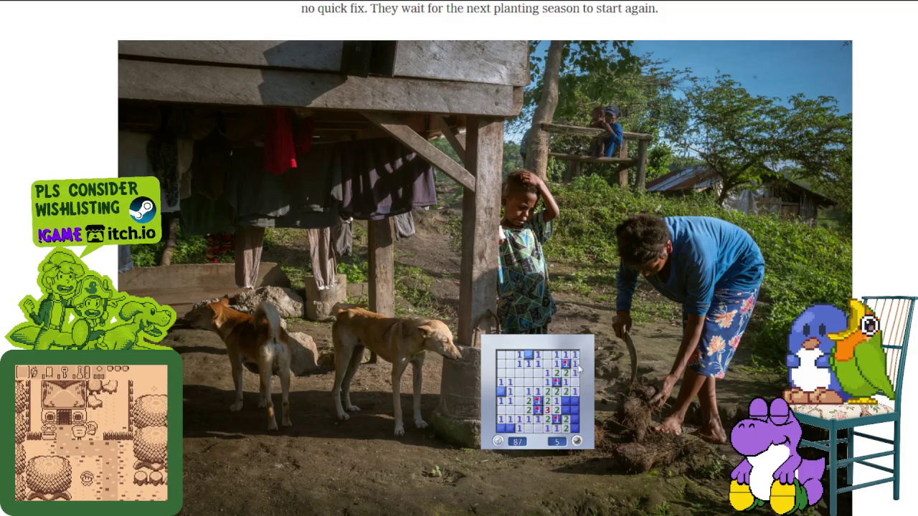
{"action": "right_click", "coordinate": [565, 402]}
{"action": "right_click", "coordinate": [575, 419]}
{"action": "right_click", "coordinate": [570, 428]}
{"action": "left_click", "coordinate": [508, 428]}
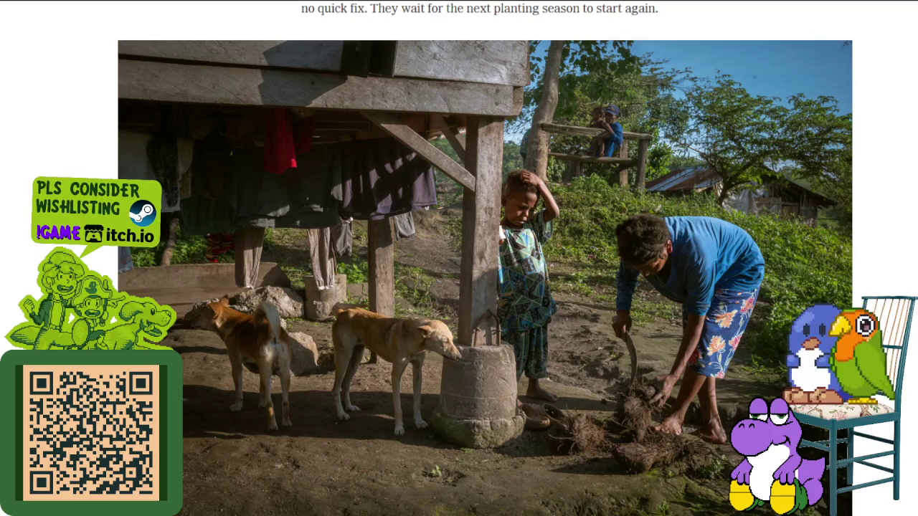
{"action": "key", "text": "ctrl+w"}
Step: Preview the 'Payatas 20 years on!' photo and scroll through the Payatas image results
{"action": "scroll", "coordinate": [522, 172], "scroll_direction": "down", "scroll_amount": 2}
{"action": "scroll", "coordinate": [522, 172], "scroll_direction": "down", "scroll_amount": 3}
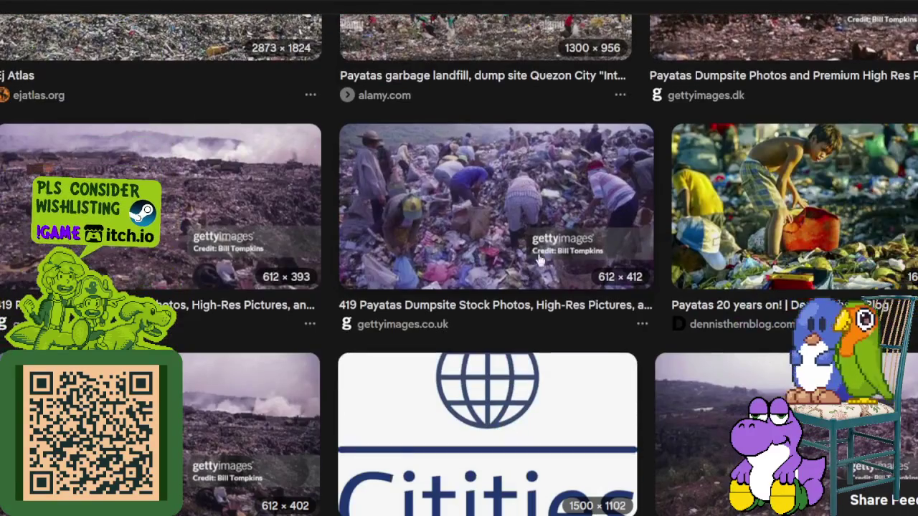
{"action": "left_click", "coordinate": [806, 207]}
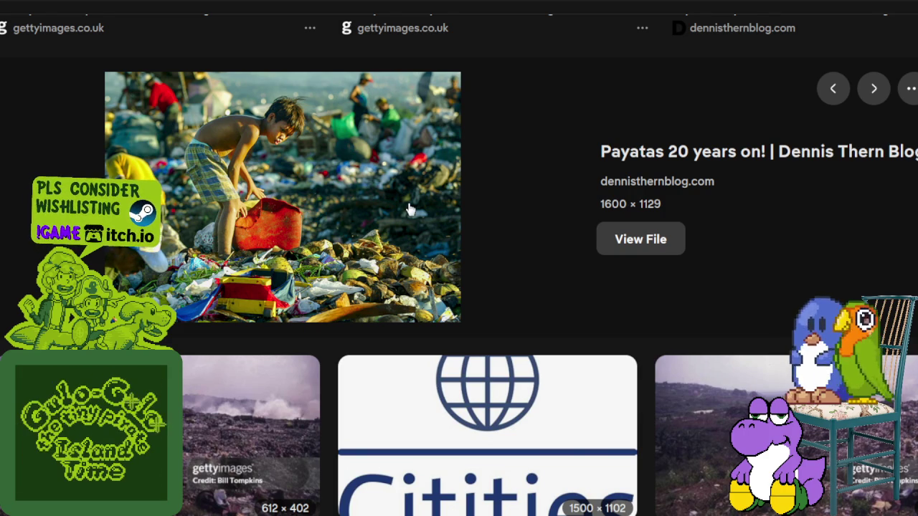
{"action": "scroll", "coordinate": [410, 209], "scroll_direction": "down", "scroll_amount": 1}
{"action": "scroll", "coordinate": [367, 206], "scroll_direction": "up", "scroll_amount": 1}
{"action": "scroll", "coordinate": [367, 206], "scroll_direction": "up", "scroll_amount": 3}
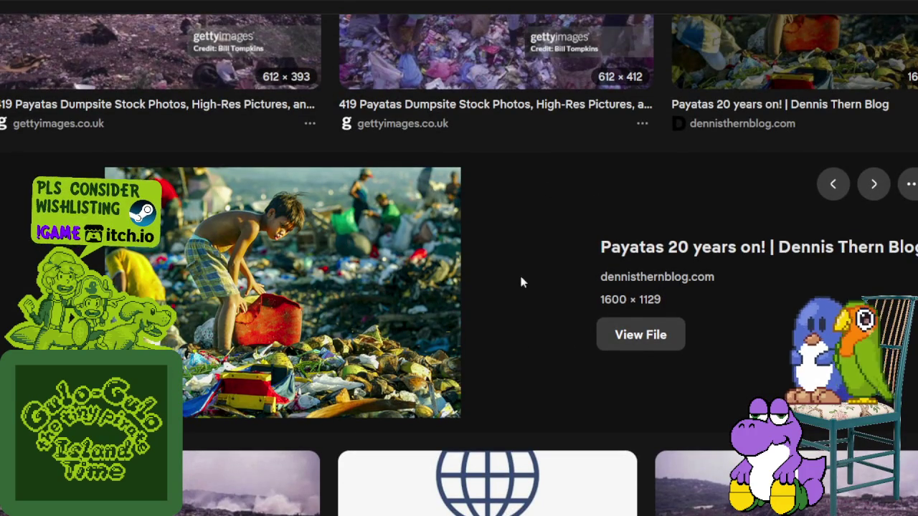
{"action": "scroll", "coordinate": [522, 282], "scroll_direction": "up", "scroll_amount": 3}
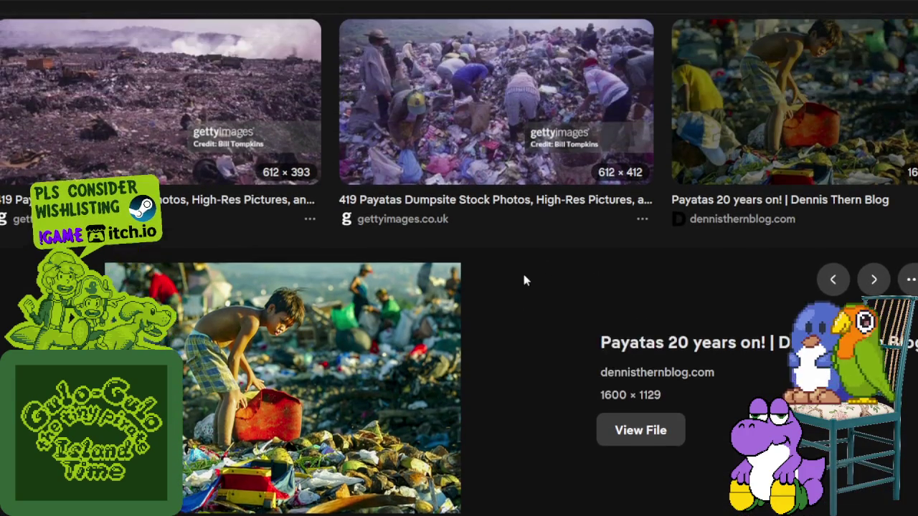
{"action": "scroll", "coordinate": [521, 279], "scroll_direction": "up", "scroll_amount": 2}
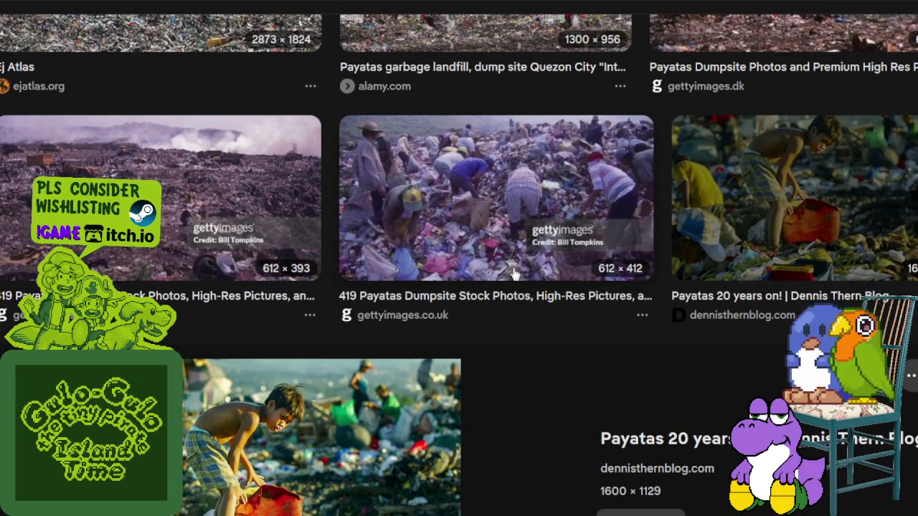
{"action": "scroll", "coordinate": [514, 273], "scroll_direction": "up", "scroll_amount": 2}
{"action": "scroll", "coordinate": [513, 273], "scroll_direction": "up", "scroll_amount": 2}
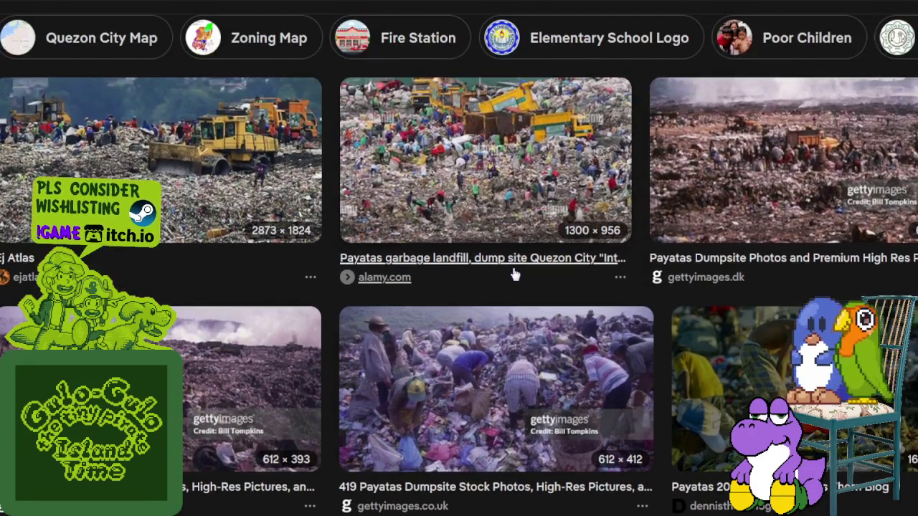
{"action": "scroll", "coordinate": [514, 272], "scroll_direction": "down", "scroll_amount": 2}
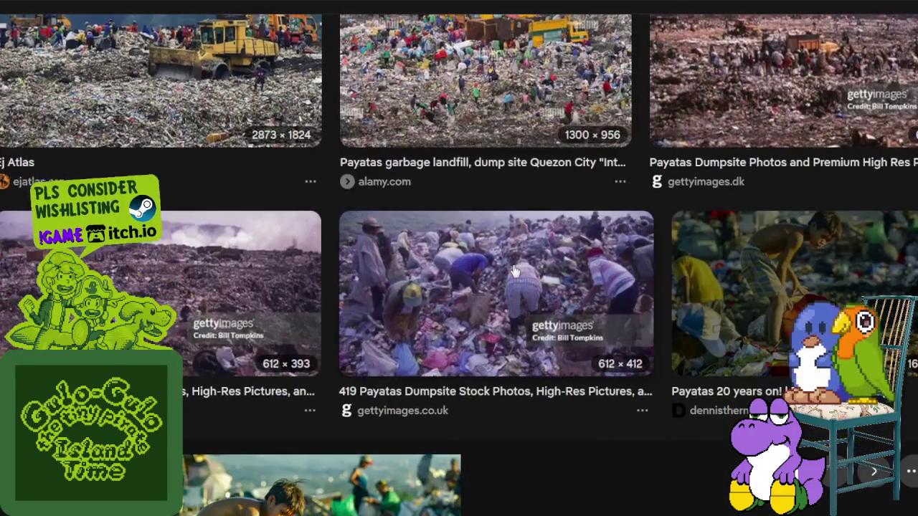
Step: Preview the Getty Payatas Dumpsite photo, then step back to the alamy landfill photo
{"action": "left_click", "coordinate": [713, 108]}
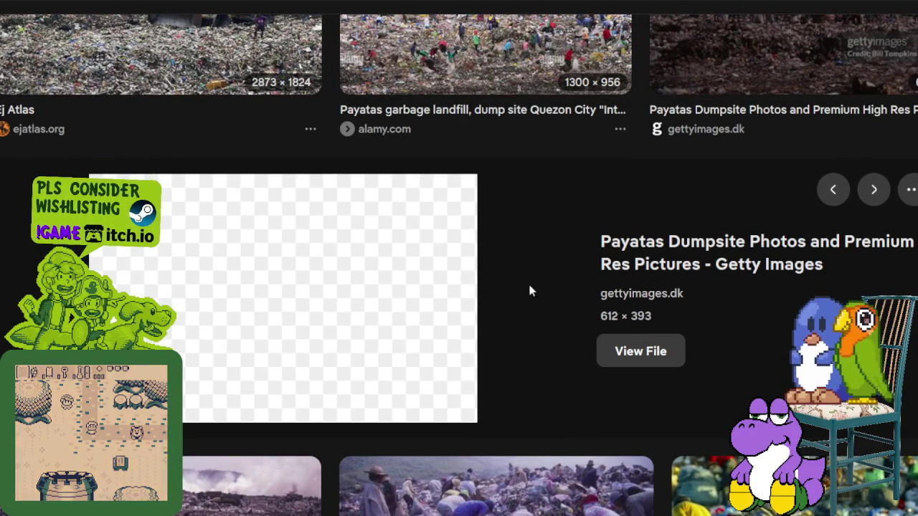
{"action": "key", "text": "Left"}
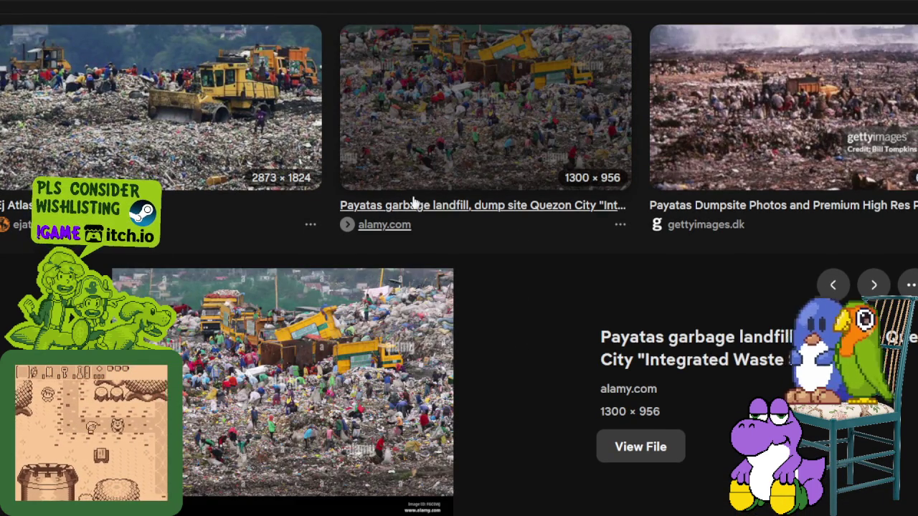
{"action": "scroll", "coordinate": [412, 202], "scroll_direction": "down", "scroll_amount": 2}
{"action": "scroll", "coordinate": [415, 198], "scroll_direction": "down", "scroll_amount": 2}
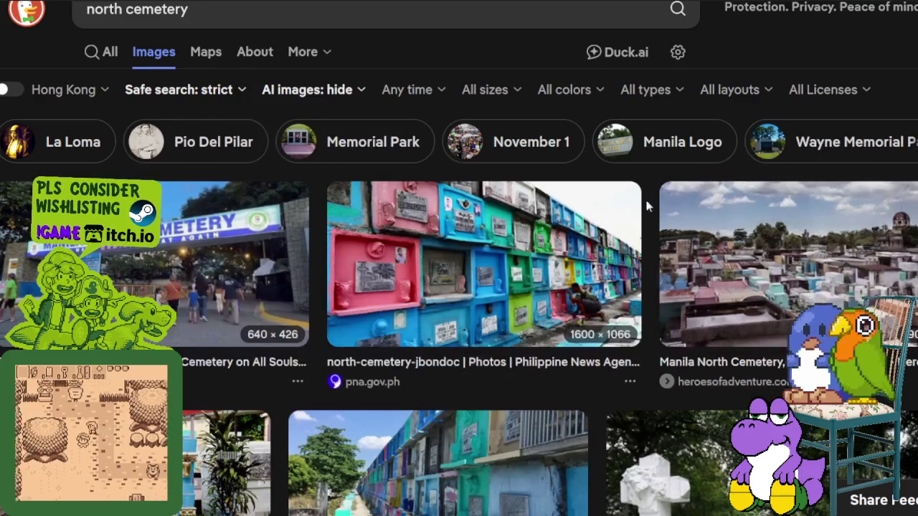
{"action": "scroll", "coordinate": [646, 201], "scroll_direction": "down", "scroll_amount": 4}
{"action": "scroll", "coordinate": [587, 227], "scroll_direction": "down", "scroll_amount": 2}
{"action": "scroll", "coordinate": [586, 227], "scroll_direction": "down", "scroll_amount": 2}
{"action": "scroll", "coordinate": [587, 227], "scroll_direction": "down", "scroll_amount": 4}
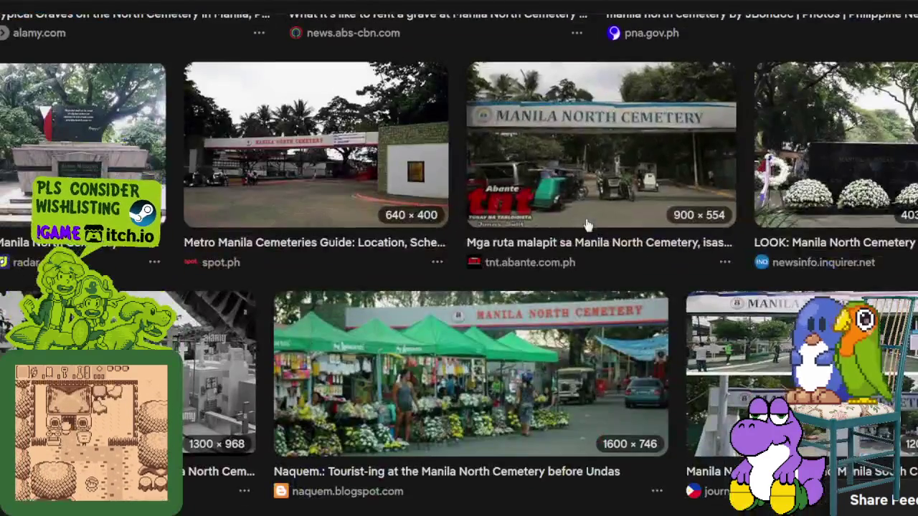
{"action": "scroll", "coordinate": [586, 222], "scroll_direction": "down", "scroll_amount": 2}
{"action": "scroll", "coordinate": [587, 222], "scroll_direction": "down", "scroll_amount": 4}
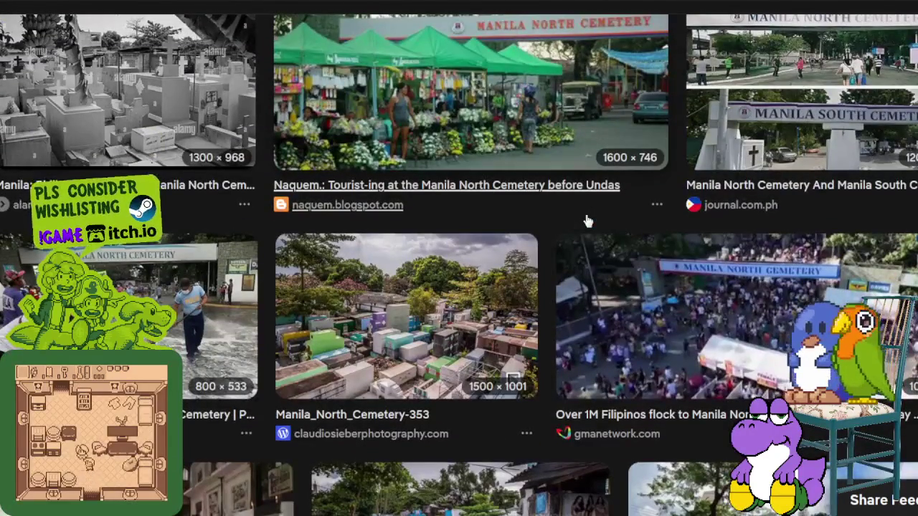
{"action": "scroll", "coordinate": [586, 223], "scroll_direction": "down", "scroll_amount": 2}
{"action": "scroll", "coordinate": [587, 222], "scroll_direction": "down", "scroll_amount": 2}
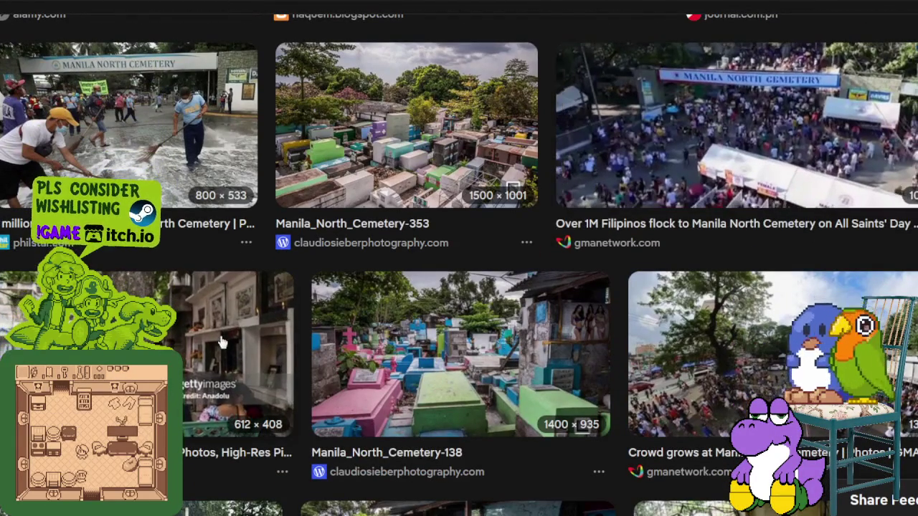
{"action": "scroll", "coordinate": [590, 271], "scroll_direction": "down", "scroll_amount": 2}
{"action": "scroll", "coordinate": [590, 271], "scroll_direction": "down", "scroll_amount": 2}
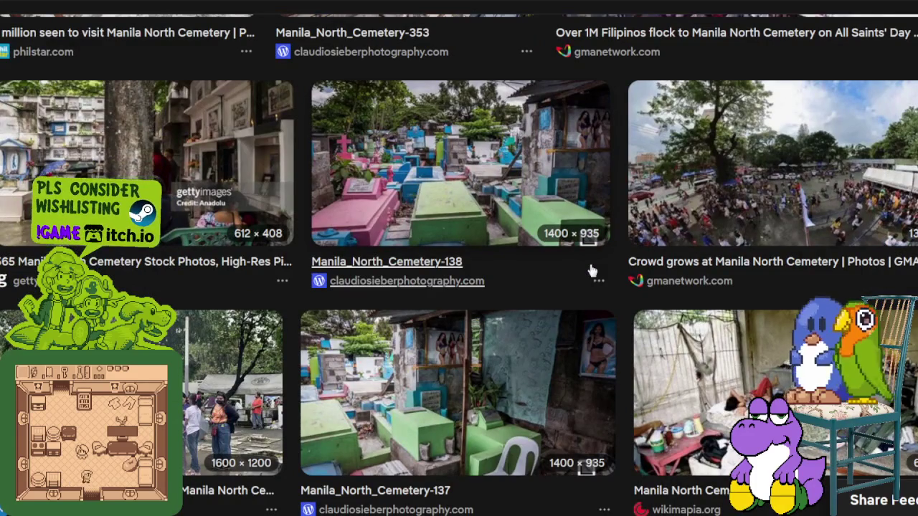
{"action": "left_click", "coordinate": [771, 360]}
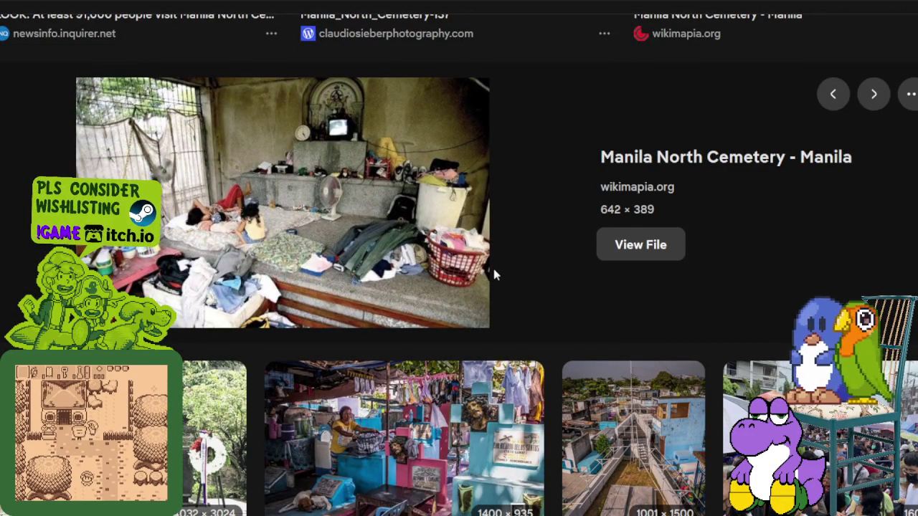
{"action": "left_click", "coordinate": [430, 406]}
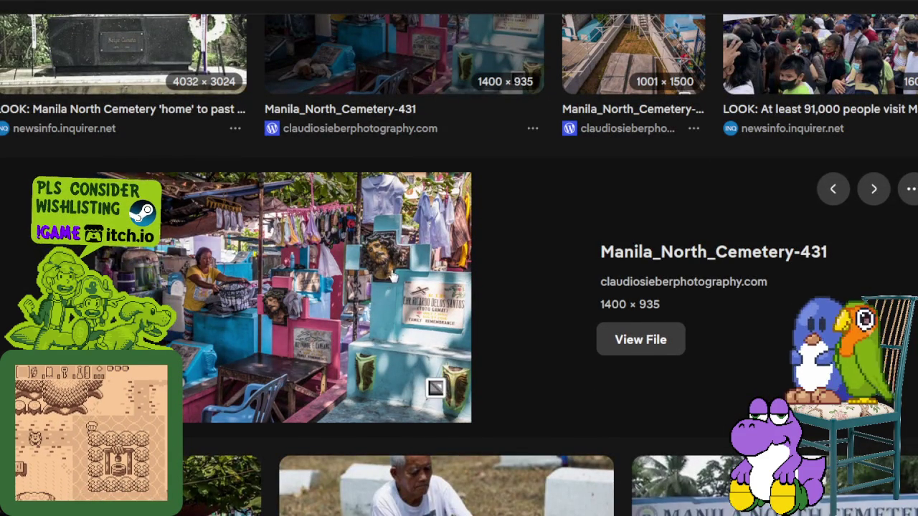
{"action": "scroll", "coordinate": [391, 280], "scroll_direction": "down", "scroll_amount": 1}
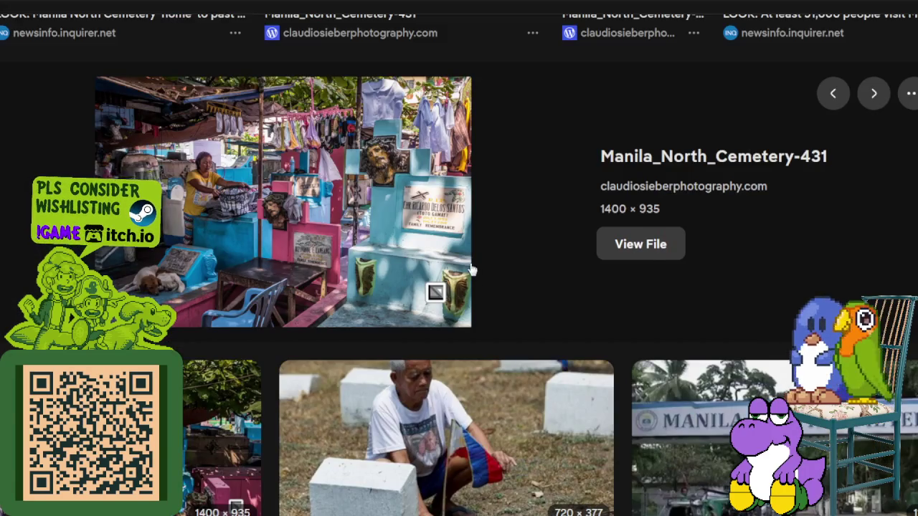
{"action": "scroll", "coordinate": [473, 287], "scroll_direction": "down", "scroll_amount": 3}
{"action": "scroll", "coordinate": [284, 307], "scroll_direction": "down", "scroll_amount": 1}
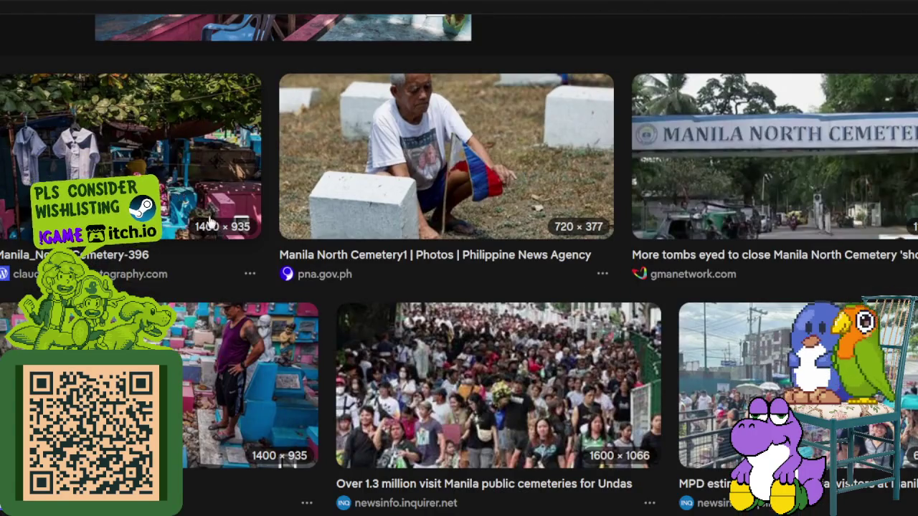
{"action": "left_click", "coordinate": [212, 222]}
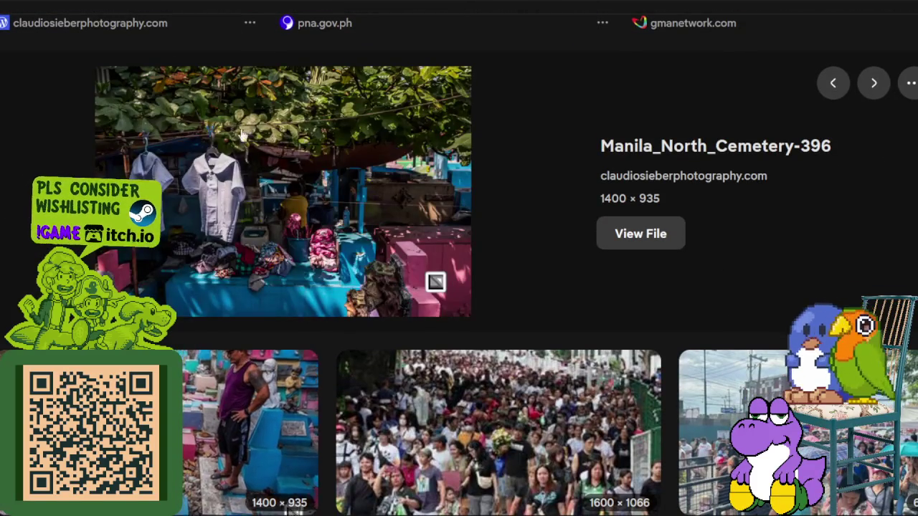